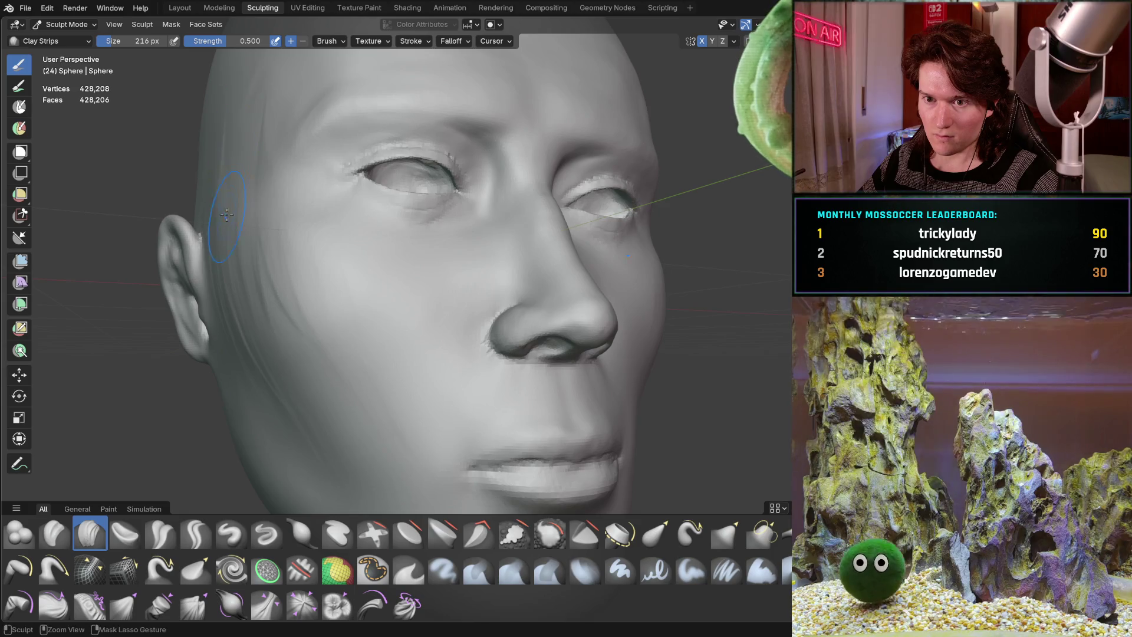
Orbit to a three-quarter view and lay a Clay Strips stroke down the cheek.
mouse_move(241, 118)
middle_mouse_down("shift")
mouse_move(290, 144)
mouse_move(296, 174)
mouse_move(328, 172)
mouse_move(309, 198)
middle_mouse_up("shift")
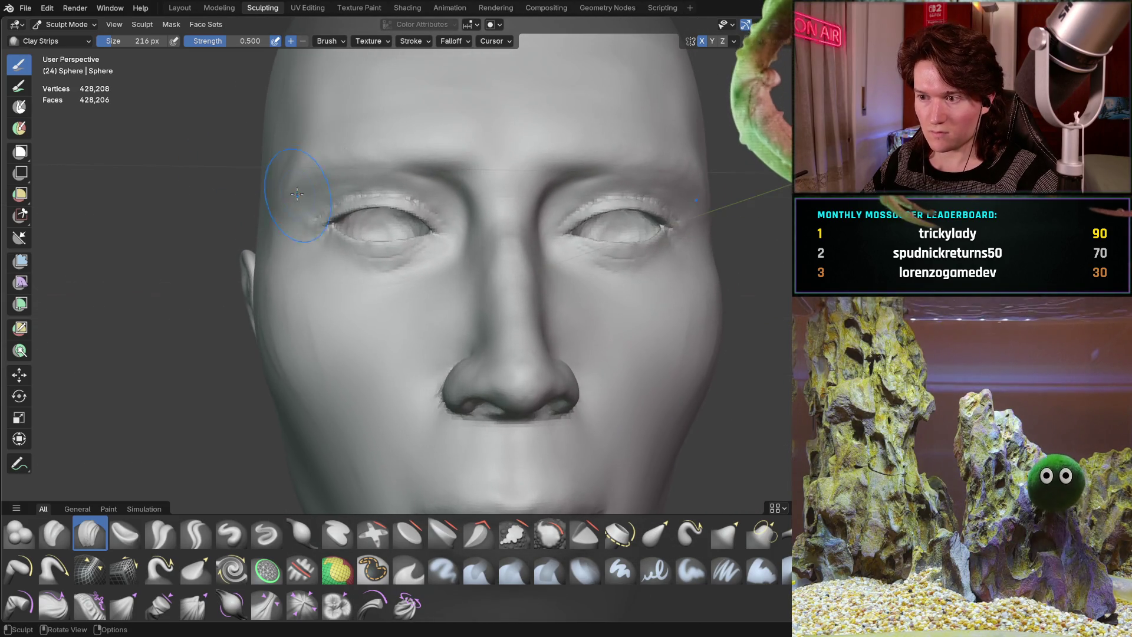
scroll(316, 230, "down", 5)
scroll(323, 263, "up", 6)
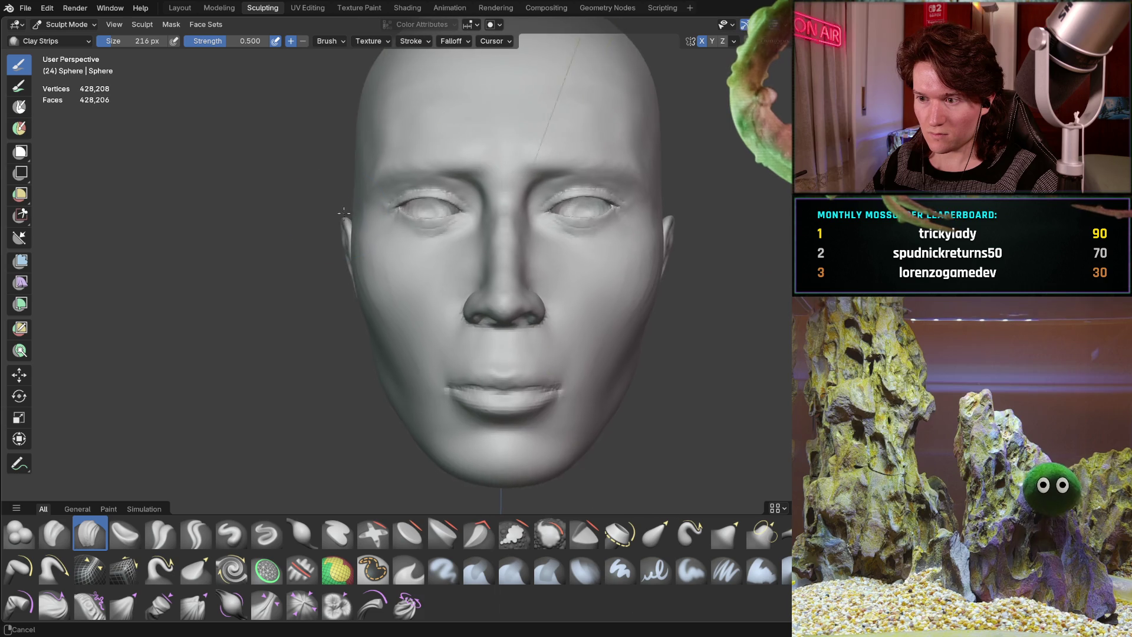
mouse_move(252, 249)
middle_mouse_down()
mouse_move(304, 271)
mouse_move(177, 212)
middle_mouse_up()
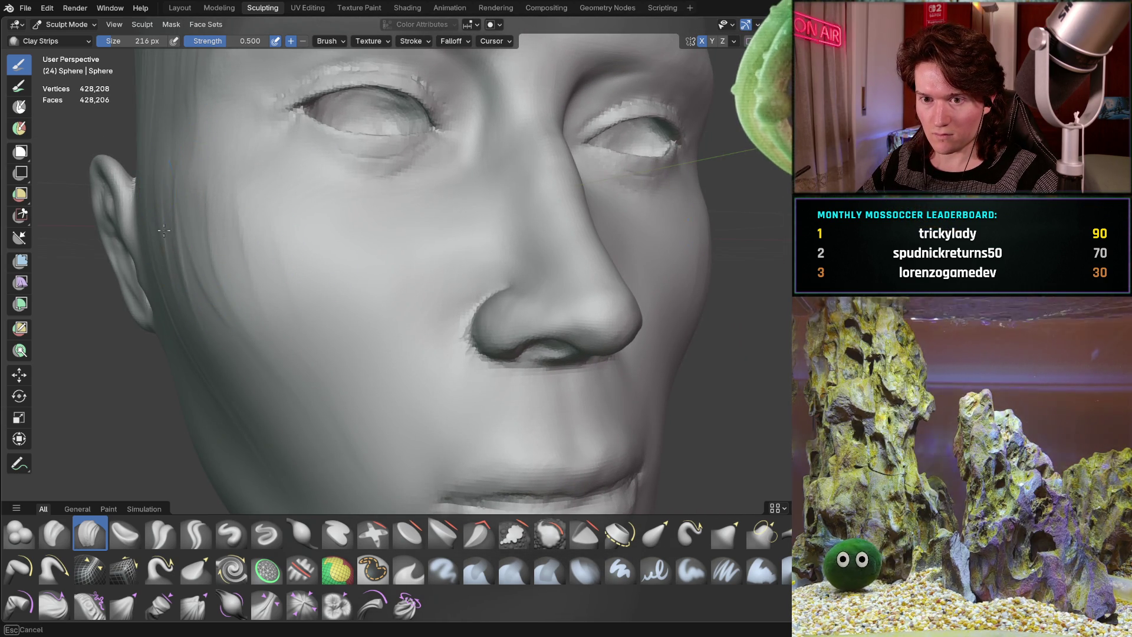
mouse_move(236, 240)
middle_mouse_down()
mouse_move(335, 276)
mouse_move(359, 307)
middle_mouse_up()
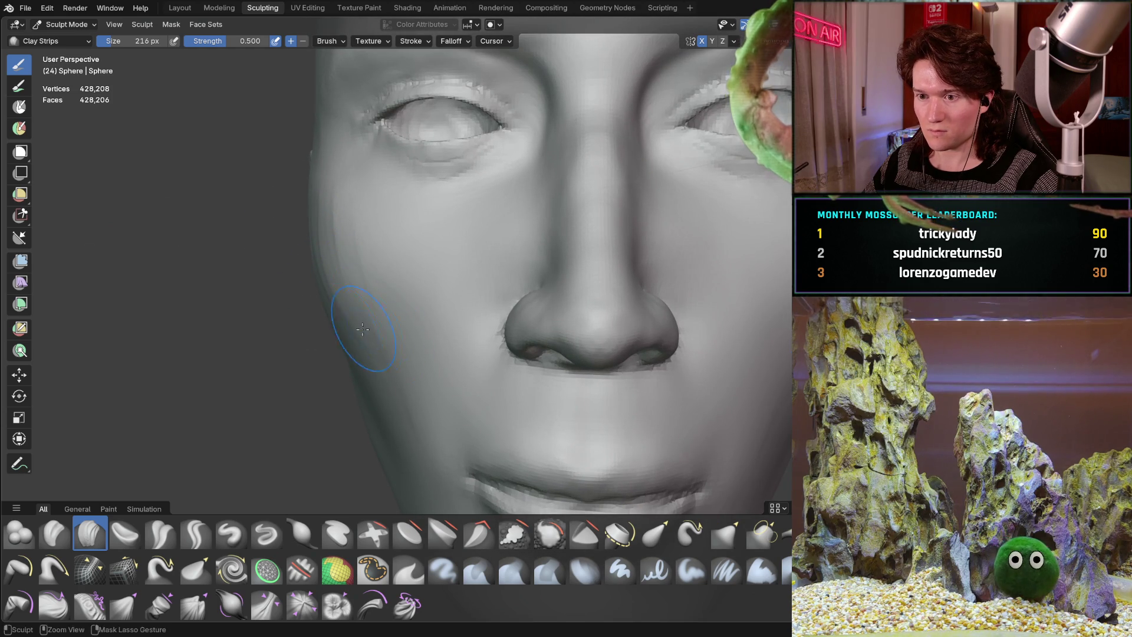
mouse_move(372, 384)
middle_mouse_down()
mouse_move(364, 255)
mouse_move(335, 390)
middle_mouse_up()
scroll(303, 329, "down", 3)
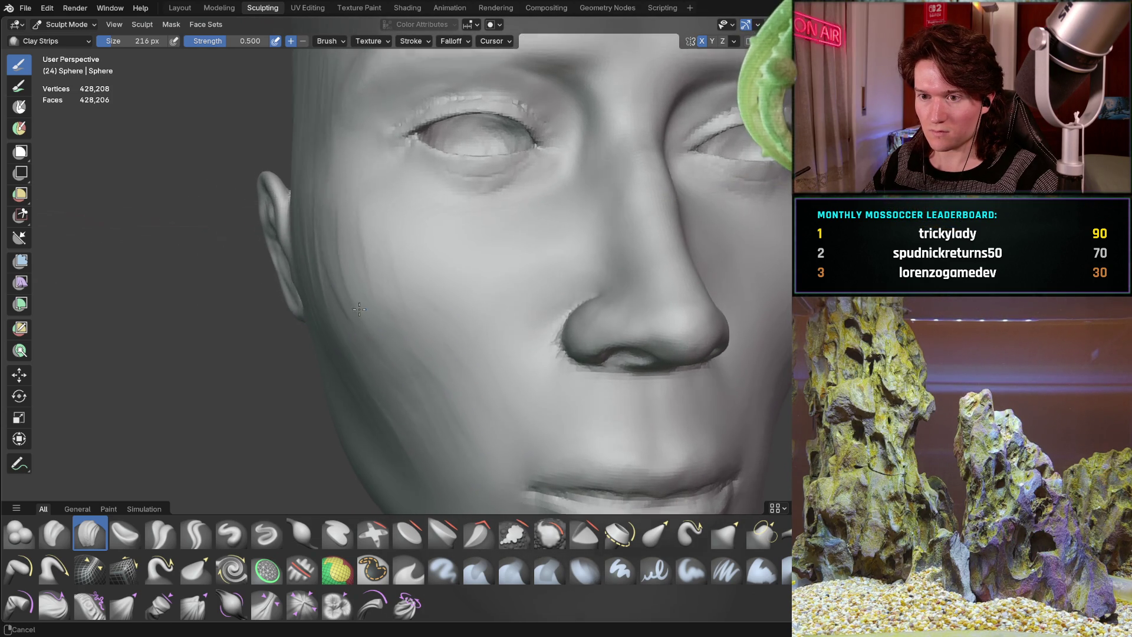
middle_click_drag(303, 329, 366, 240)
scroll(259, 234, "up", 2)
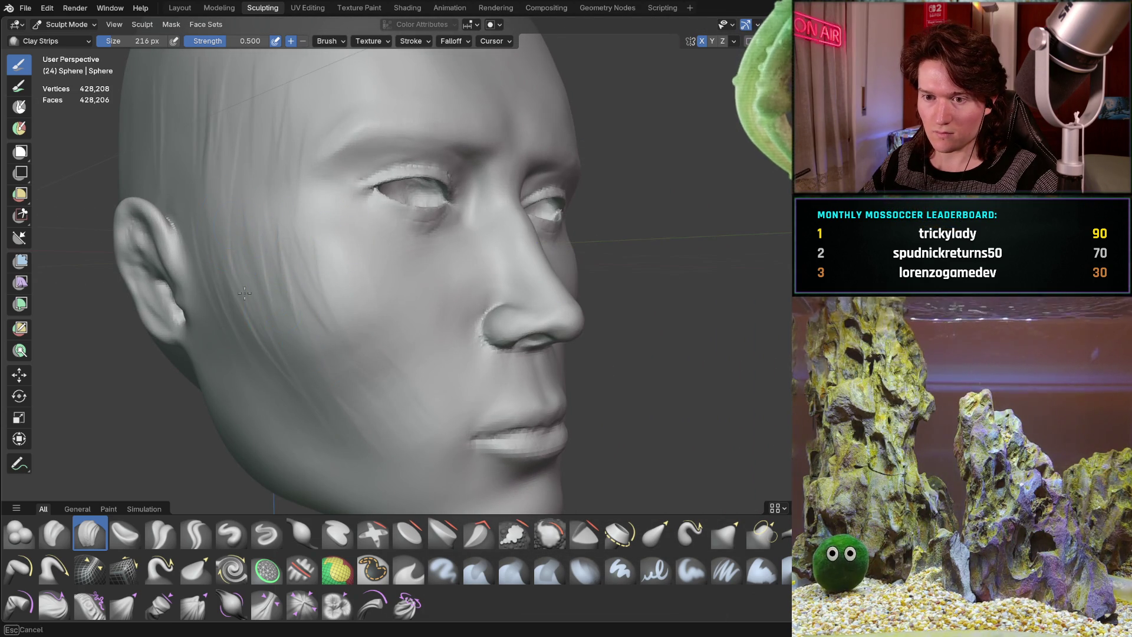
left_click_drag(329, 259, 366, 392)
Orbit between frontal and side views to review the new cheek stroke.
mouse_move(349, 354)
middle_mouse_down()
mouse_move(316, 272)
mouse_move(335, 254)
mouse_move(358, 267)
middle_mouse_up()
scroll(250, 264, "up", 1)
scroll(317, 243, "down", 3)
scroll(317, 244, "up", 2)
scroll(358, 266, "up", 2)
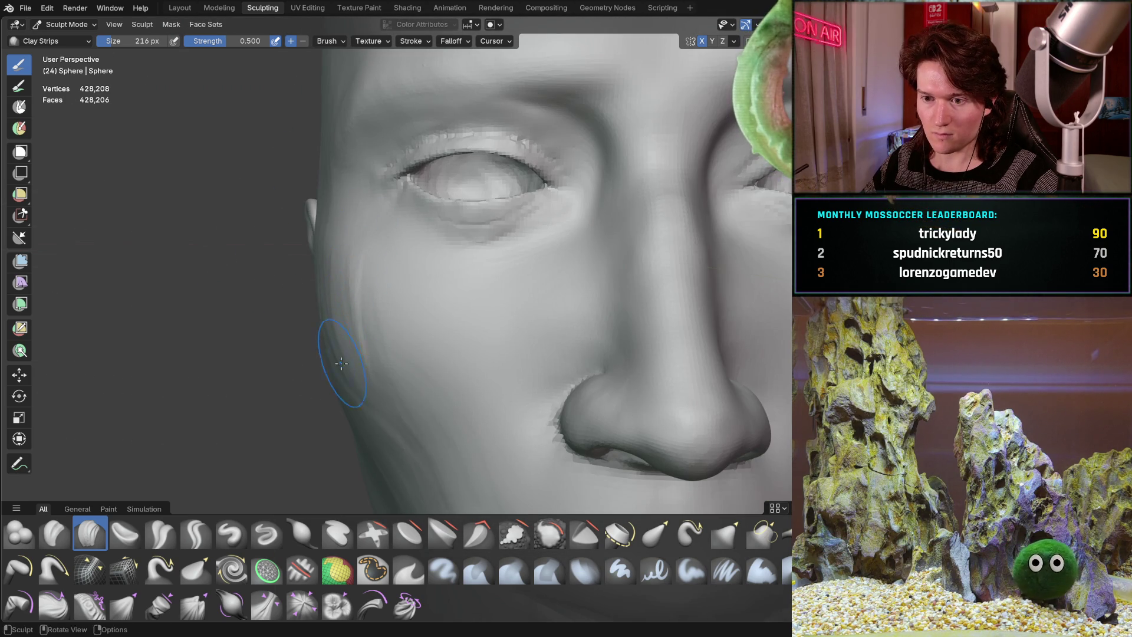
scroll(332, 324, "down", 2)
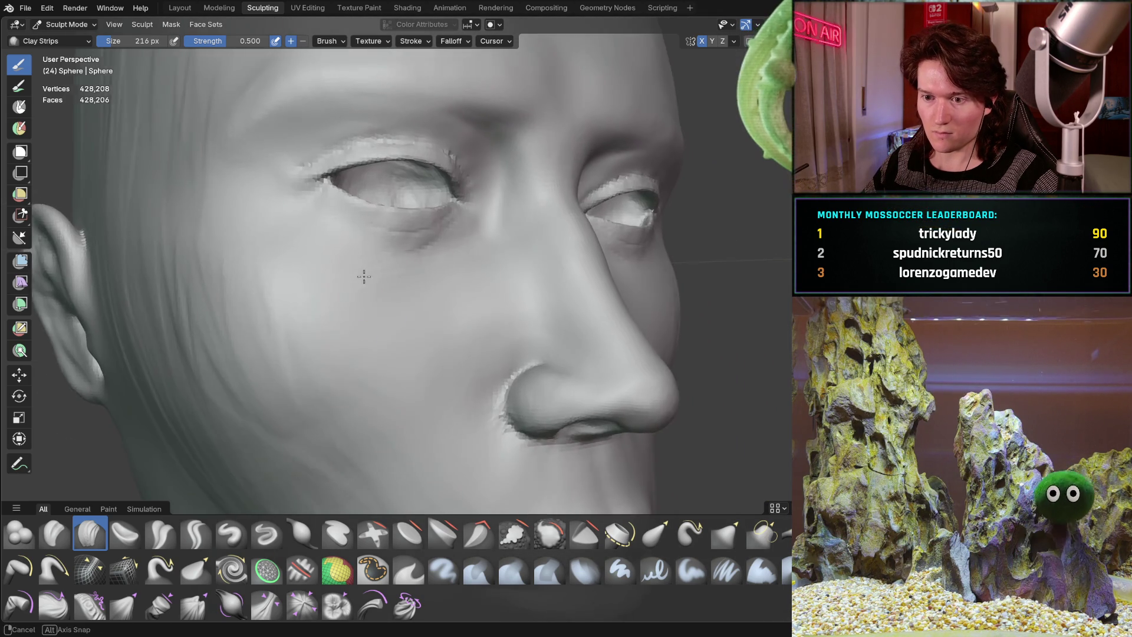
mouse_move(321, 339)
middle_mouse_down()
mouse_move(294, 363)
mouse_move(368, 295)
mouse_move(277, 263)
mouse_move(381, 249)
mouse_move(282, 244)
middle_mouse_up()
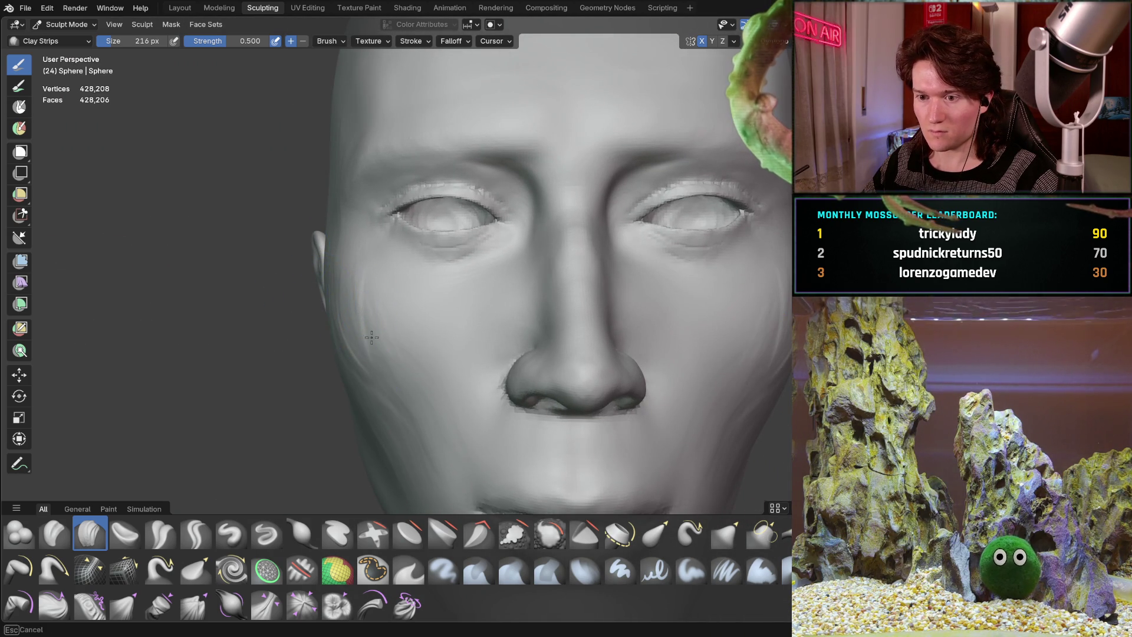
middle_click_drag(356, 336, 339, 177)
scroll(353, 252, "down", 4)
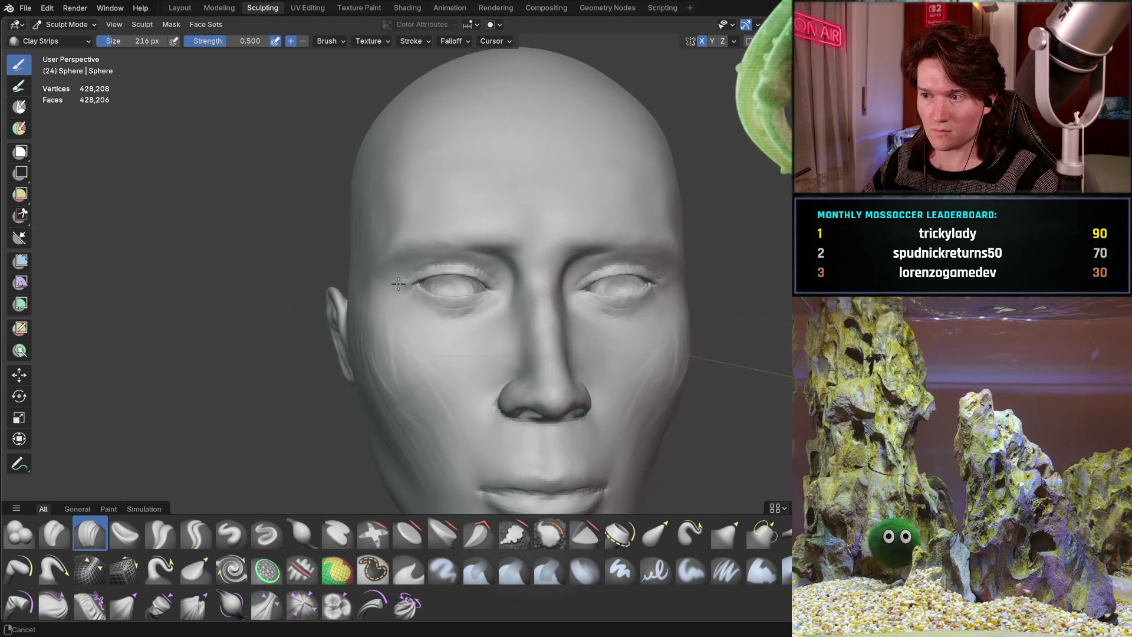
scroll(339, 177, "up", 2)
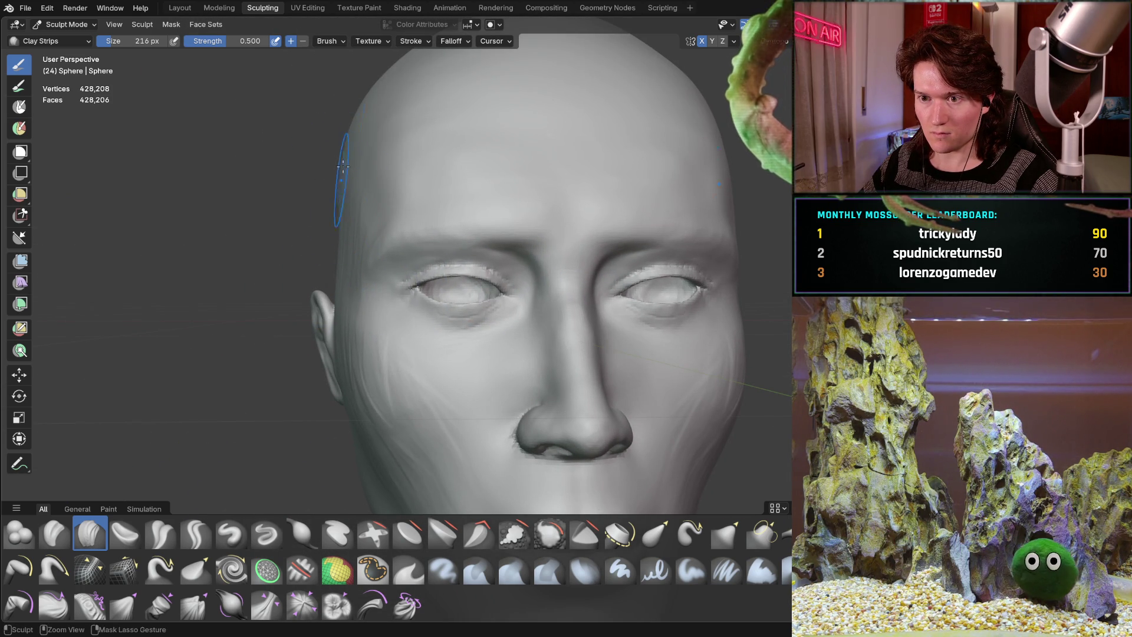
scroll(329, 223, "down", 5)
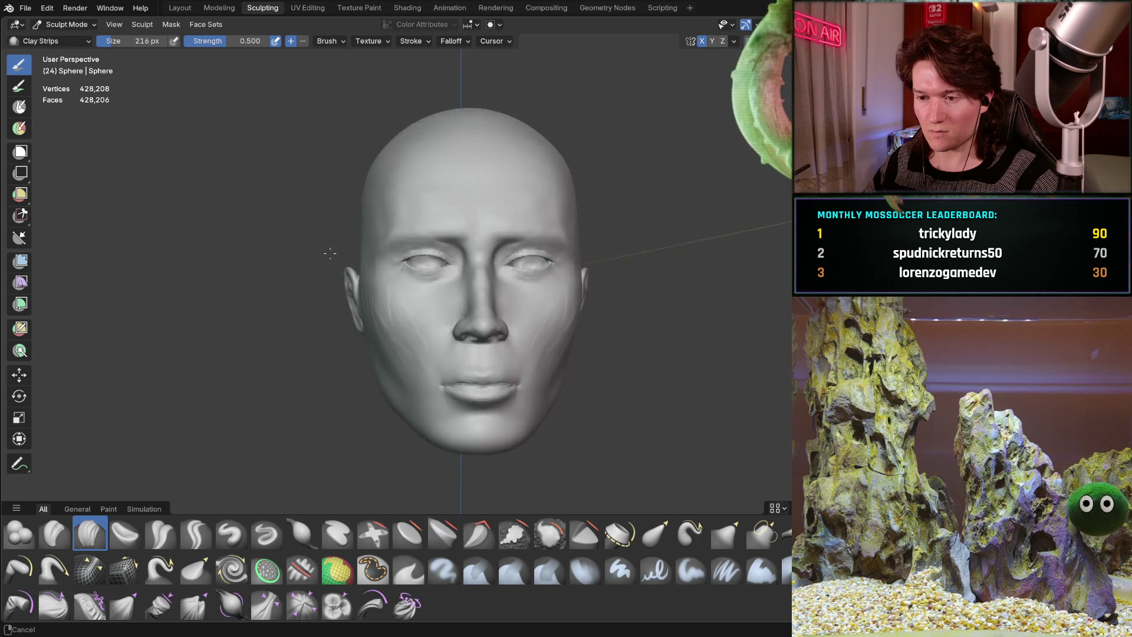
scroll(439, 267, "up", 3)
mouse_move(439, 267)
middle_mouse_down()
mouse_move(397, 232)
mouse_move(332, 290)
mouse_move(354, 295)
middle_mouse_up()
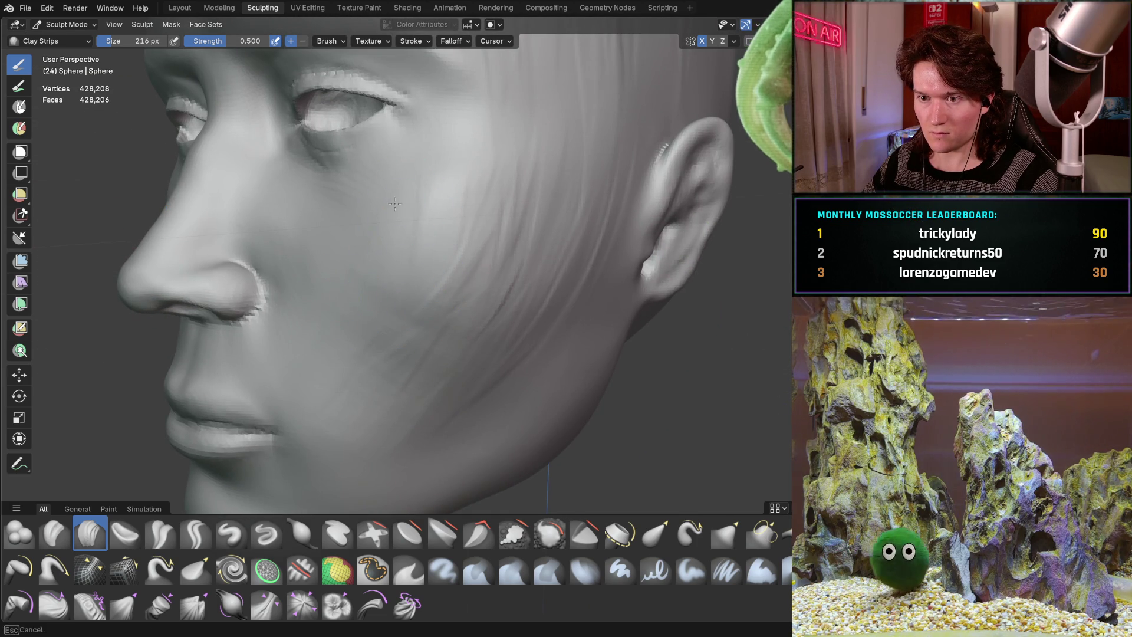
middle_click_drag(416, 327, 418, 336)
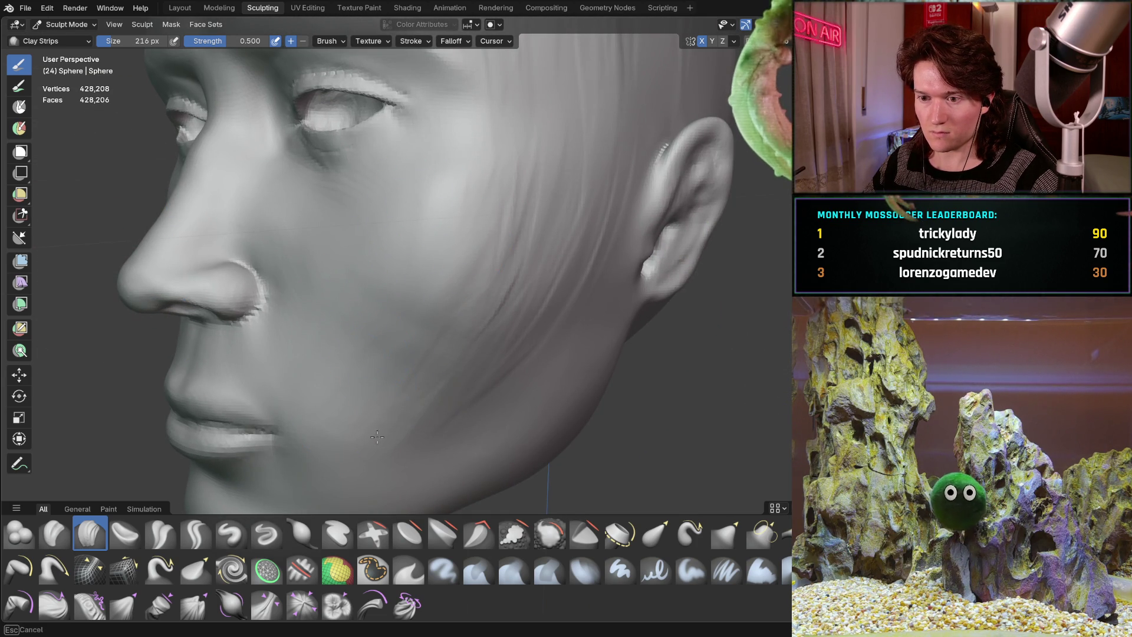
middle_click_drag(486, 282, 489, 289)
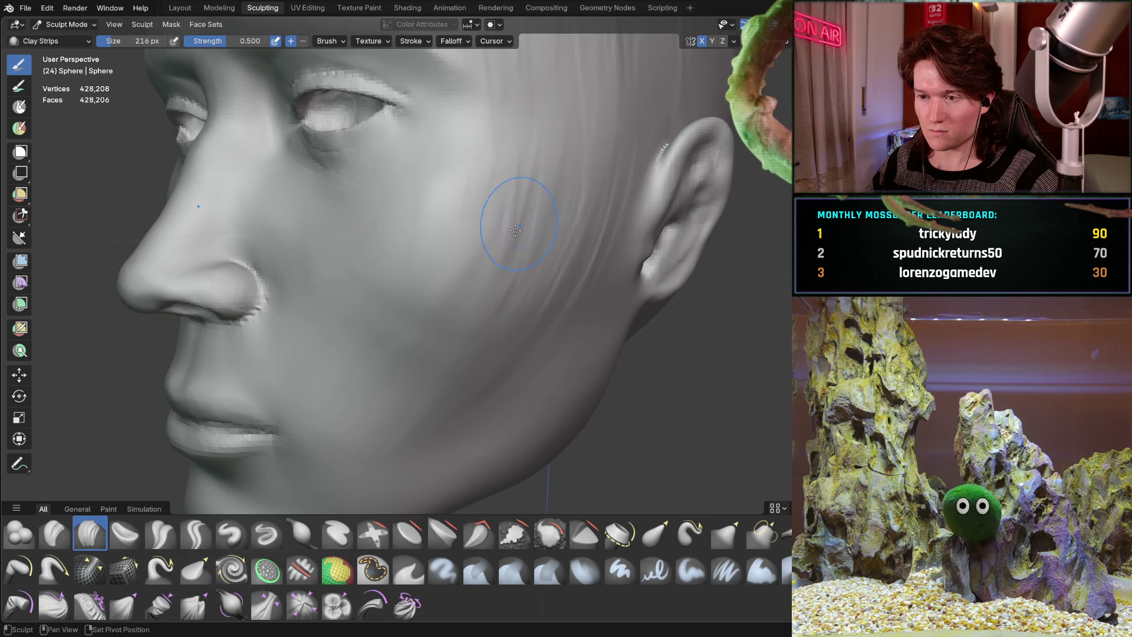
middle_click_drag(515, 230, 419, 386)
middle_click_drag(440, 290, 442, 287)
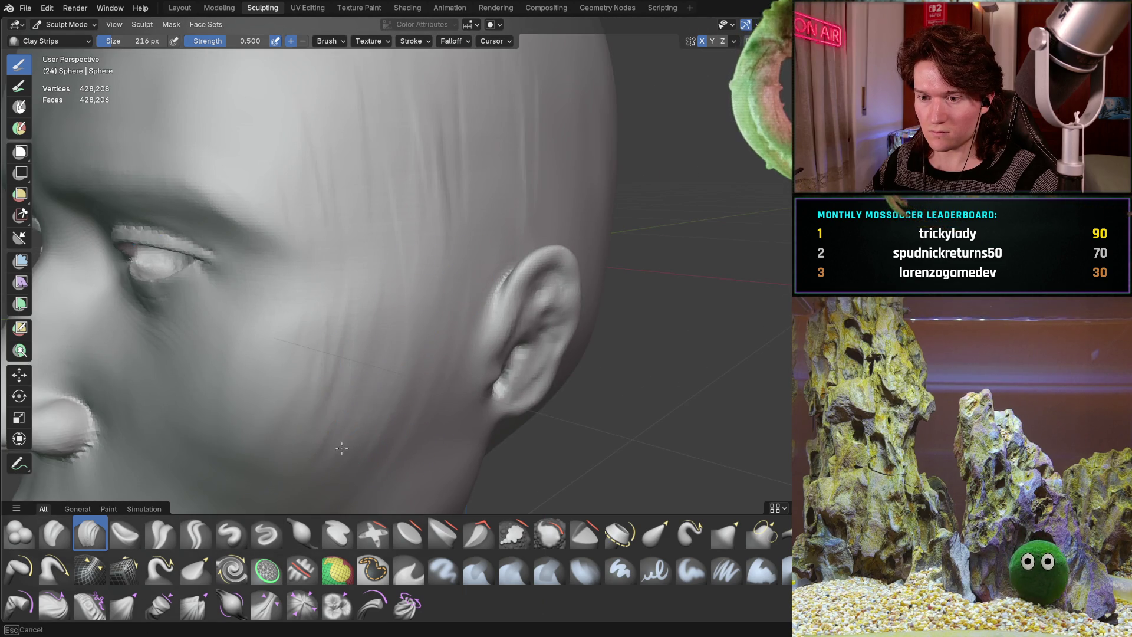
middle_click_drag(393, 399, 399, 473)
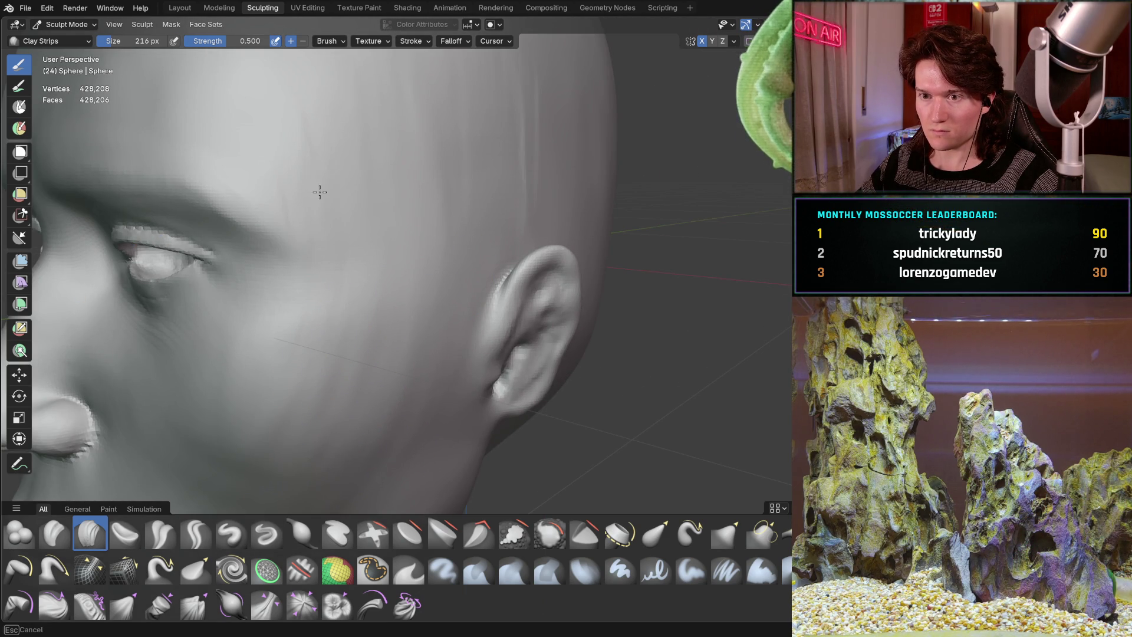
middle_click_drag(470, 96, 480, 296)
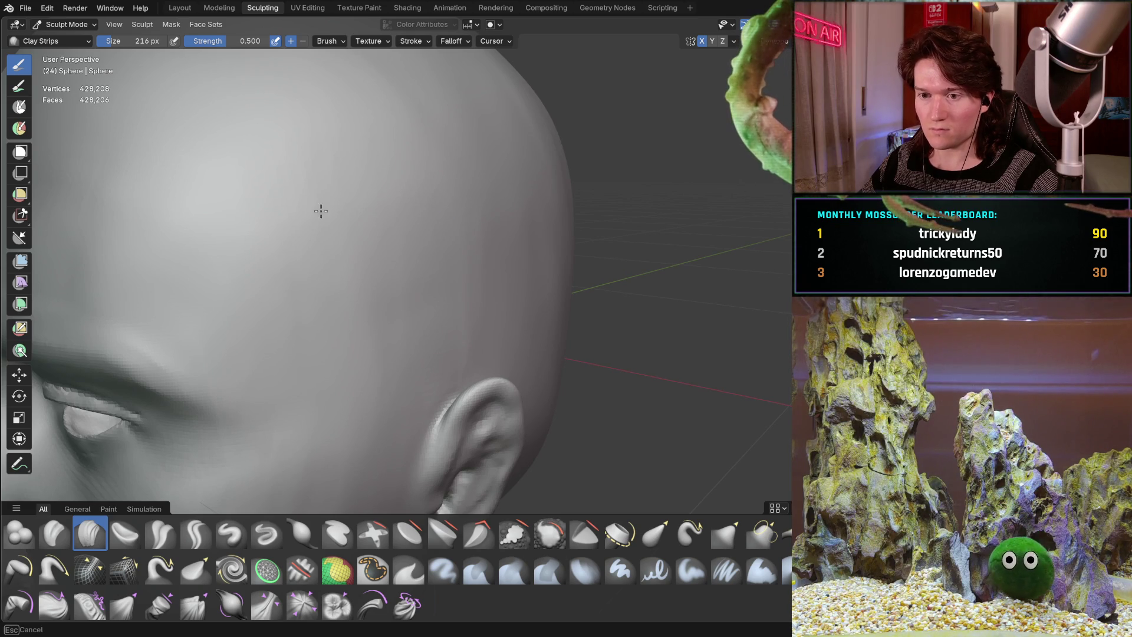
middle_click_drag(391, 323, 387, 175)
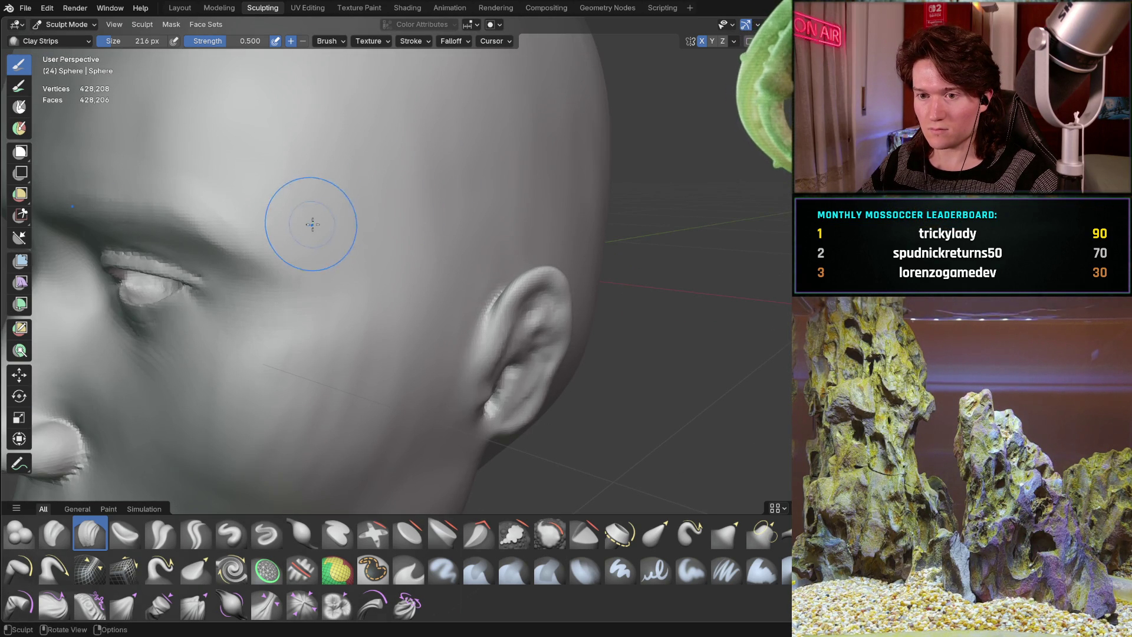
middle_click_drag(313, 224, 383, 157)
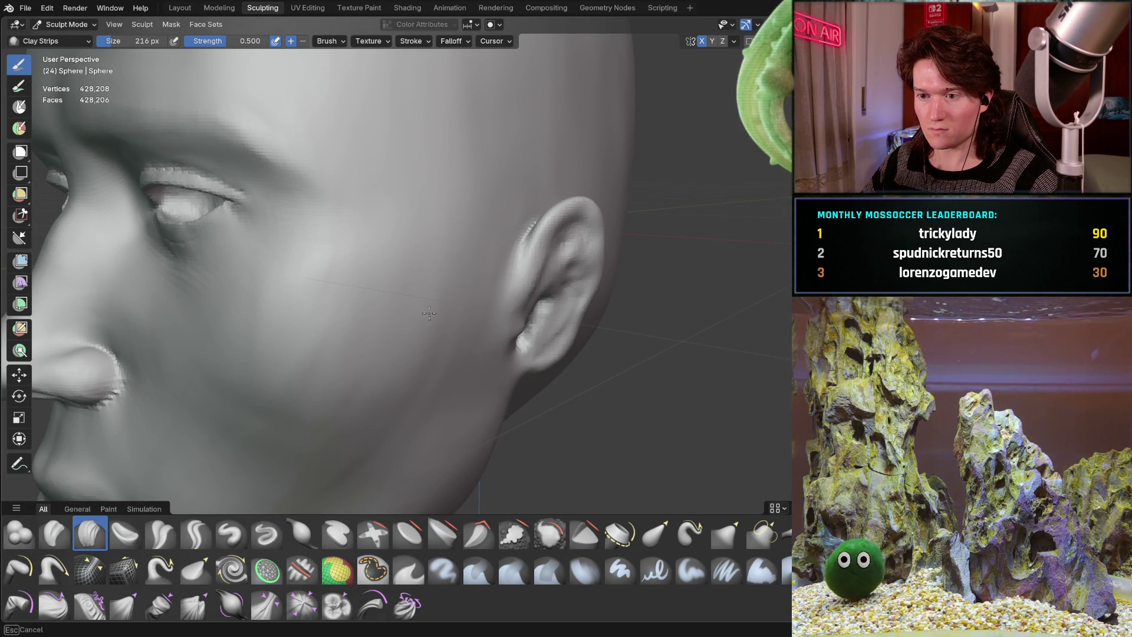
middle_click_drag(429, 204, 488, 240)
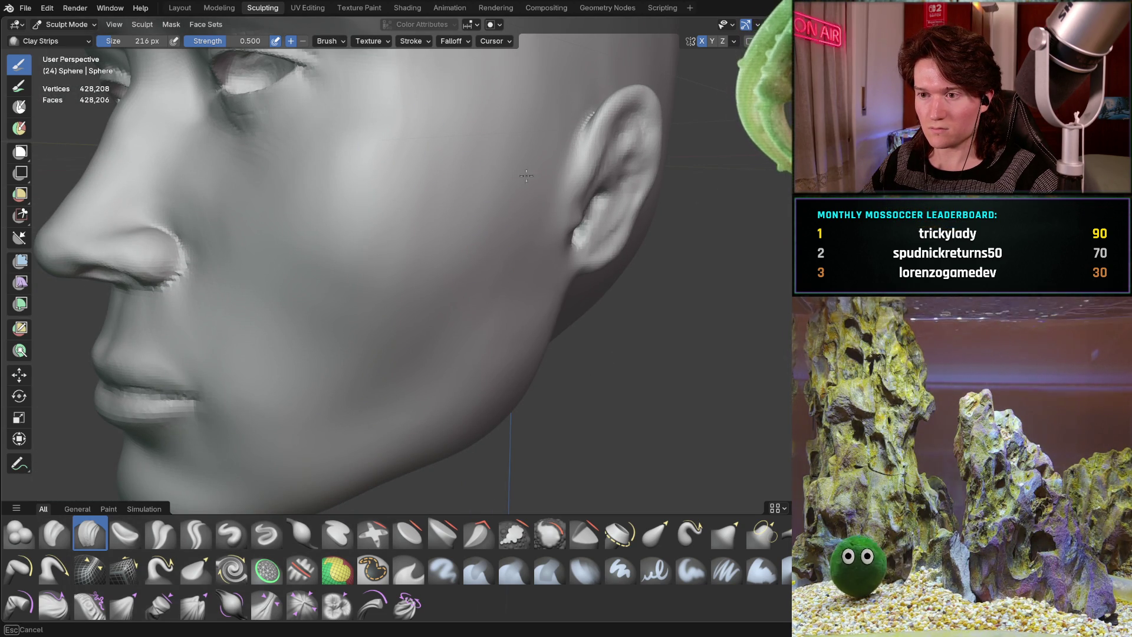
middle_click_drag(409, 177, 438, 180, "shift")
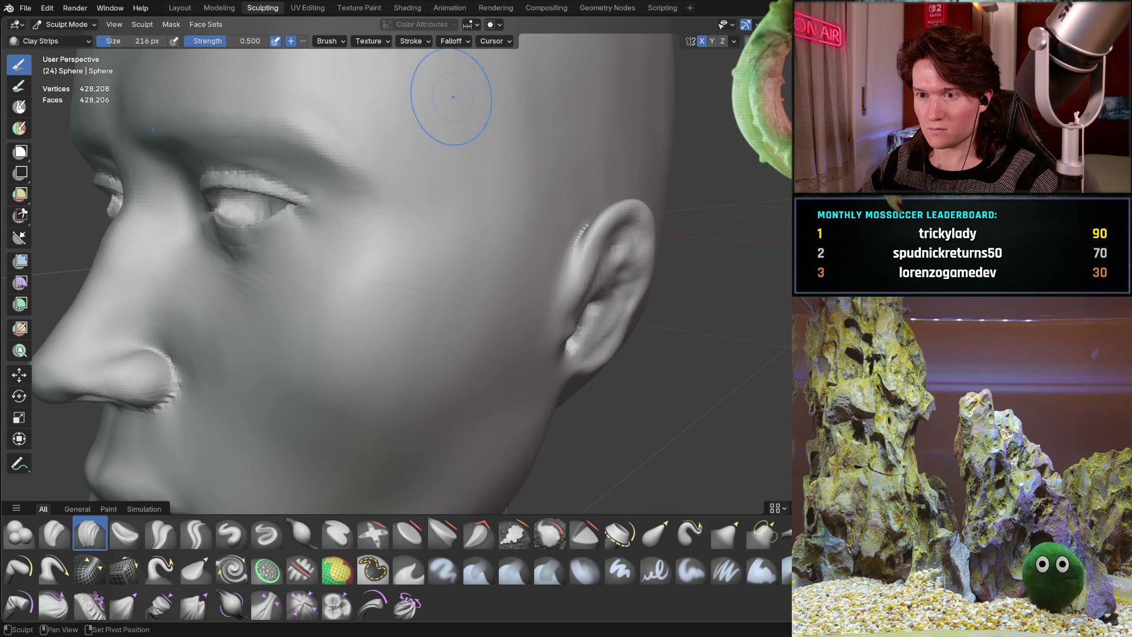
mouse_move(385, 267)
middle_mouse_down()
mouse_move(457, 255)
mouse_move(483, 220)
mouse_move(400, 262)
mouse_move(455, 285)
middle_mouse_up()
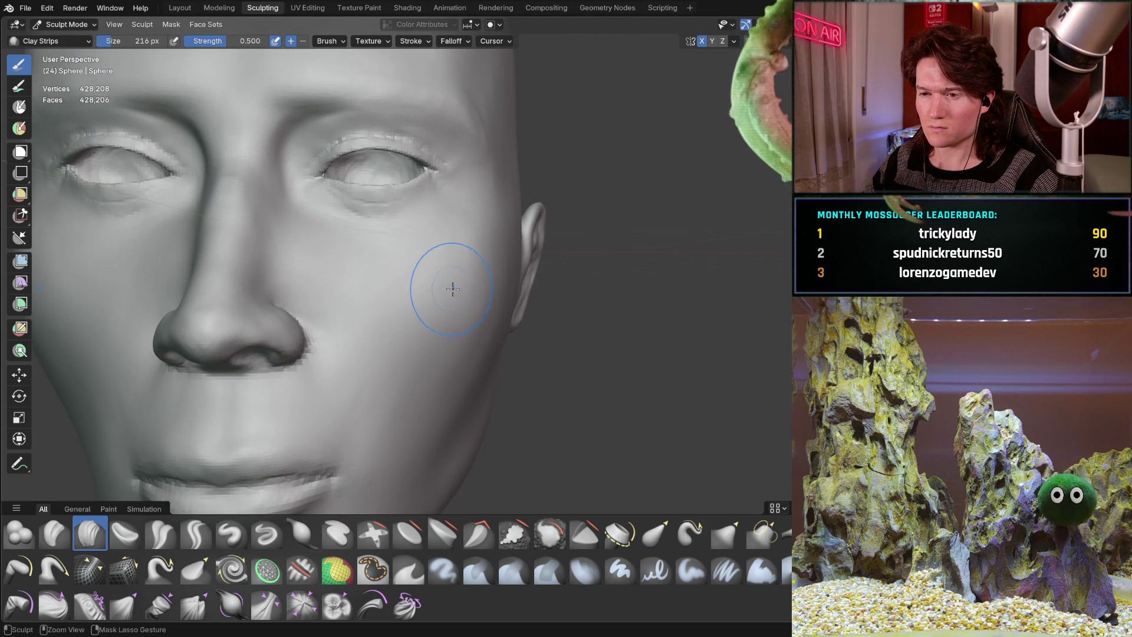
scroll(482, 251, "up", 4)
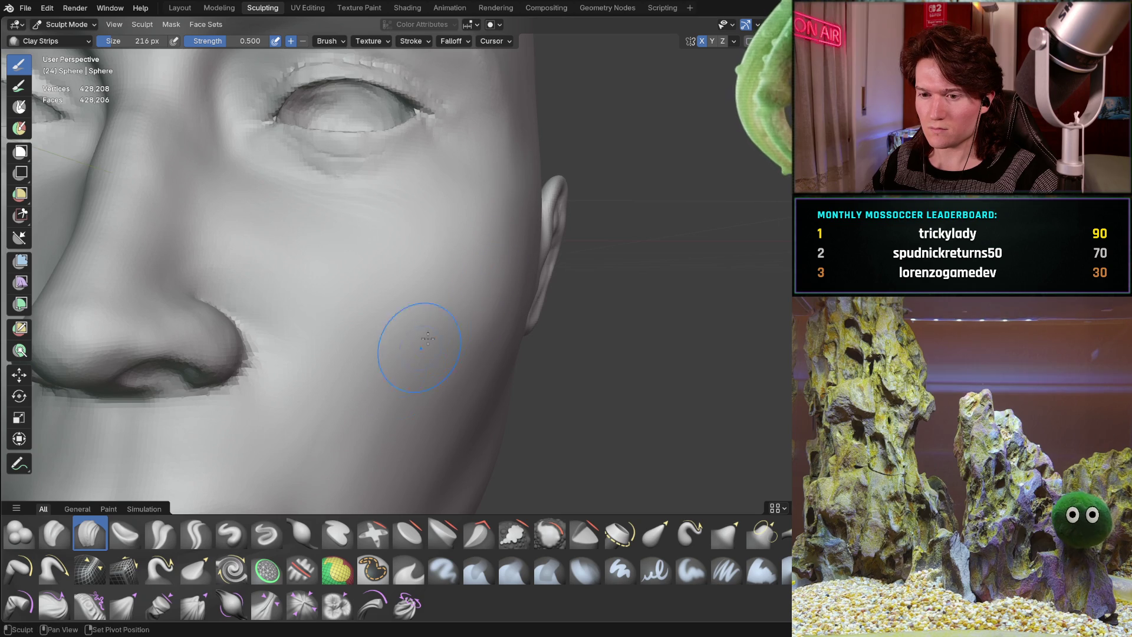
mouse_move(296, 445)
middle_mouse_down("ctrl")
mouse_move(386, 260)
mouse_move(277, 290)
mouse_move(350, 347)
mouse_move(341, 366)
middle_mouse_up("ctrl")
scroll(348, 347, "up", 1)
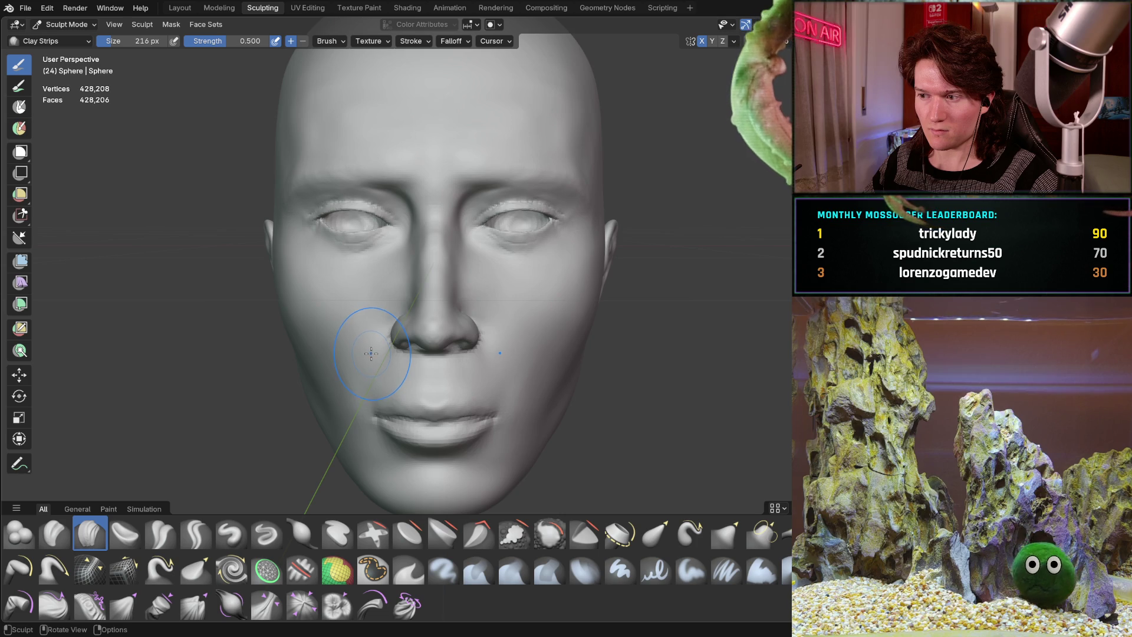
middle_click_drag(372, 352, 357, 278)
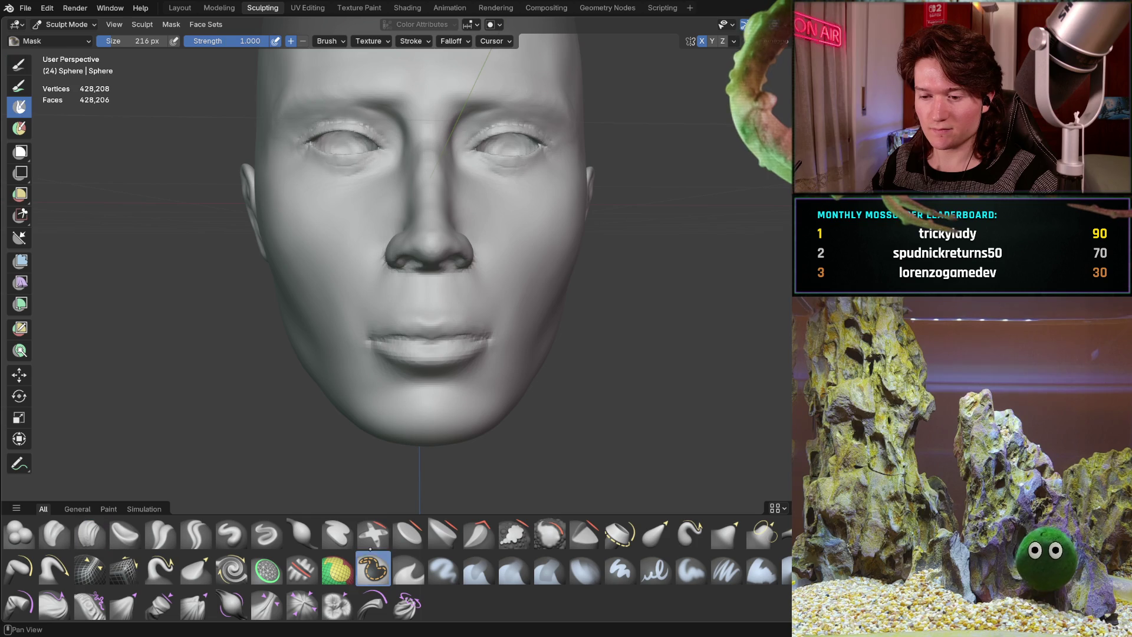
Mask around the upper and lower lip outlines and corners with X symmetry.
mouse_move(395, 315)
middle_mouse_down("ctrl")
mouse_move(412, 283)
mouse_move(409, 293)
mouse_move(409, 243)
middle_mouse_up("ctrl")
mouse_move(409, 243)
left_mouse_down()
mouse_move(389, 248)
mouse_move(377, 271)
mouse_move(318, 236)
mouse_move(355, 222)
left_mouse_up()
mouse_move(457, 210)
left_mouse_down()
mouse_move(377, 192)
mouse_move(283, 227)
mouse_move(250, 268)
mouse_move(404, 306)
mouse_move(313, 304)
mouse_move(354, 353)
mouse_move(504, 315)
left_mouse_up()
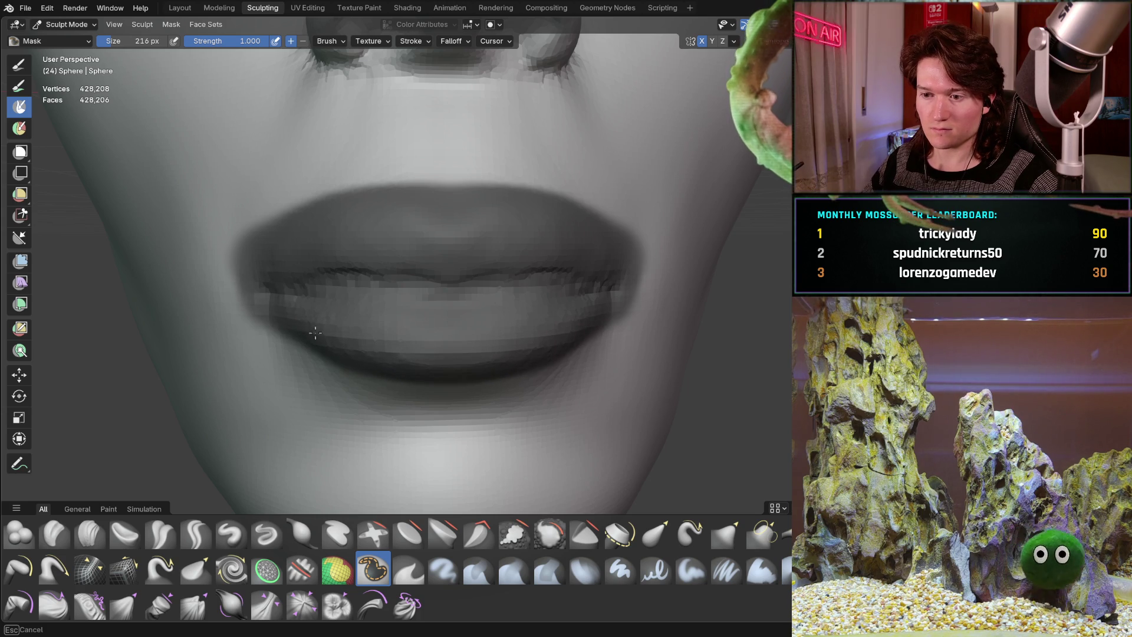
mouse_move(315, 333)
left_mouse_down()
mouse_move(465, 382)
mouse_move(329, 359)
left_mouse_up()
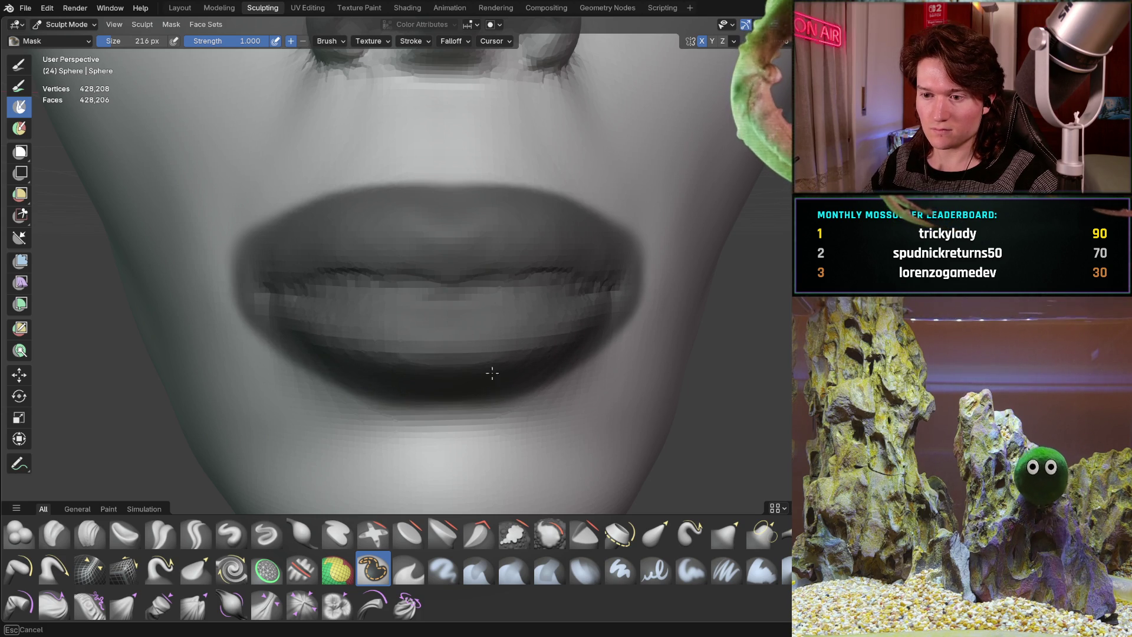
left_click_drag(492, 373, 273, 326)
left_click_drag(521, 371, 300, 392)
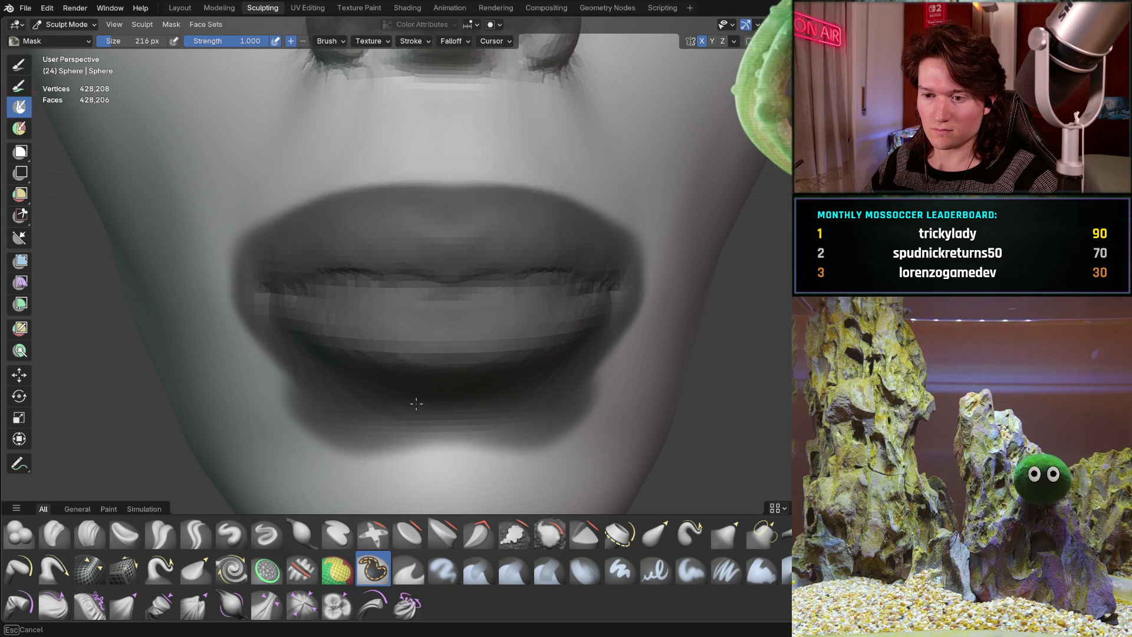
mouse_move(416, 403)
left_mouse_down()
mouse_move(254, 342)
mouse_move(451, 421)
left_mouse_up()
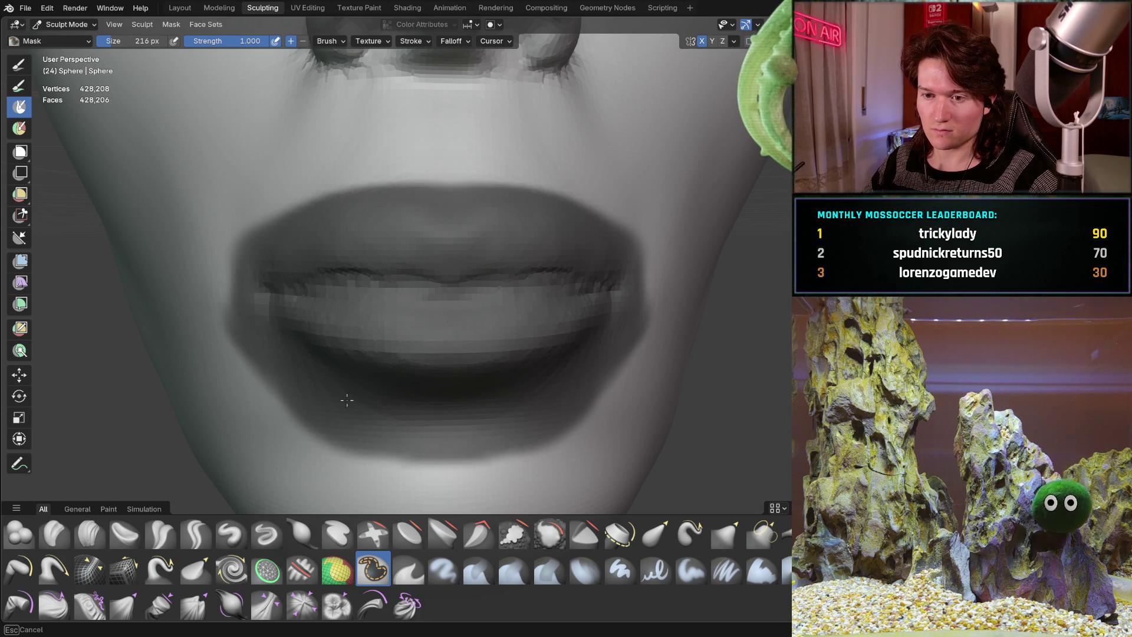
left_click_drag(252, 260, 389, 198)
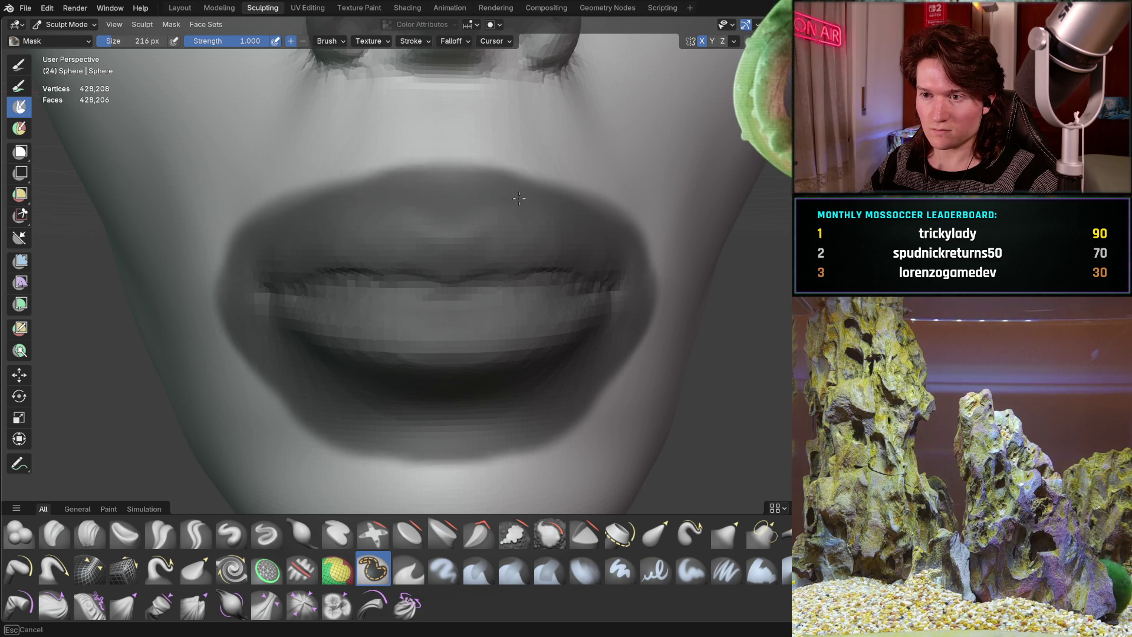
mouse_move(276, 232)
left_mouse_down()
mouse_move(484, 156)
mouse_move(632, 235)
mouse_move(666, 268)
mouse_move(401, 187)
mouse_move(311, 336)
mouse_move(250, 342)
left_mouse_up()
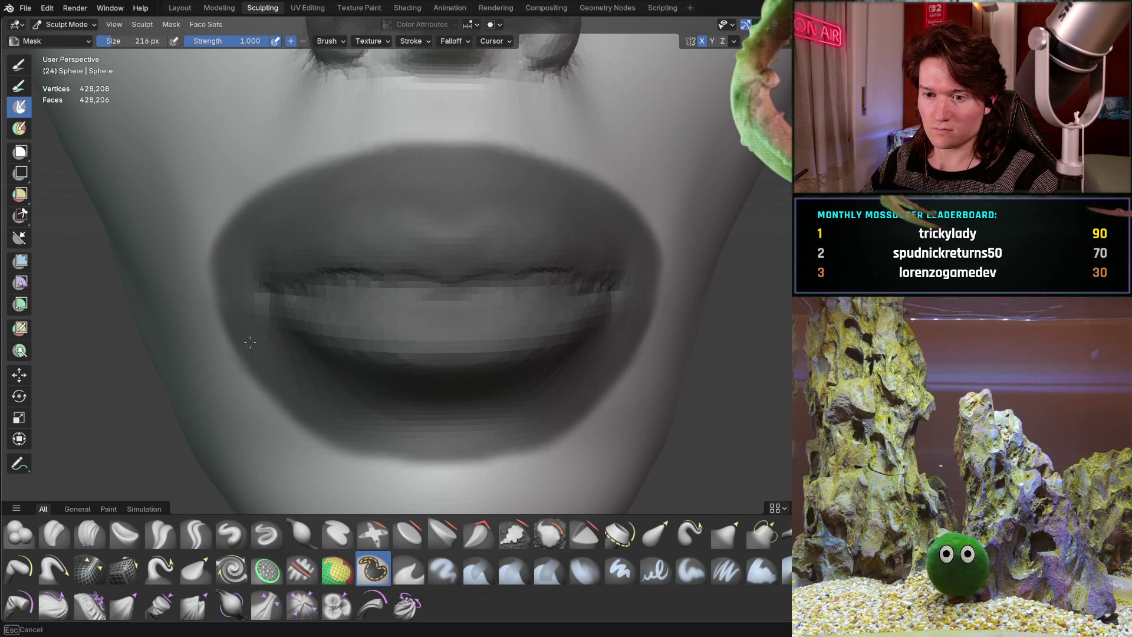
Orbit through three-quarter, side and front views of the lips to check the mask.
mouse_move(427, 327)
middle_mouse_down()
mouse_move(384, 313)
mouse_move(341, 245)
middle_mouse_up()
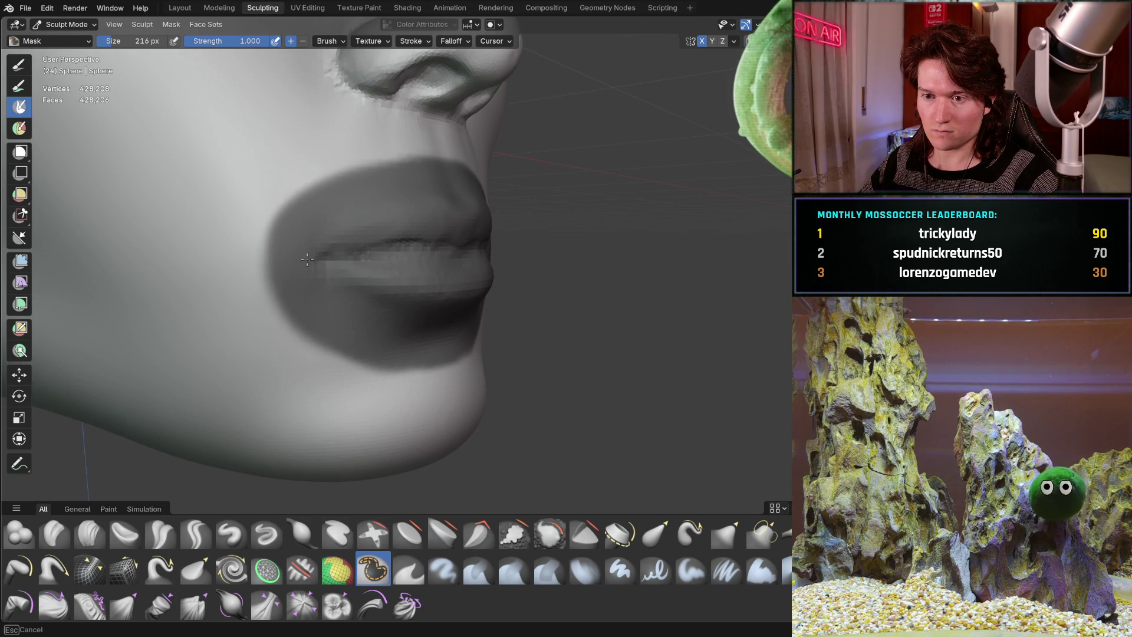
mouse_move(407, 246)
middle_mouse_down()
mouse_move(318, 252)
mouse_move(372, 298)
mouse_move(465, 311)
middle_mouse_up()
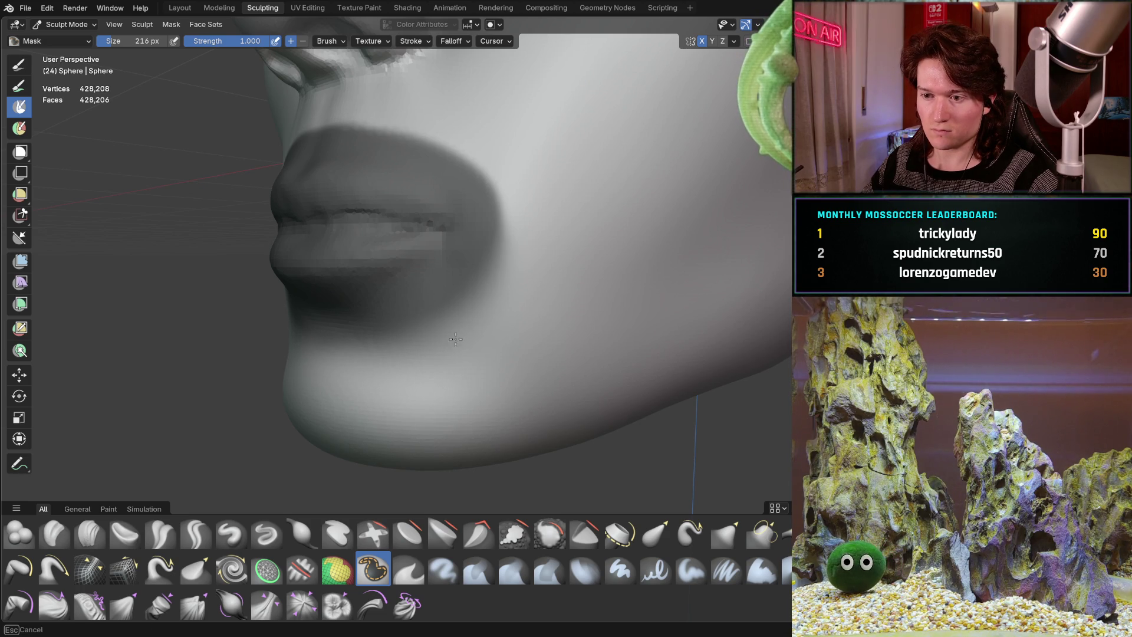
mouse_move(528, 252)
middle_mouse_down()
mouse_move(515, 171)
mouse_move(549, 185)
middle_mouse_up()
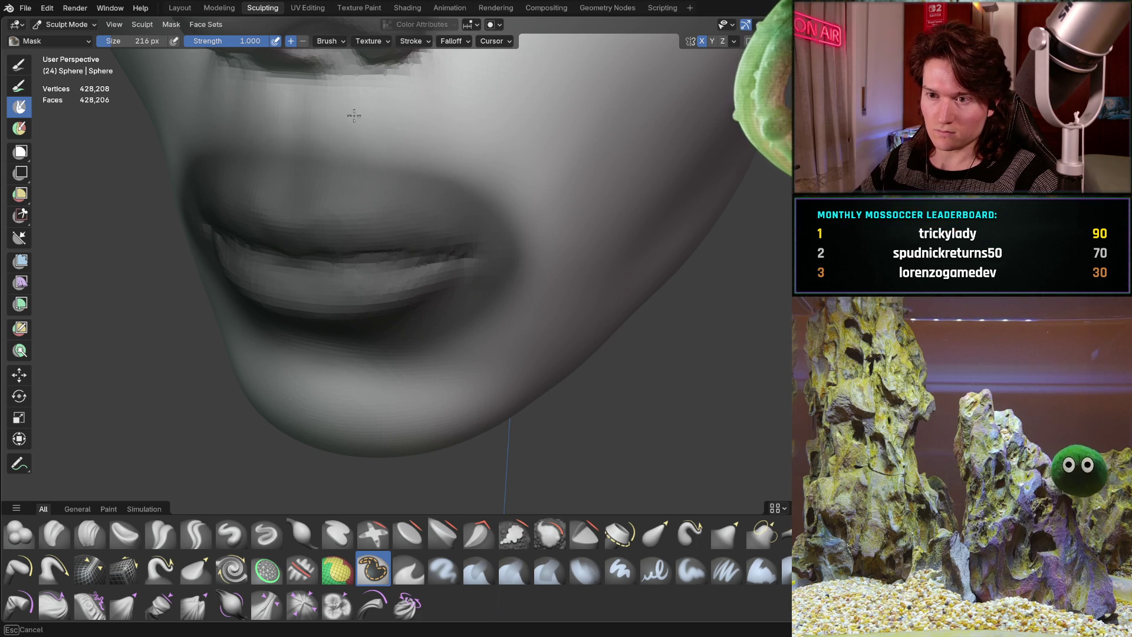
mouse_move(544, 180)
middle_mouse_down()
mouse_move(442, 114)
mouse_move(347, 148)
middle_mouse_up()
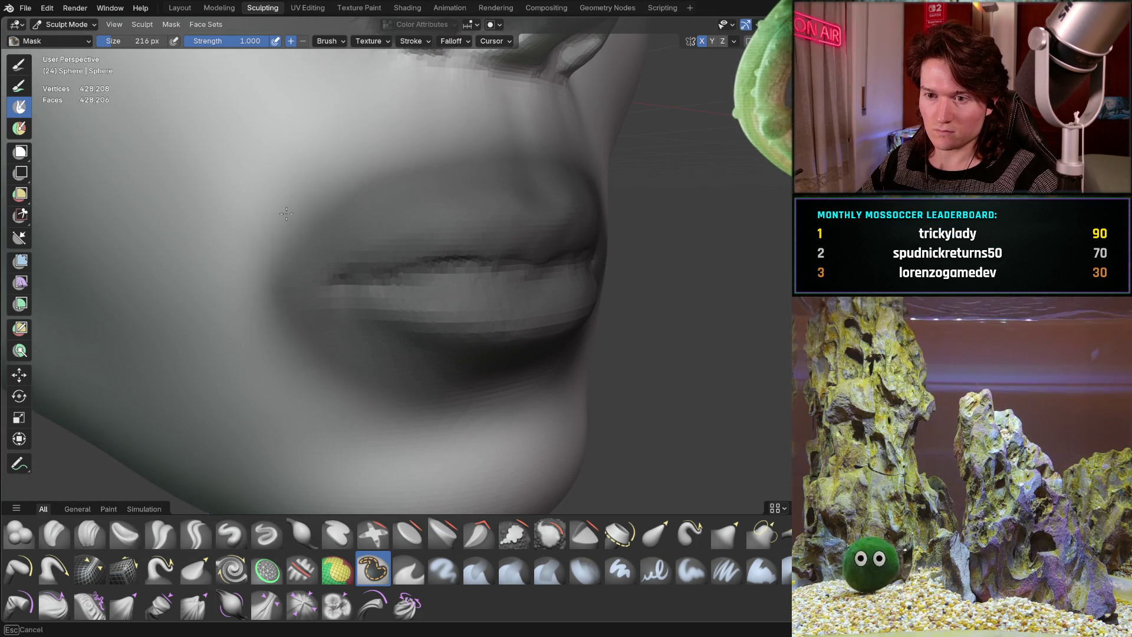
mouse_move(254, 282)
middle_mouse_down()
mouse_move(336, 222)
mouse_move(316, 271)
mouse_move(318, 310)
mouse_move(314, 266)
middle_mouse_up()
Invert the mask to free the lips, then trial an X-axis move and undo it.
key("ctrl+i")
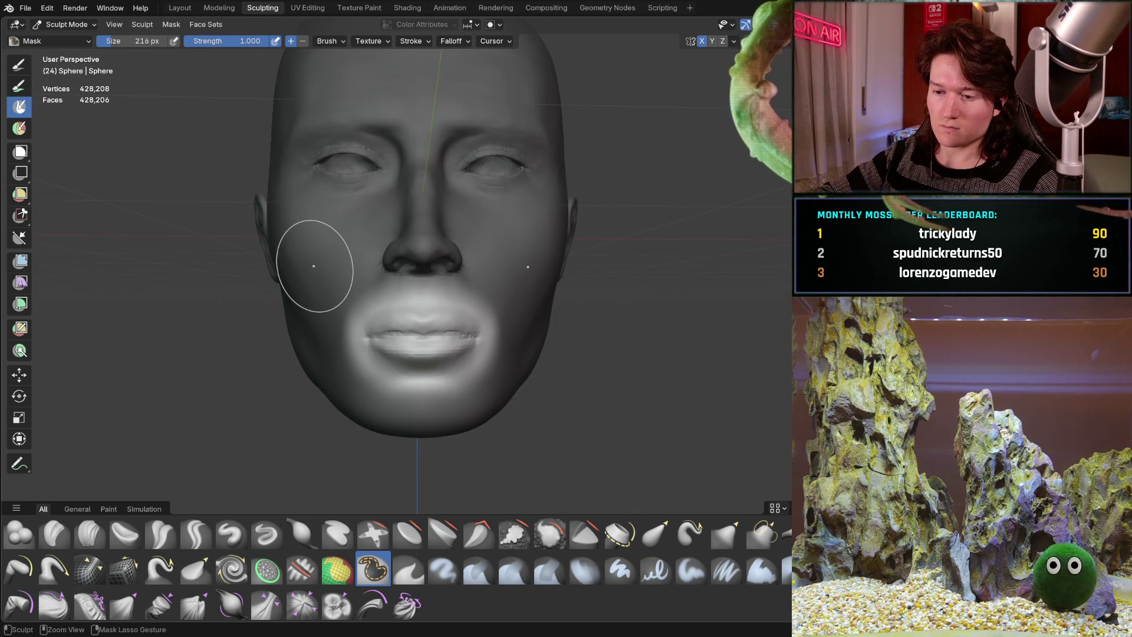
mouse_move(413, 311)
middle_mouse_down()
mouse_move(445, 297)
mouse_move(429, 290)
mouse_move(416, 316)
middle_mouse_up()
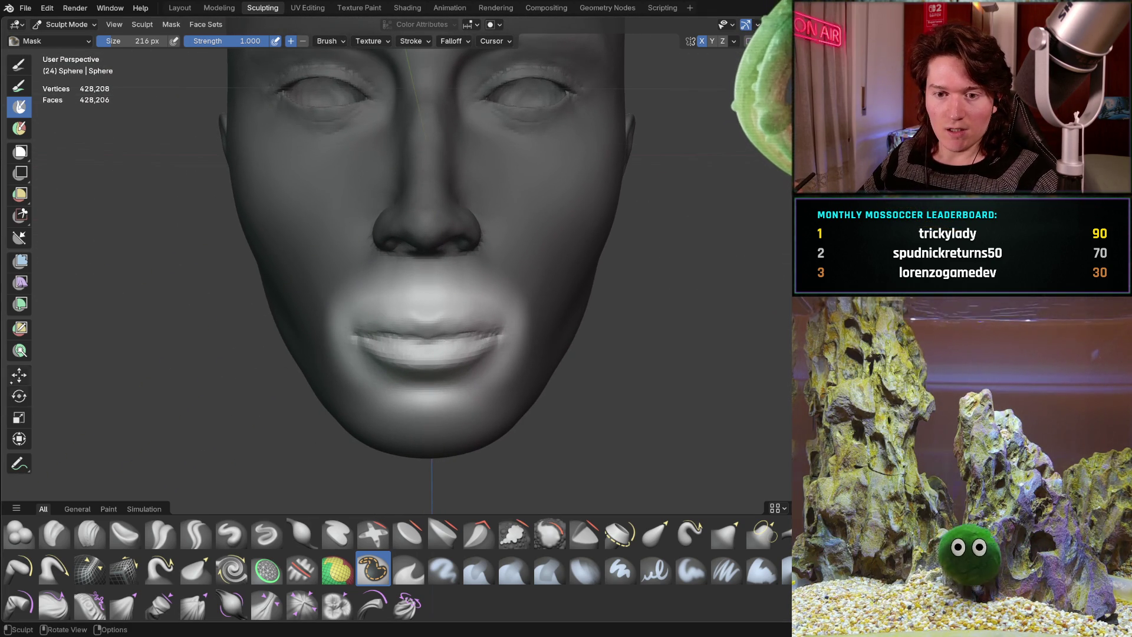
left_click(18, 375)
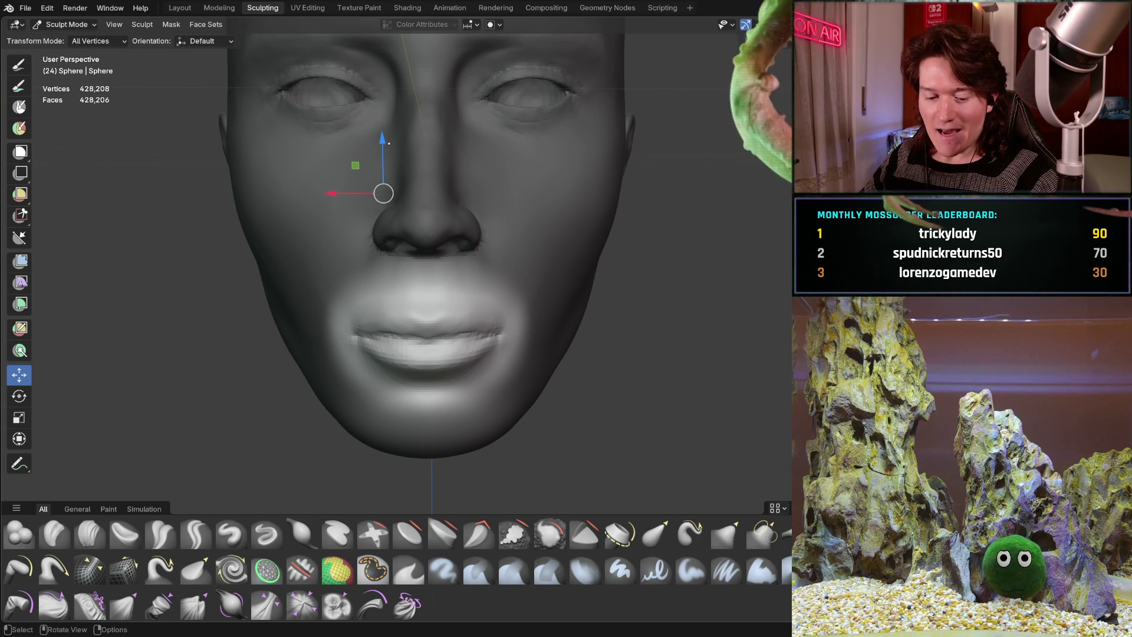
key("g")
key("x")
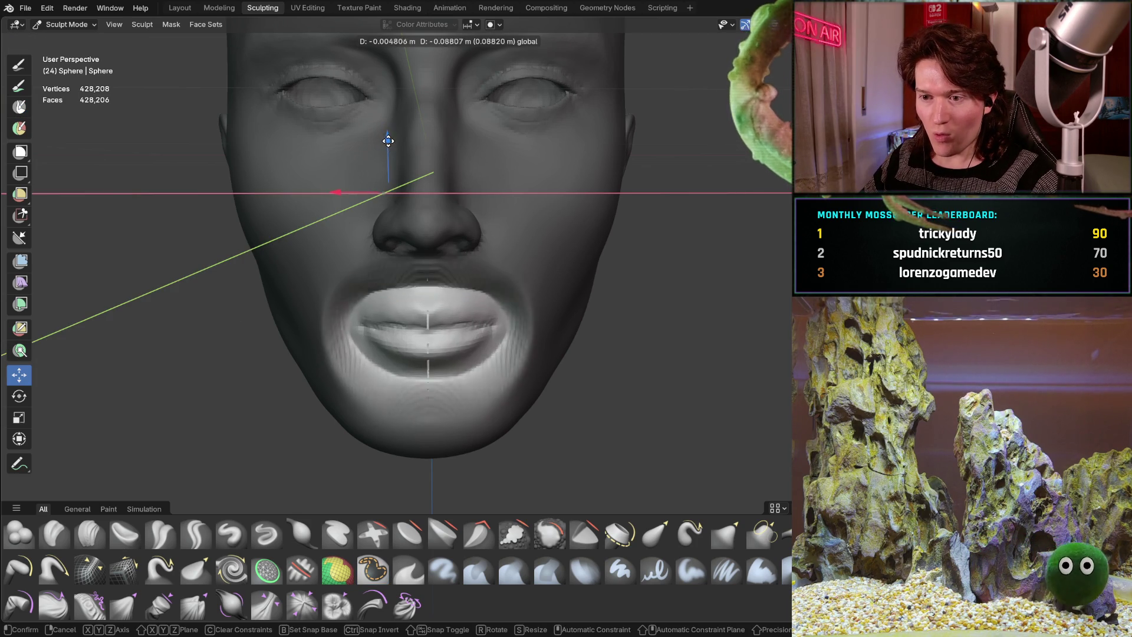
key("Return")
key("ctrl+z")
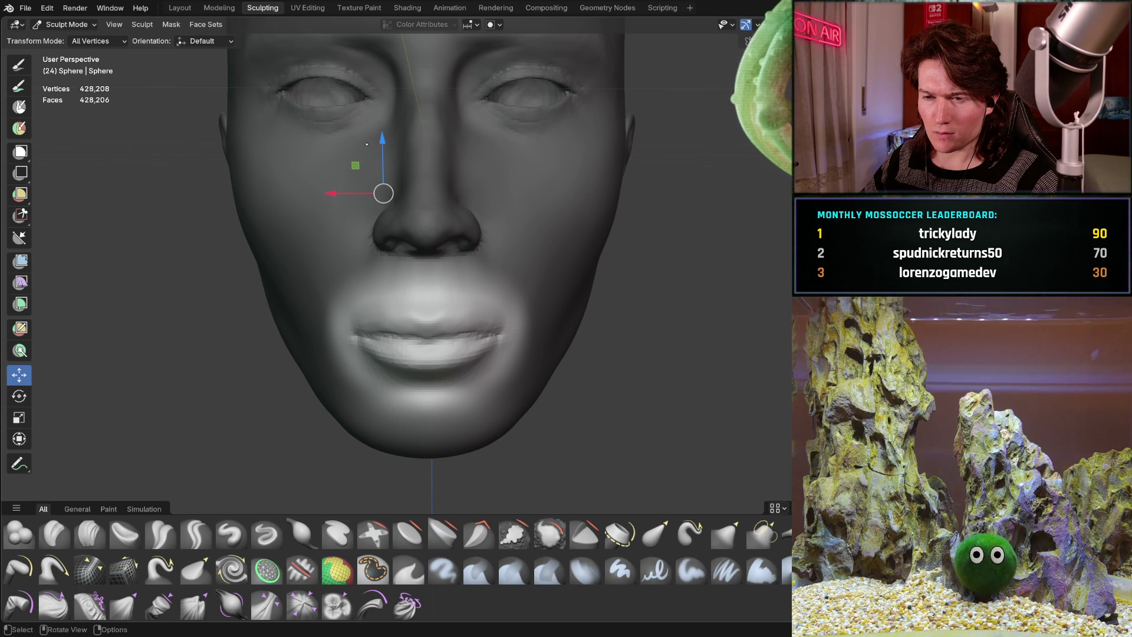
Bring up the Sculpt > Set Pivot options.
mouse_move(367, 144)
middle_mouse_down()
mouse_move(472, 154)
mouse_move(310, 174)
mouse_move(364, 125)
middle_mouse_up()
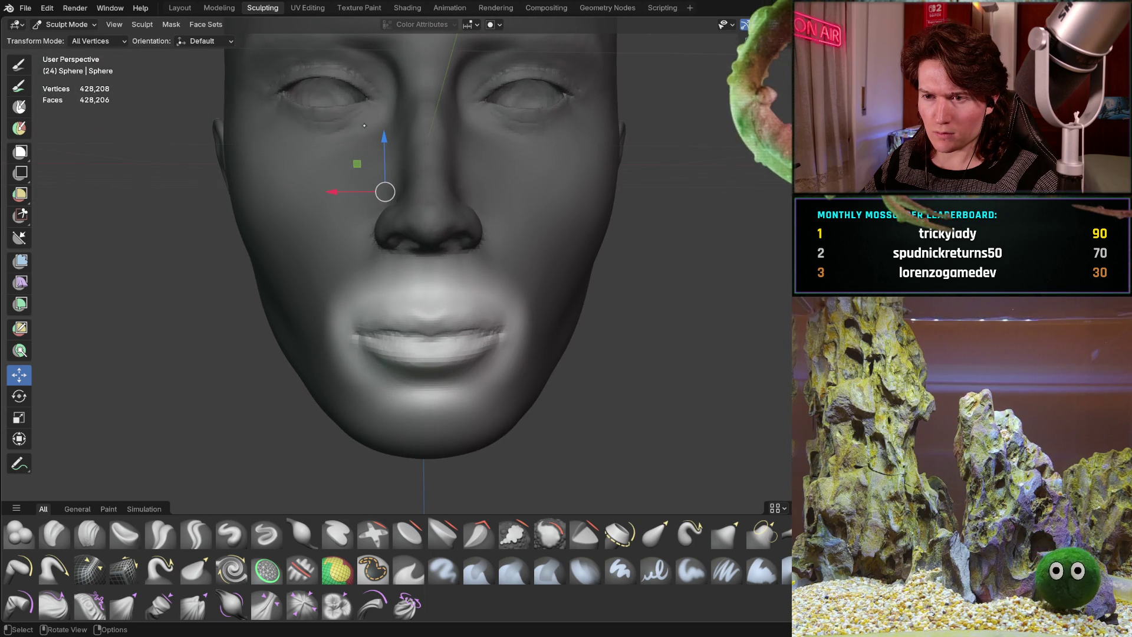
left_click(142, 25)
mouse_move(177, 343)
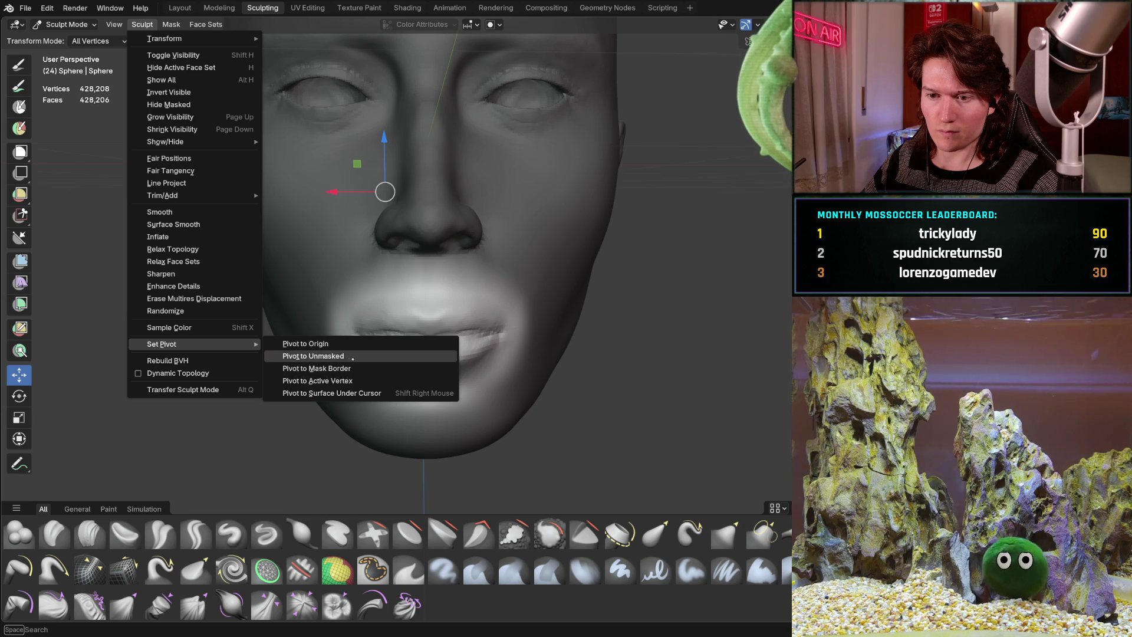
Pivot to Unmasked, then raise the lips along Z, comparing with undo and redo.
left_click(353, 356)
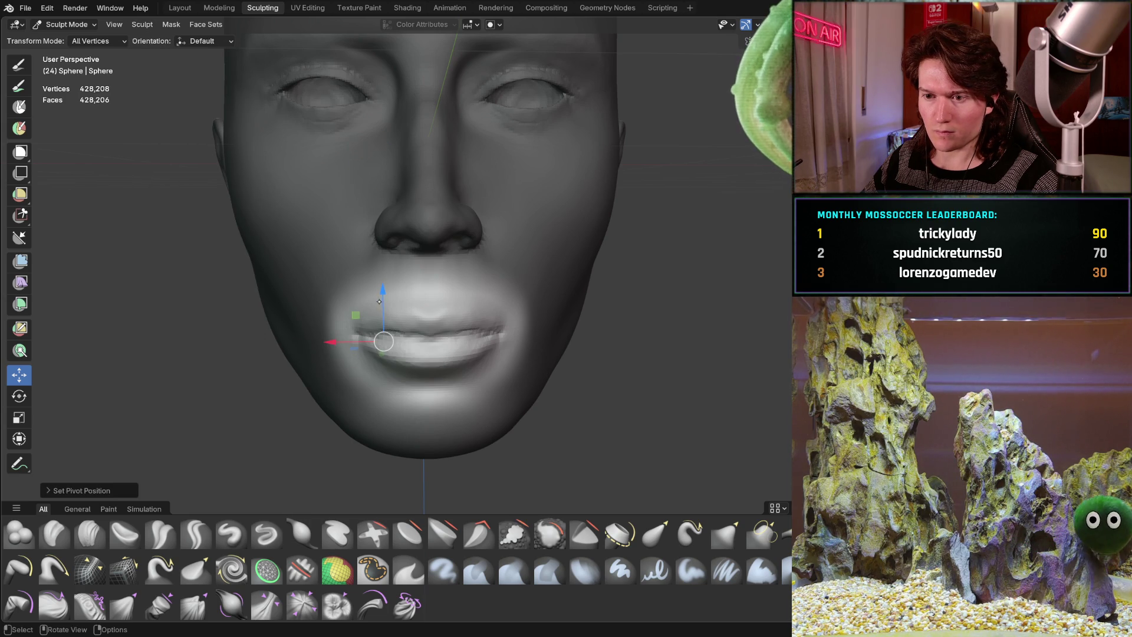
mouse_move(379, 302)
left_mouse_down()
mouse_move(382, 316)
mouse_move(391, 234)
mouse_move(396, 267)
mouse_move(405, 247)
left_mouse_up()
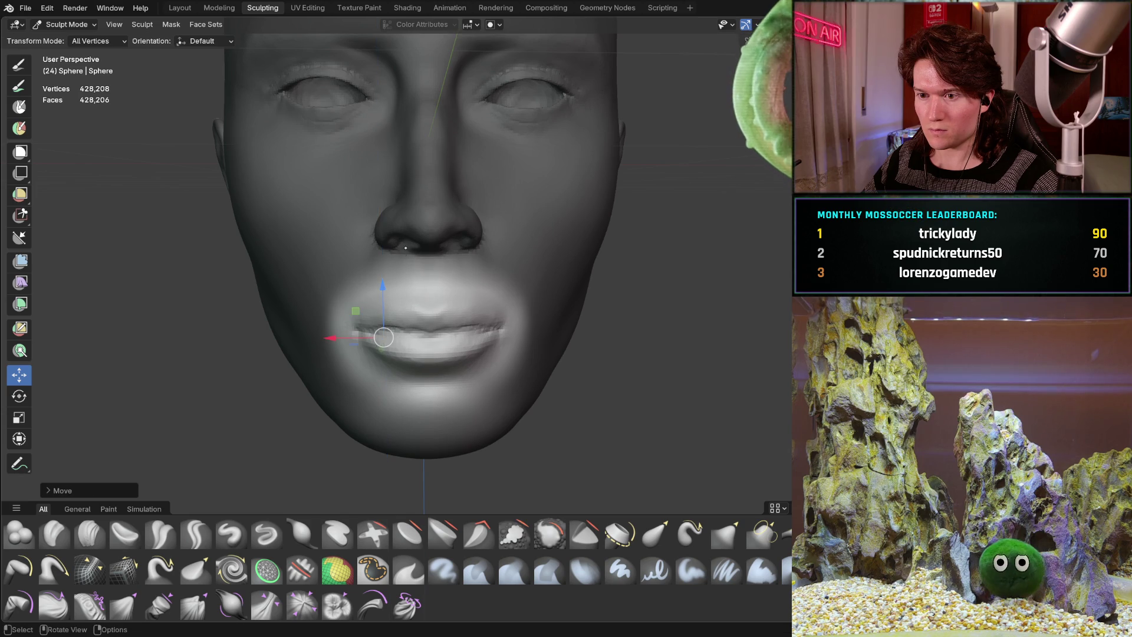
mouse_move(416, 156)
middle_mouse_down("ctrl")
mouse_move(374, 199)
mouse_move(372, 275)
middle_mouse_up("ctrl")
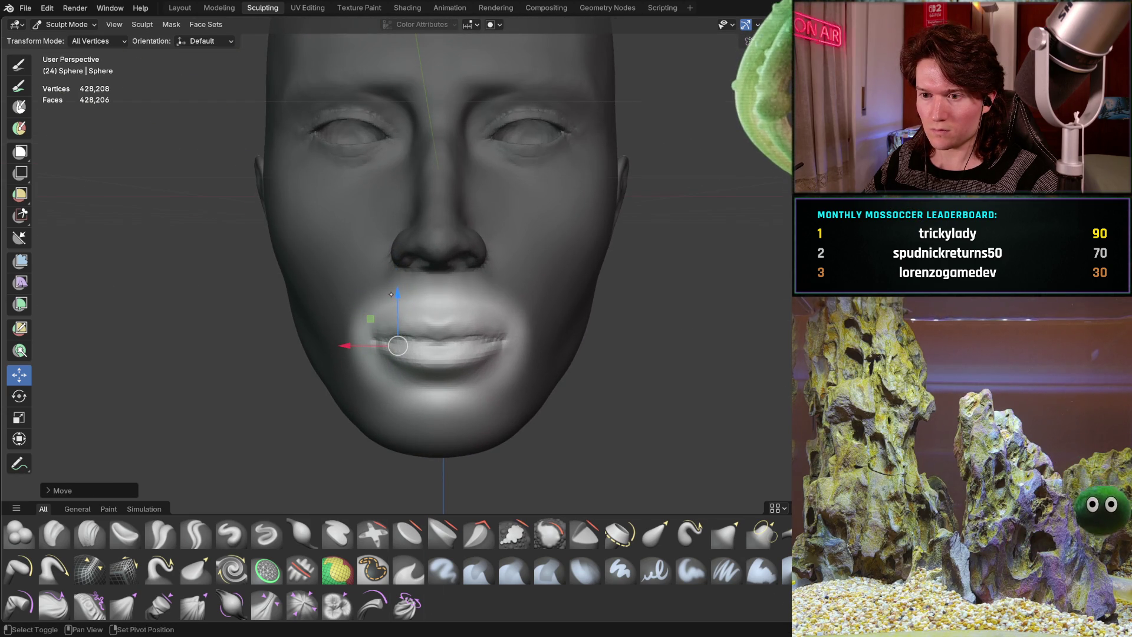
left_click_drag(396, 293, 397, 286)
right_click(397, 286)
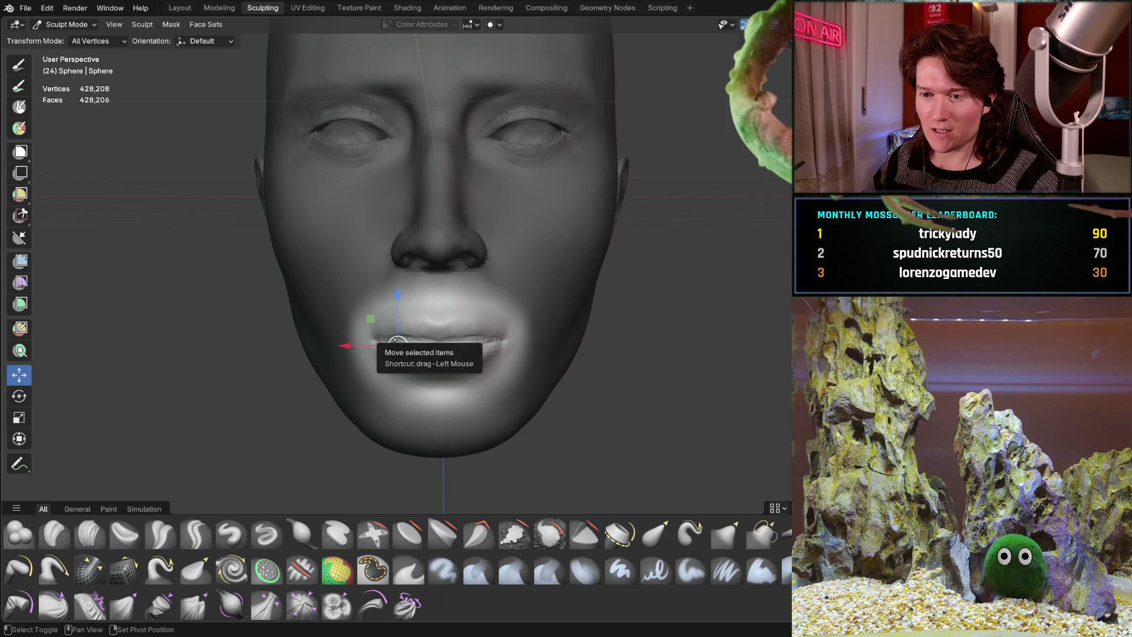
mouse_move(397, 346)
left_mouse_down()
mouse_move(399, 304)
mouse_move(392, 370)
mouse_move(399, 355)
left_mouse_up()
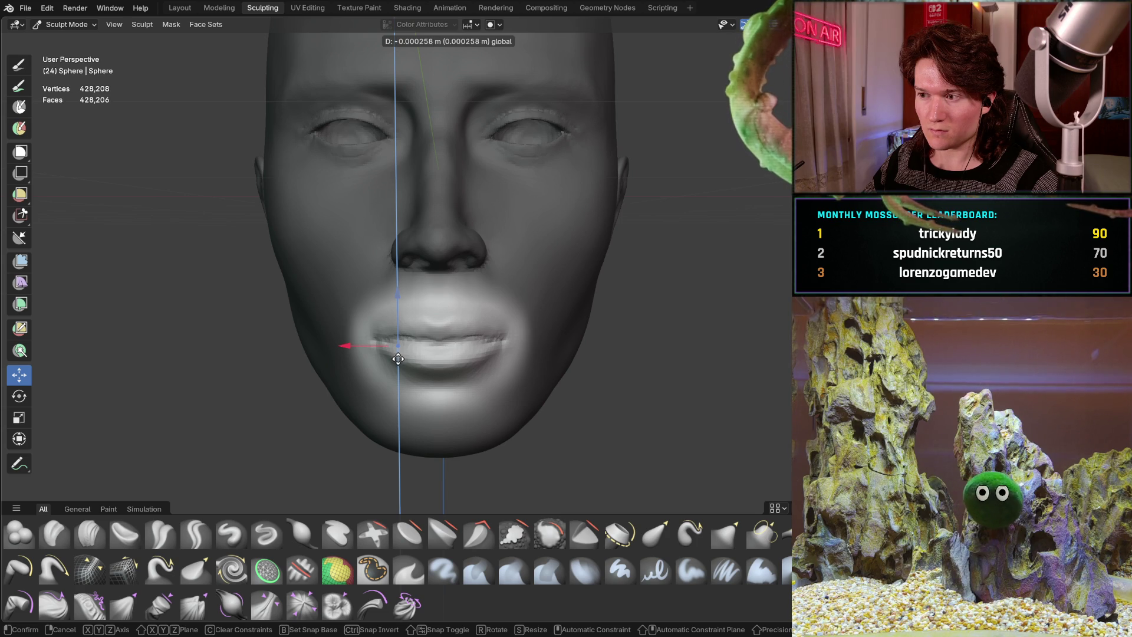
left_click_drag(399, 360, 398, 361)
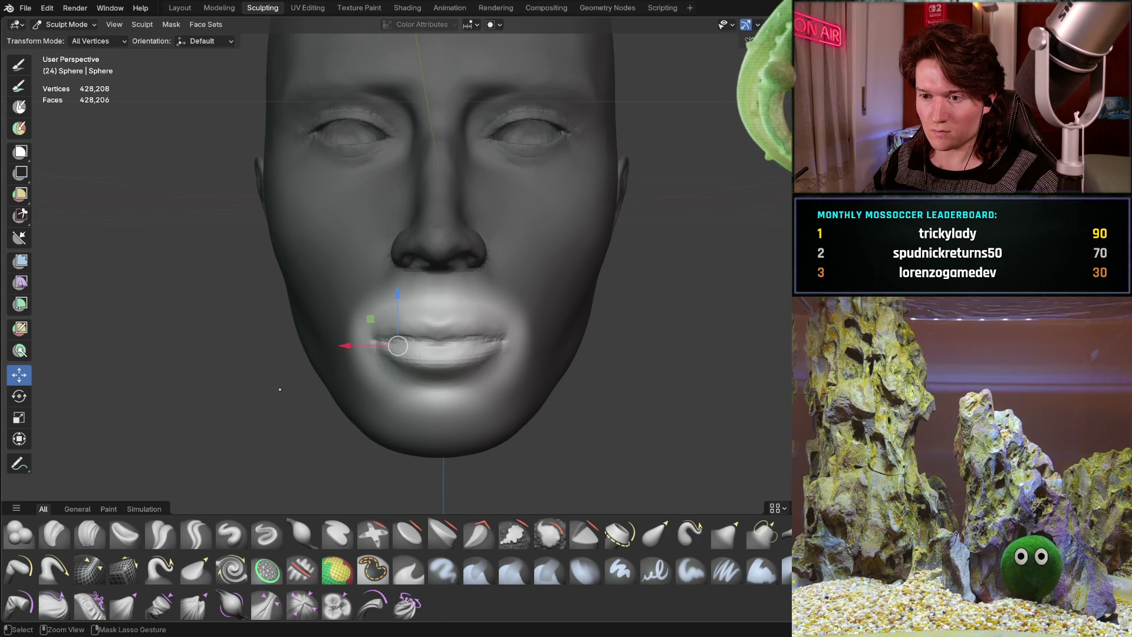
key("ctrl+z")
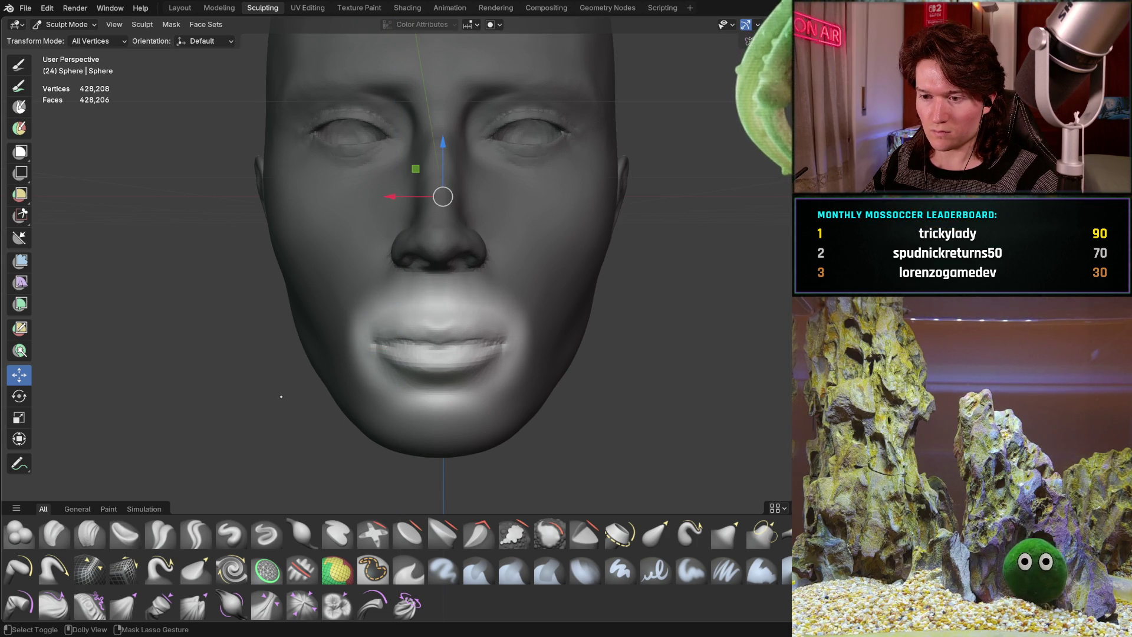
key("ctrl+shift+z")
Raise and fine-tune the lips' height, reviewing from profile and three-quarter views.
scroll(396, 265, "down", 3)
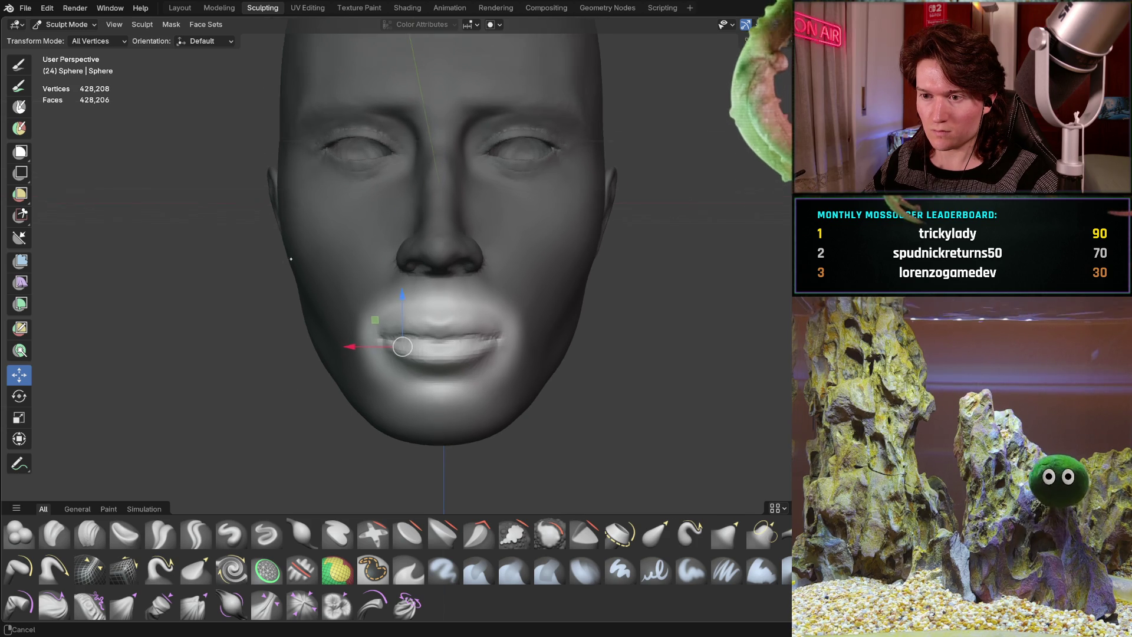
mouse_move(307, 277)
middle_mouse_down()
mouse_move(264, 273)
mouse_move(367, 286)
middle_mouse_up()
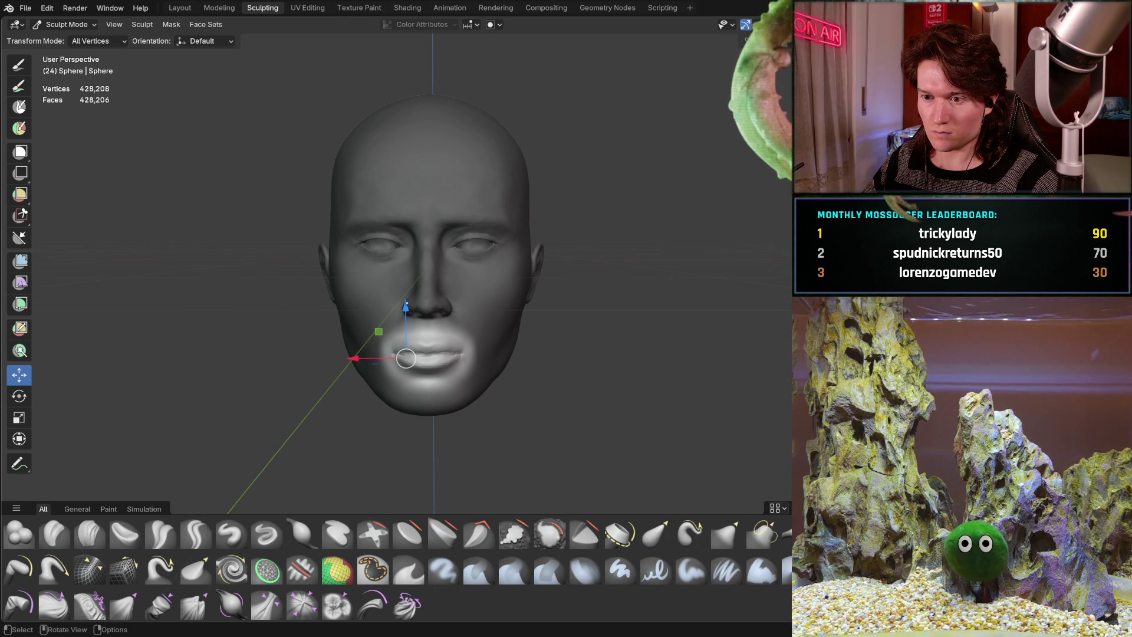
left_click_drag(405, 353, 408, 298)
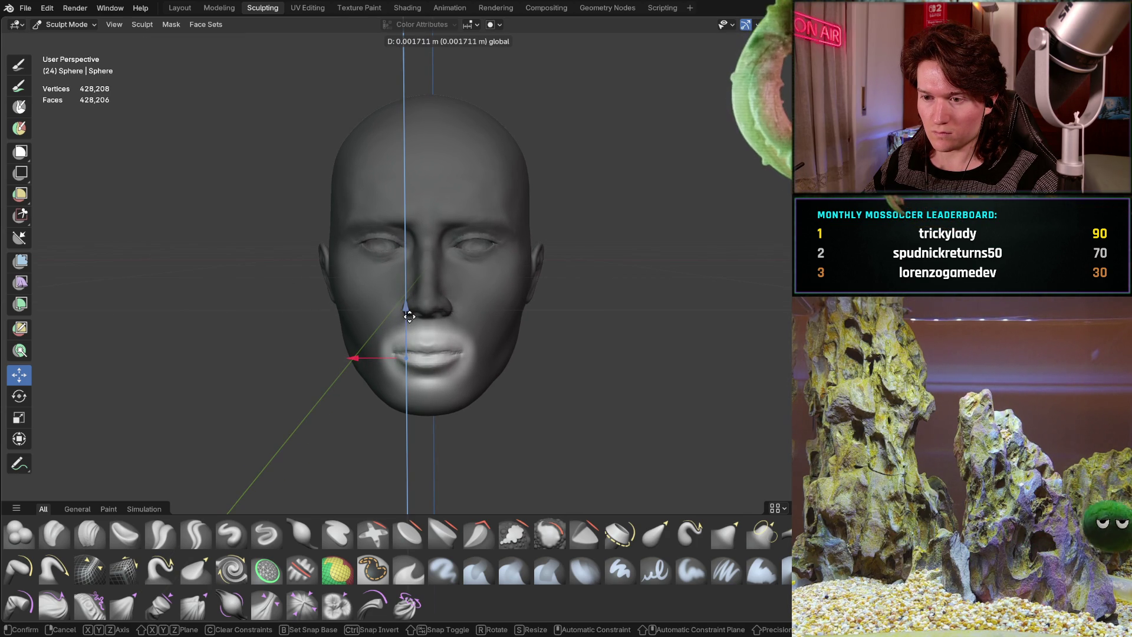
left_click_drag(410, 316, 410, 318)
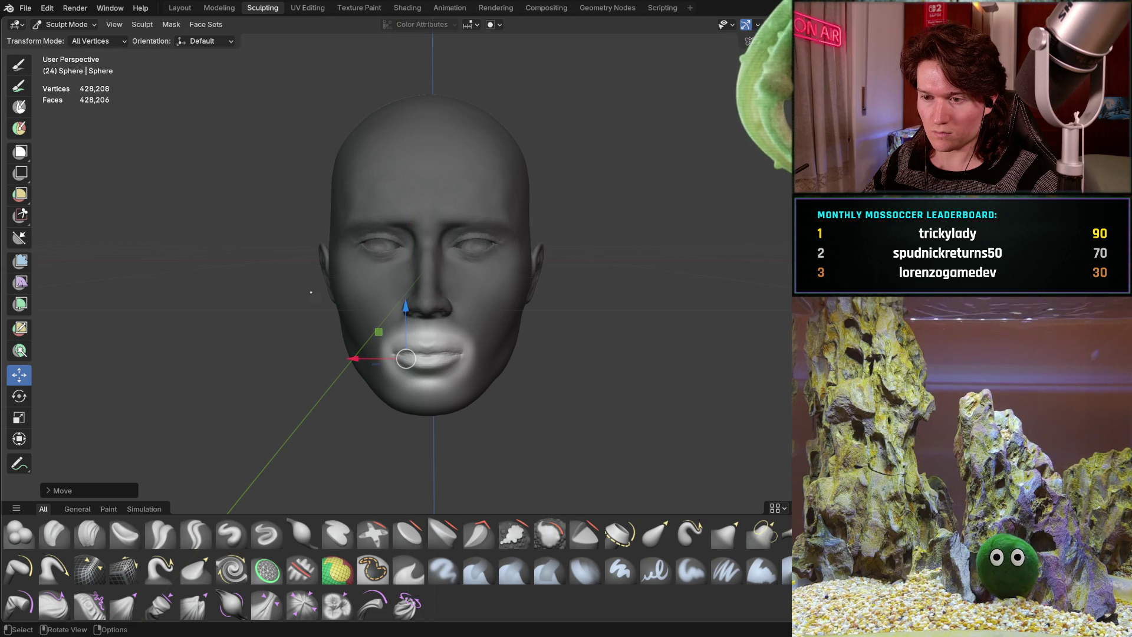
mouse_move(409, 318)
middle_mouse_down()
mouse_move(445, 264)
mouse_move(303, 353)
middle_mouse_up()
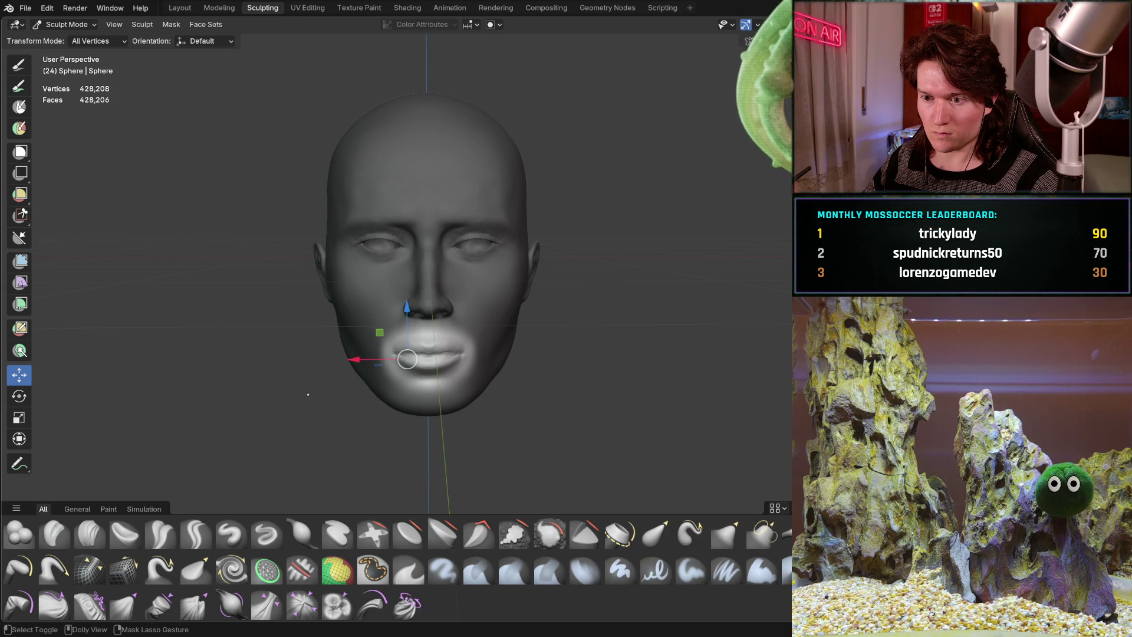
mouse_move(294, 361)
middle_mouse_down()
mouse_move(369, 339)
mouse_move(193, 279)
mouse_move(351, 281)
mouse_move(333, 274)
mouse_move(319, 395)
mouse_move(303, 229)
mouse_move(310, 362)
middle_mouse_up()
scroll(253, 272, "down", 3)
scroll(255, 271, "up", 3)
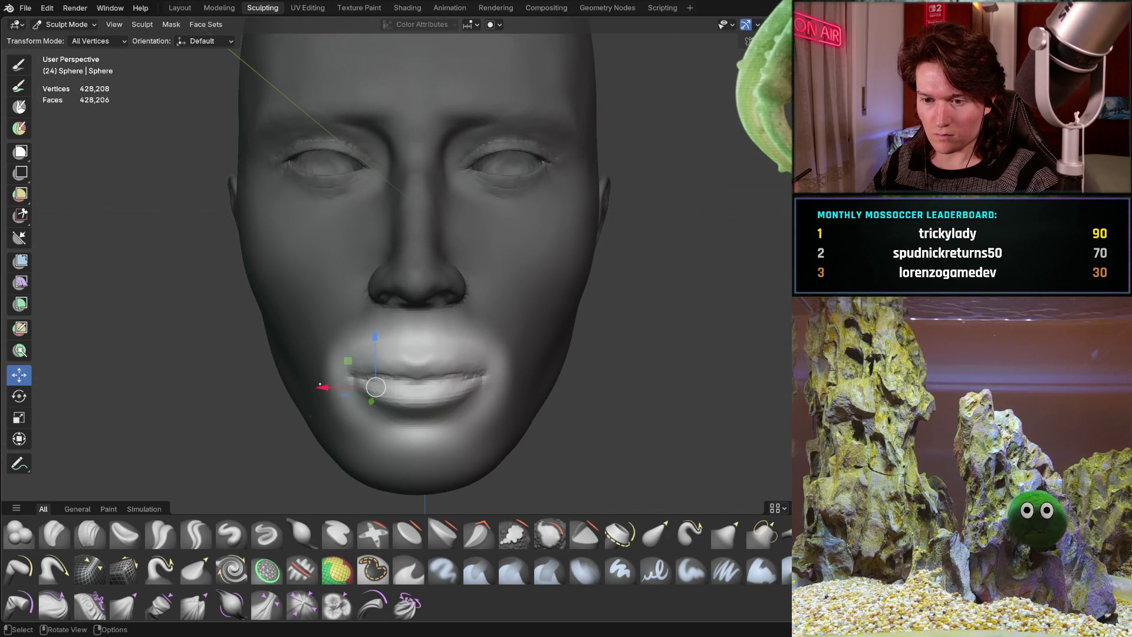
Scale the unmasked mouth along X to about 0.77 of its width.
key("shift+s")
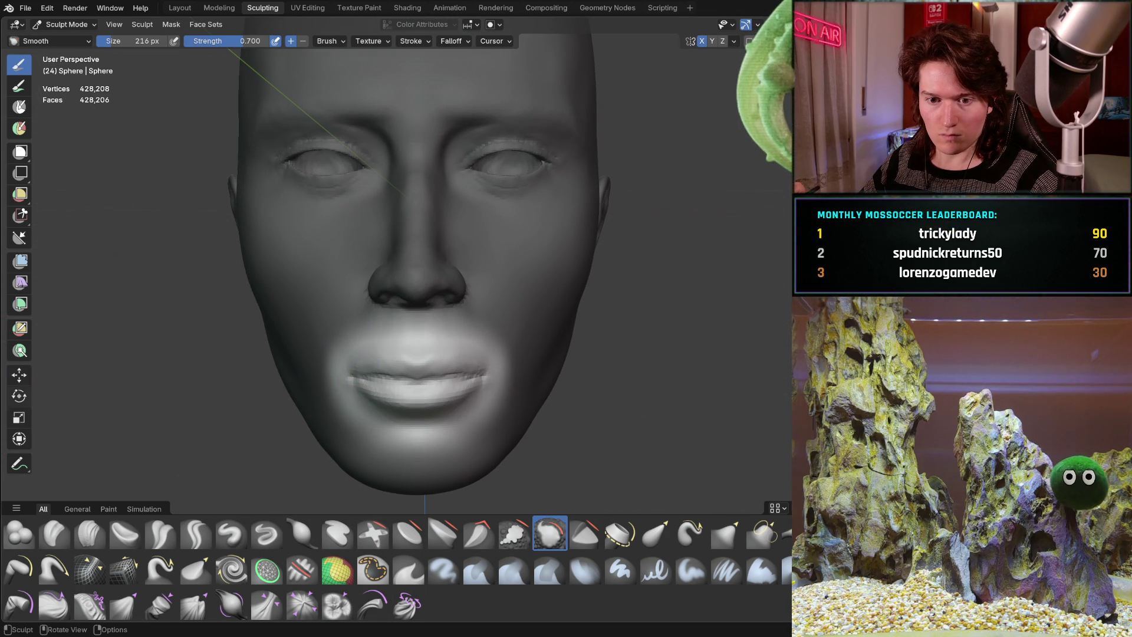
key("s")
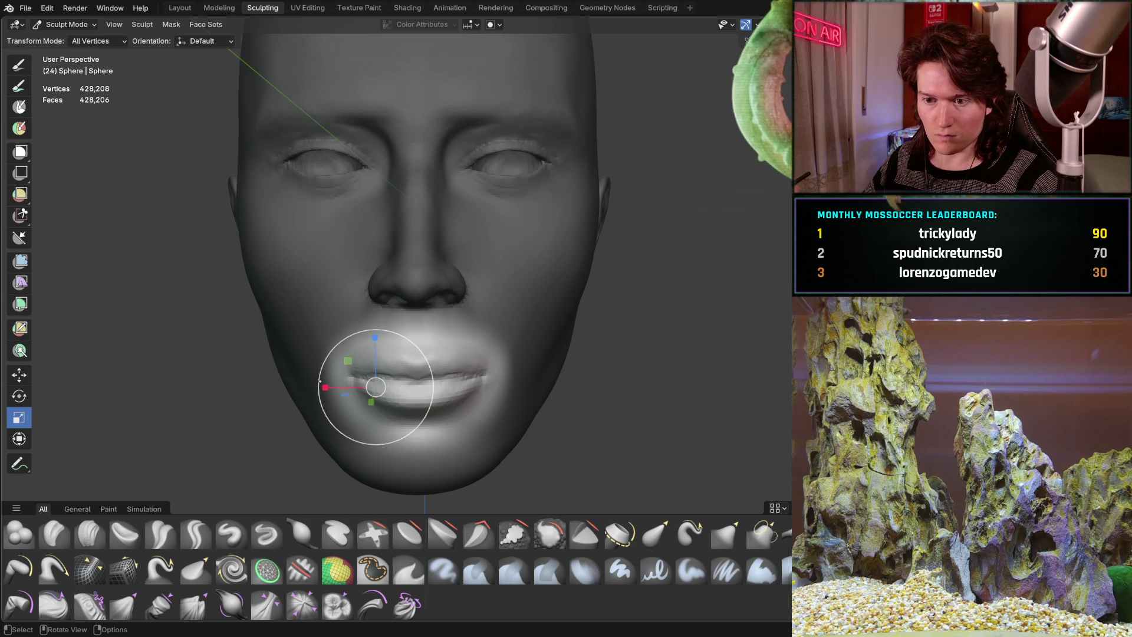
mouse_move(327, 387)
left_mouse_down()
mouse_move(346, 387)
mouse_move(335, 375)
left_mouse_up()
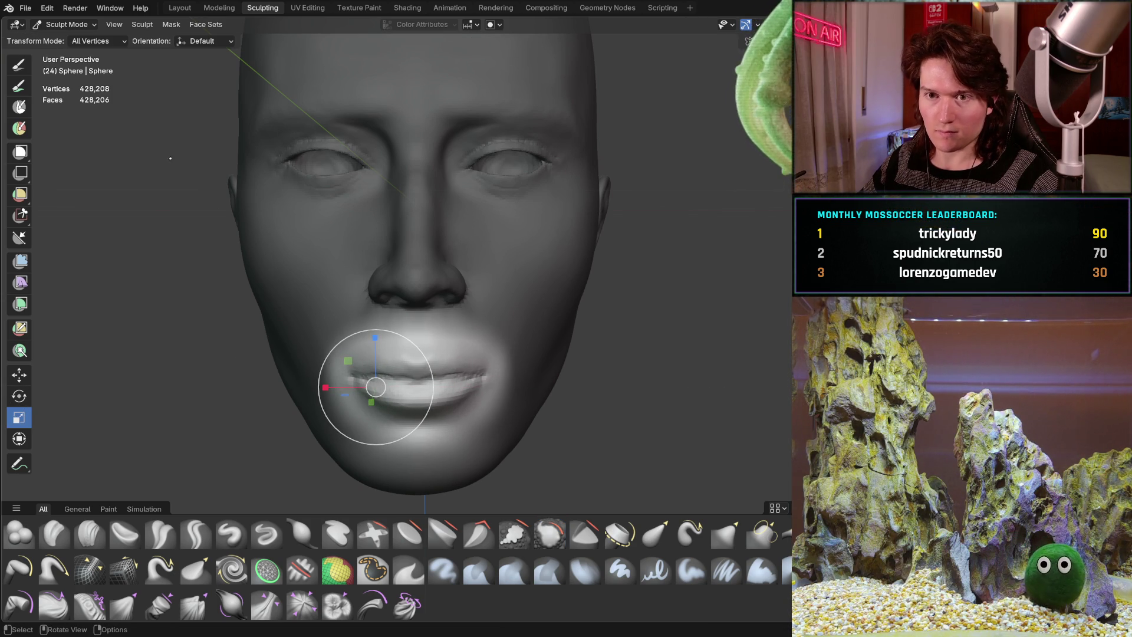
Set the sculpt pivot to the mask border.
left_click(141, 24)
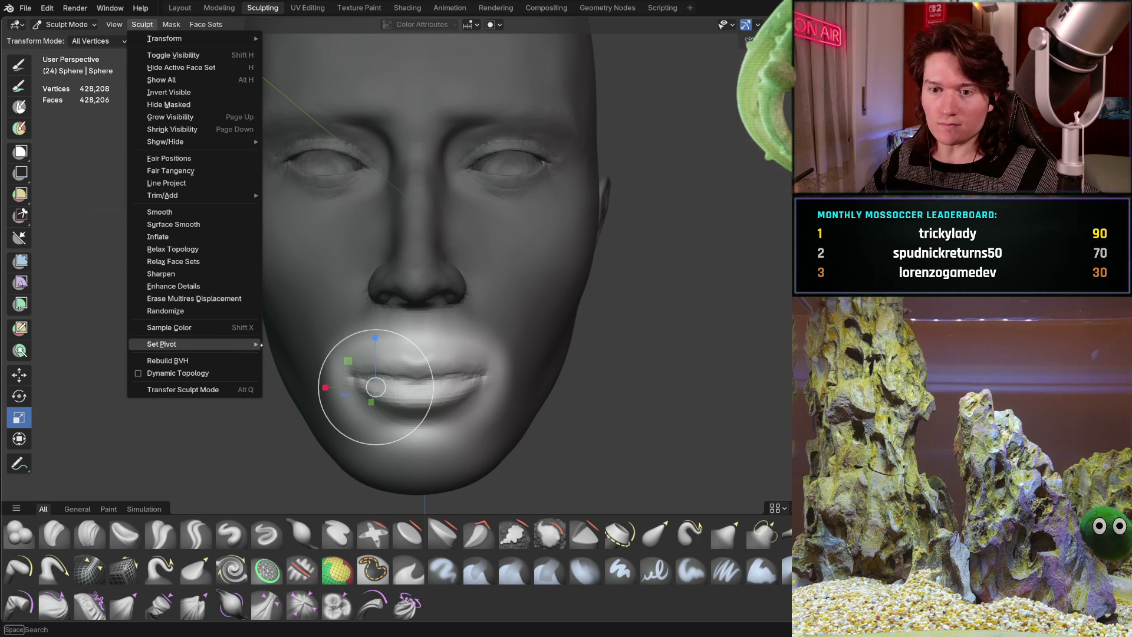
mouse_move(244, 346)
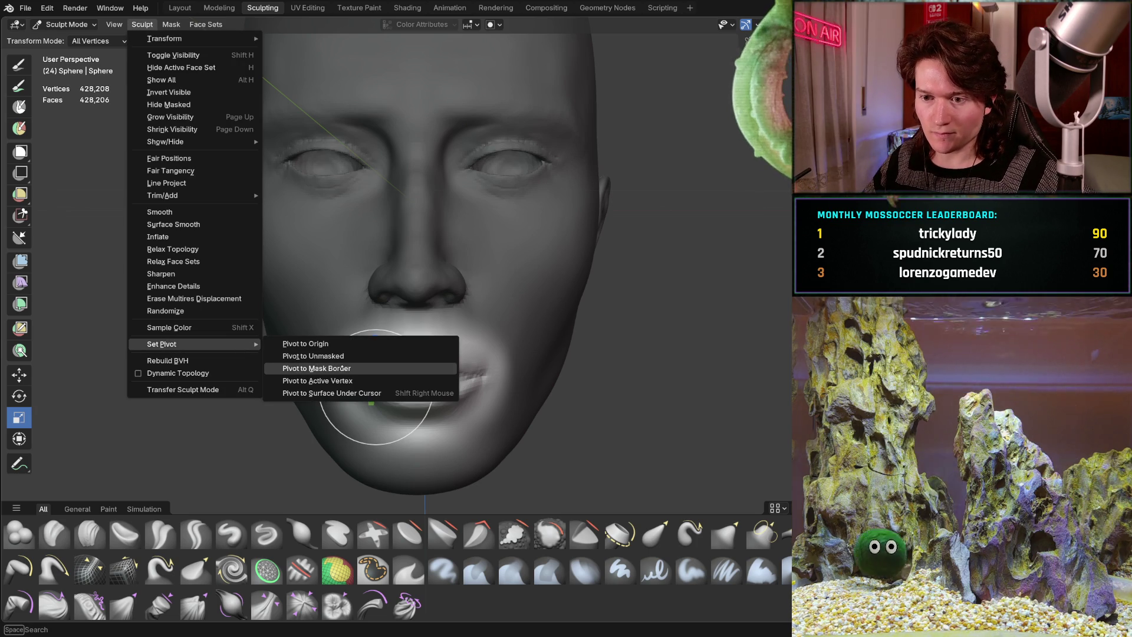
left_click(346, 368)
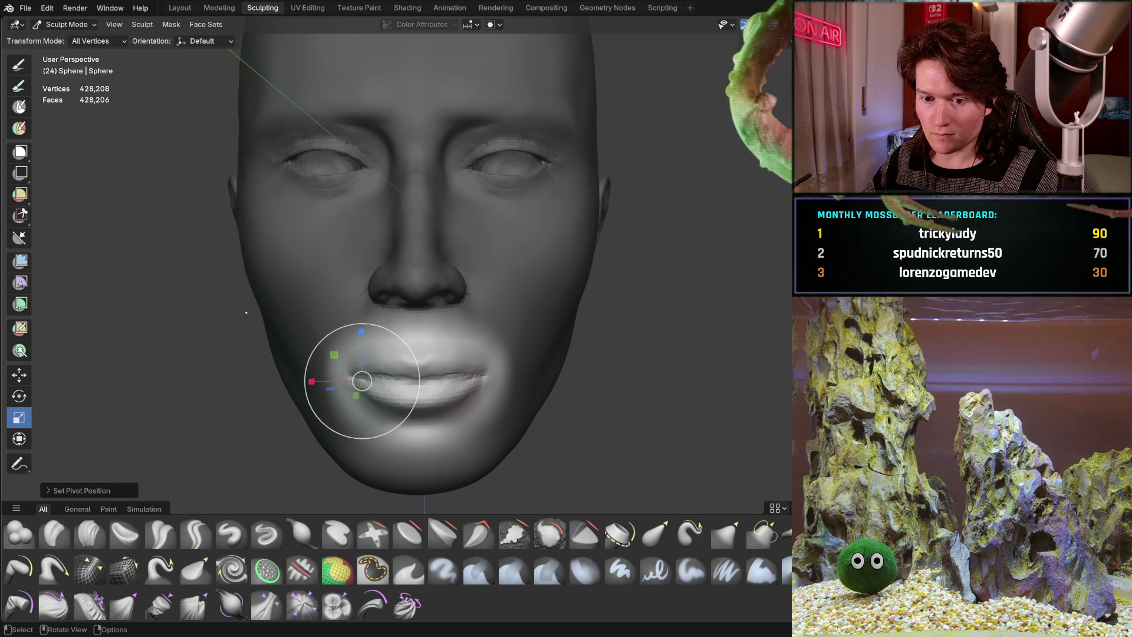
mouse_move(245, 312)
middle_mouse_down()
mouse_move(305, 313)
mouse_move(254, 274)
middle_mouse_up()
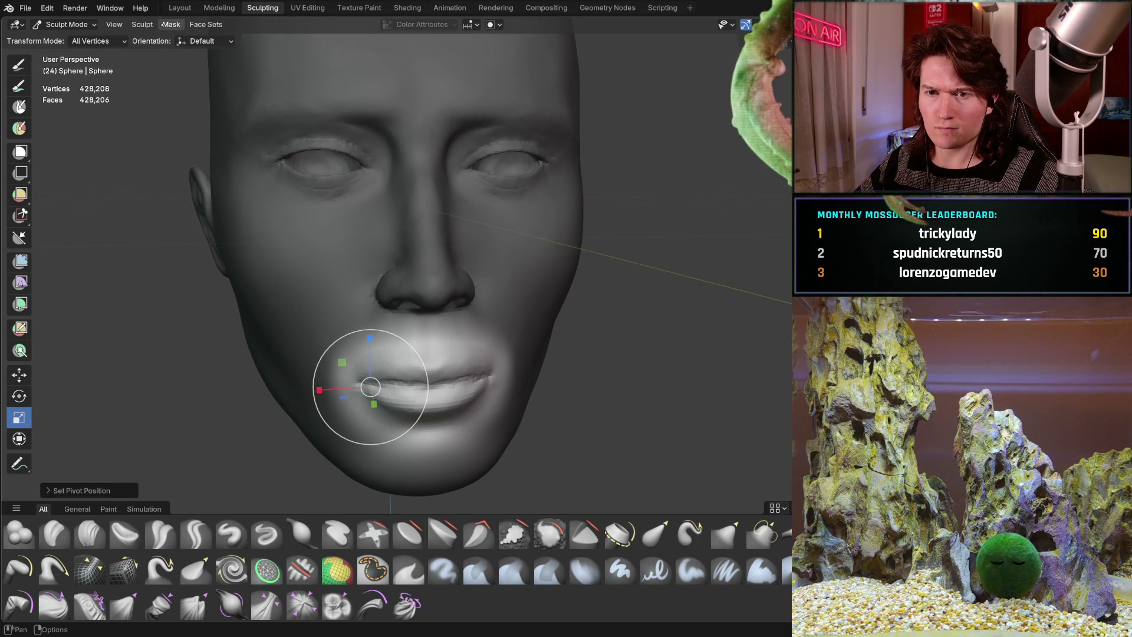
Look over the Mask menu, then set the pivot to the active vertex.
left_click(171, 25)
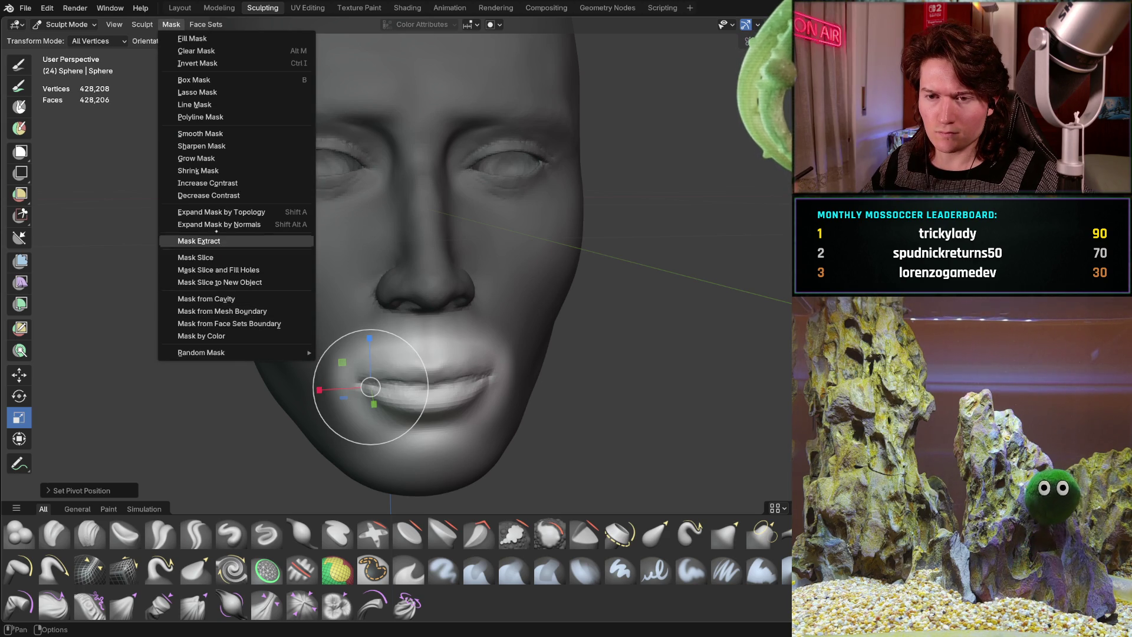
key("Escape")
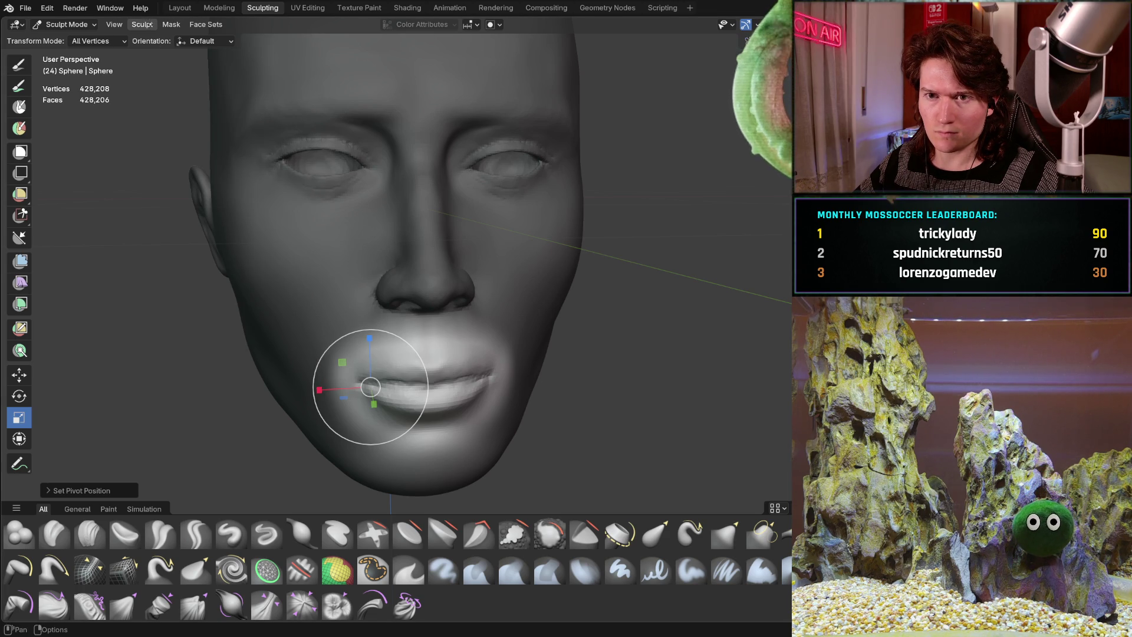
left_click(148, 25)
mouse_move(256, 345)
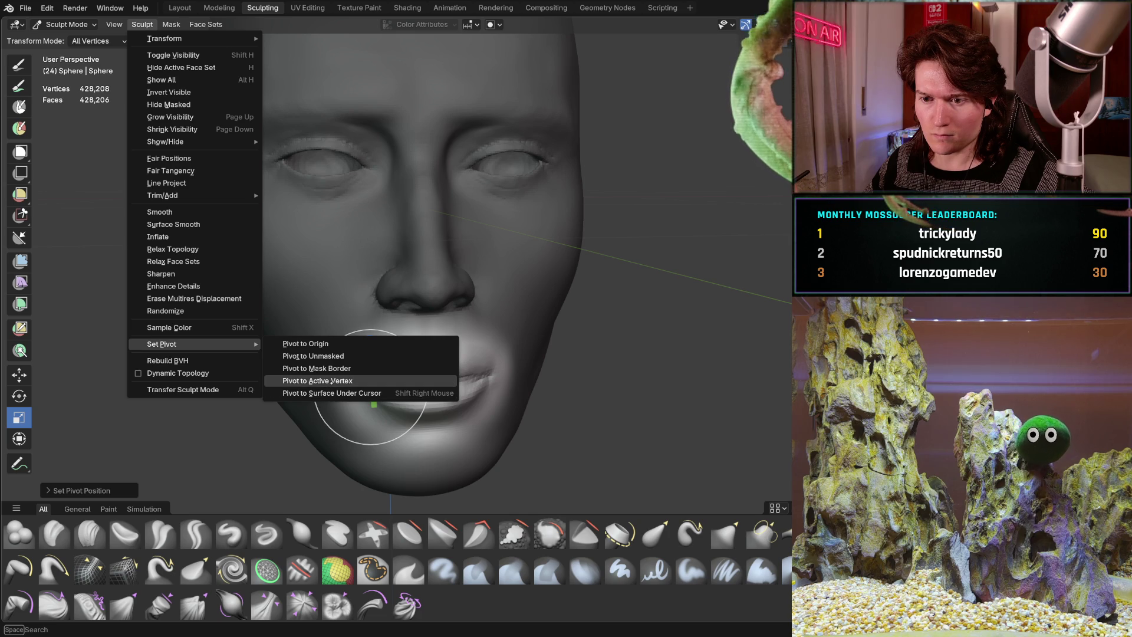
left_click(330, 380)
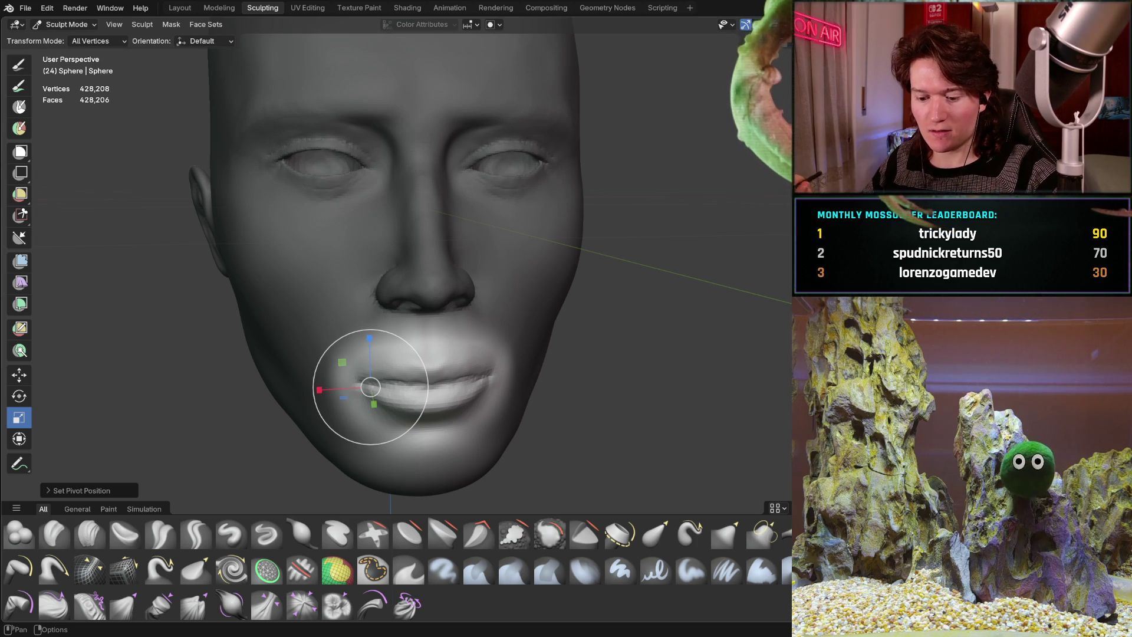
Clear the head's mask with Alt+M, select the Smooth brush, and frame the face.
key("alt+m")
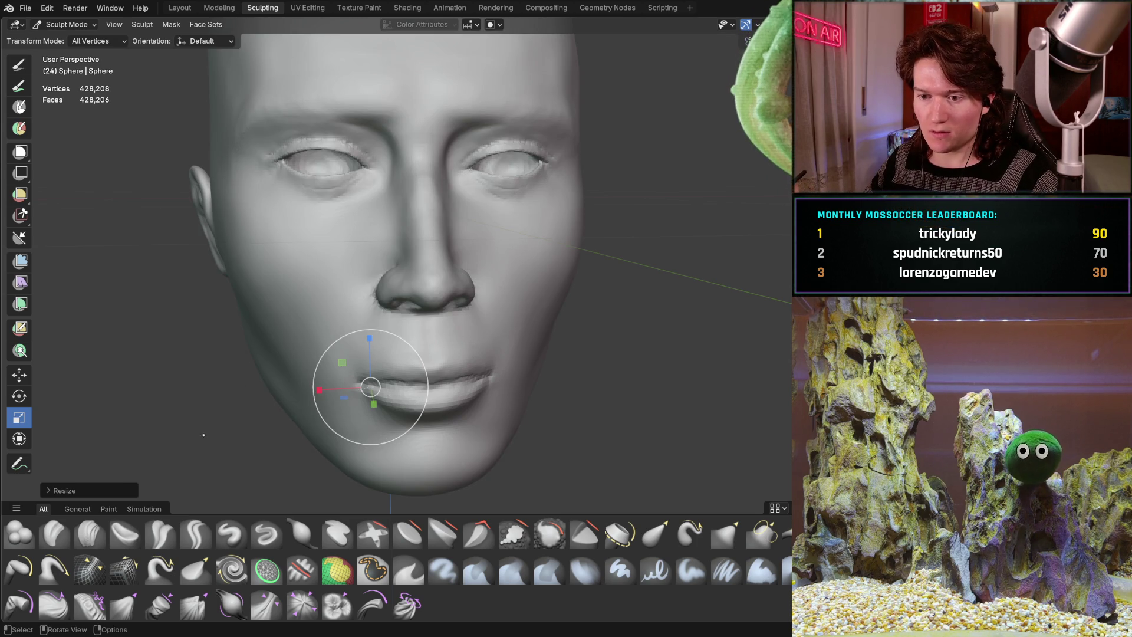
key("ctrl+z")
key("ctrl+z")
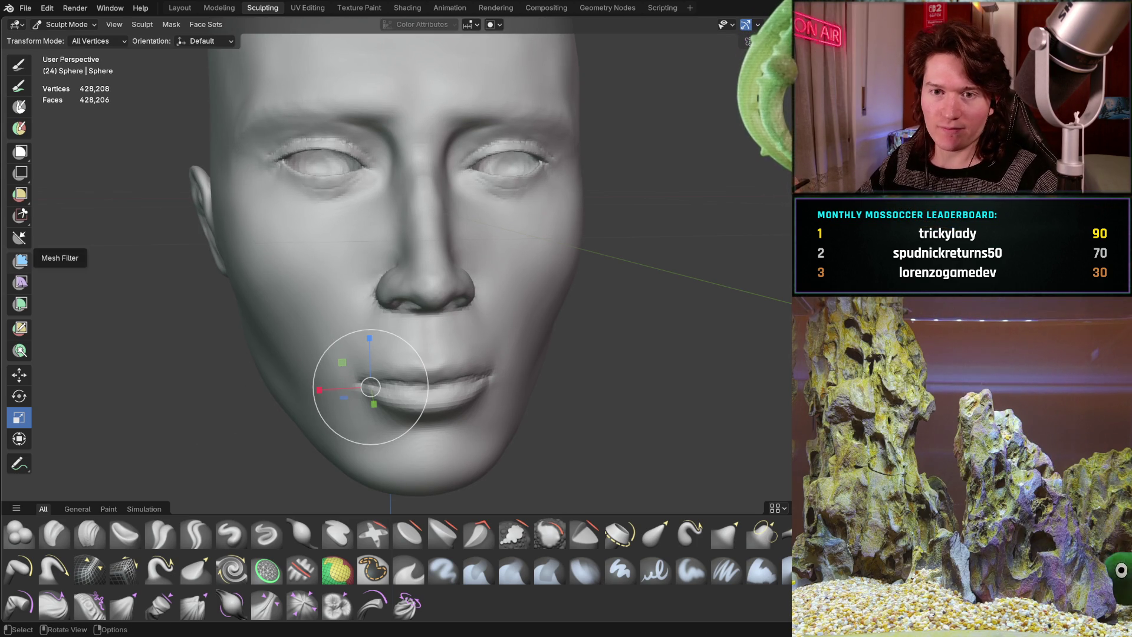
left_click(18, 64)
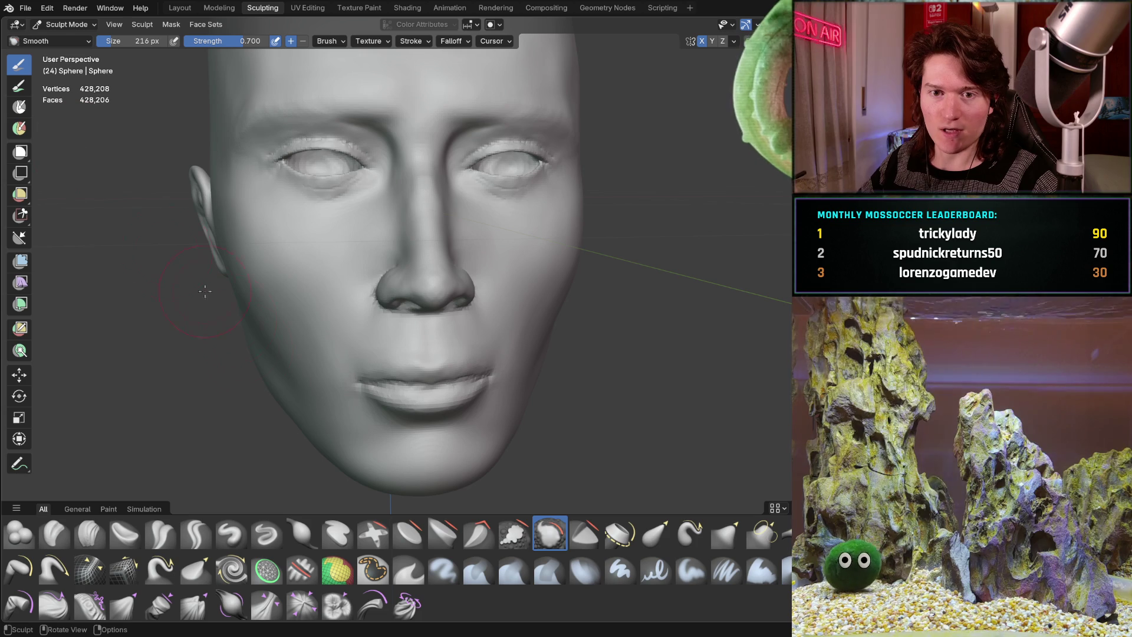
mouse_move(316, 319)
middle_mouse_down("shift")
mouse_move(299, 228)
mouse_move(308, 248)
mouse_move(289, 298)
mouse_move(390, 299)
middle_mouse_up("shift")
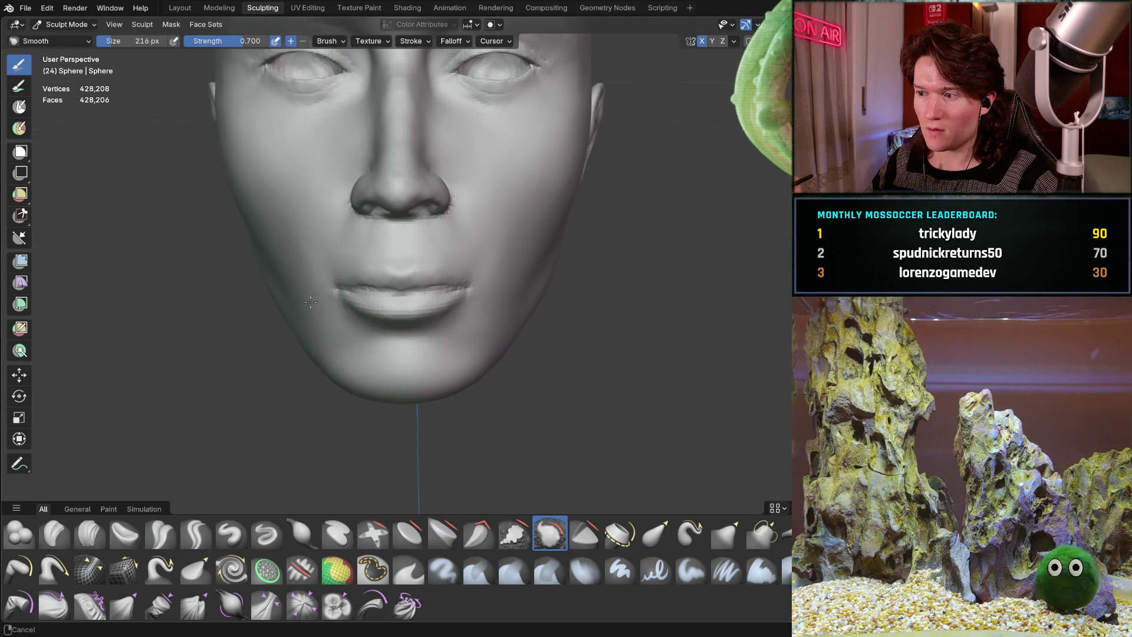
mouse_move(311, 302)
middle_mouse_down("ctrl")
mouse_move(309, 284)
mouse_move(295, 282)
mouse_move(313, 308)
mouse_move(195, 290)
mouse_move(200, 273)
mouse_move(288, 268)
mouse_move(305, 300)
mouse_move(379, 349)
mouse_move(428, 309)
mouse_move(372, 330)
mouse_move(356, 301)
mouse_move(320, 296)
mouse_move(278, 374)
mouse_move(232, 336)
mouse_move(273, 377)
mouse_move(273, 346)
mouse_move(324, 353)
mouse_move(321, 374)
mouse_move(338, 346)
mouse_move(316, 389)
mouse_move(325, 414)
mouse_move(398, 373)
middle_mouse_up("ctrl")
Switch to a 296 px Grab brush and orbit to view the jaw in profile and front.
key("g")
key("f")
left_click(303, 397)
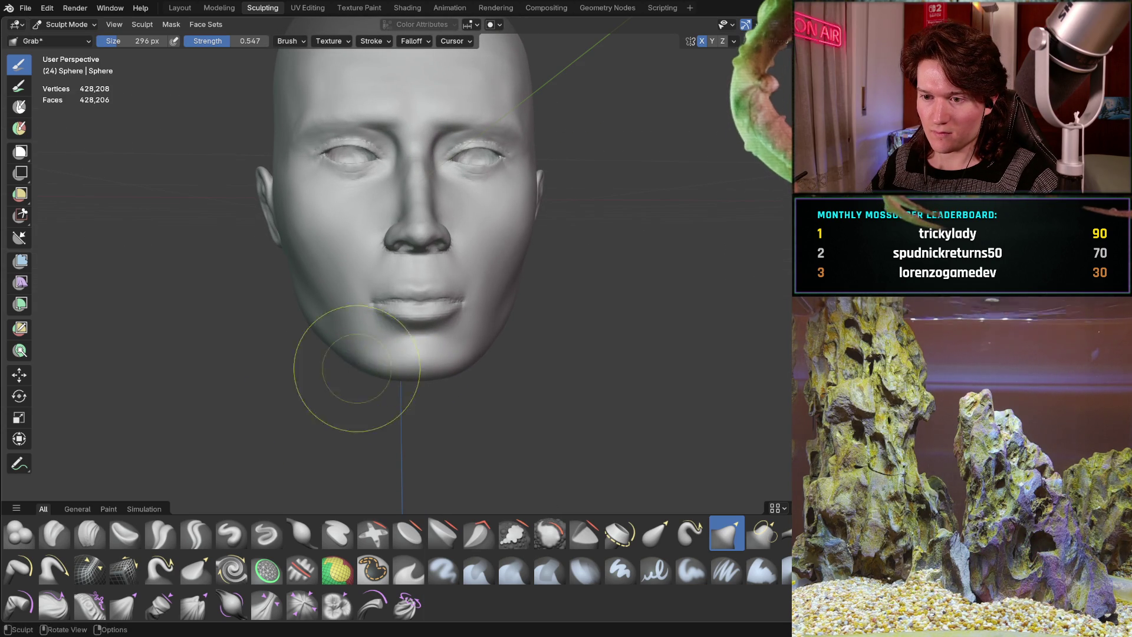
mouse_move(355, 363)
middle_mouse_down()
mouse_move(339, 355)
mouse_move(357, 356)
middle_mouse_up()
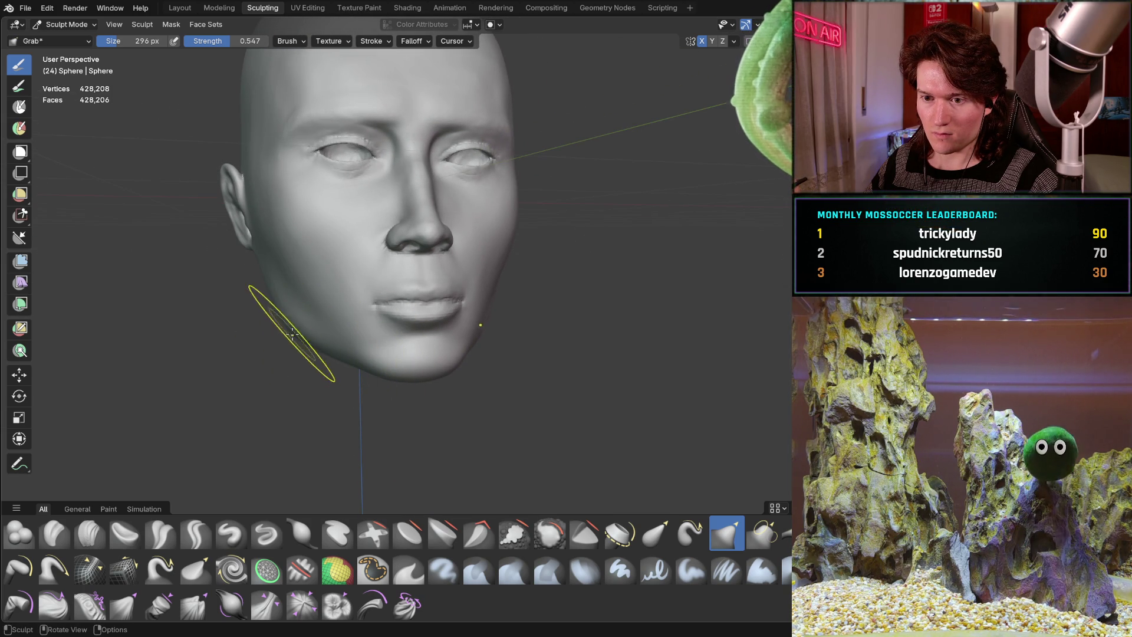
mouse_move(282, 313)
middle_mouse_down()
mouse_move(253, 331)
mouse_move(403, 307)
middle_mouse_up()
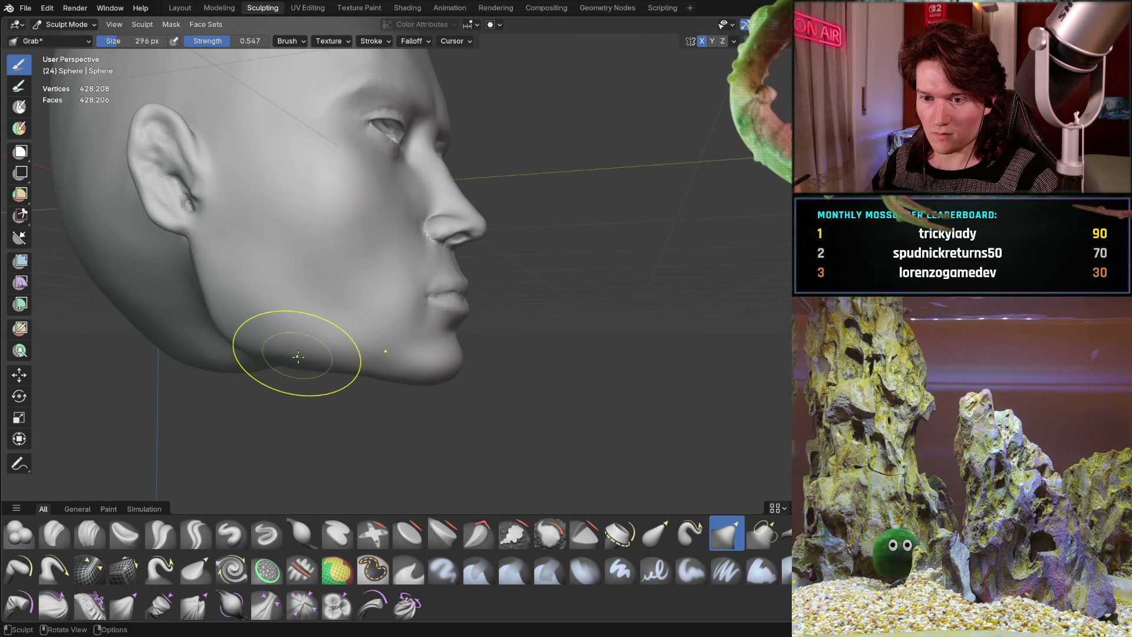
mouse_move(310, 349)
middle_mouse_down()
mouse_move(293, 309)
mouse_move(298, 374)
mouse_move(298, 356)
mouse_move(333, 337)
mouse_move(316, 356)
mouse_move(311, 335)
mouse_move(307, 357)
mouse_move(322, 339)
mouse_move(356, 371)
mouse_move(345, 360)
middle_mouse_up()
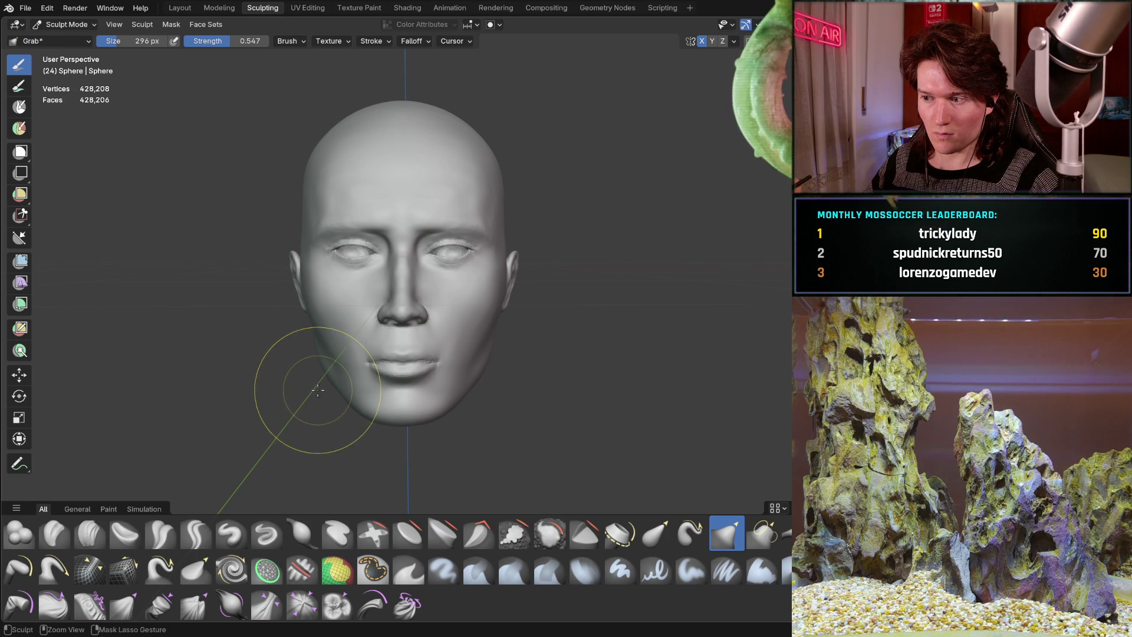
key("ctrl+i")
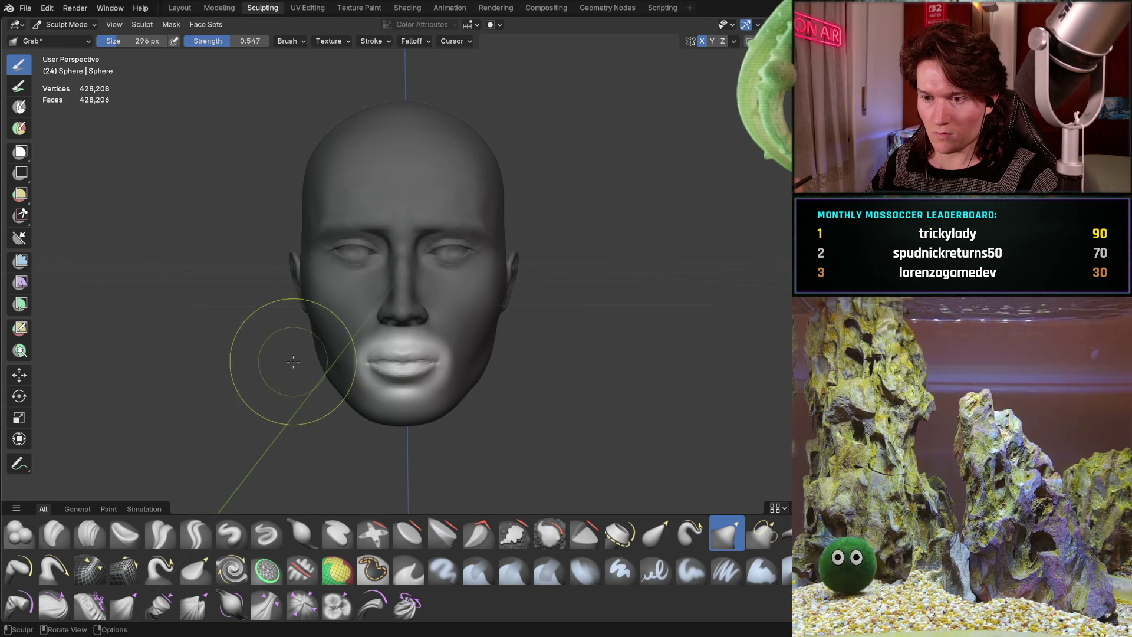
key("shift+space")
key("g")
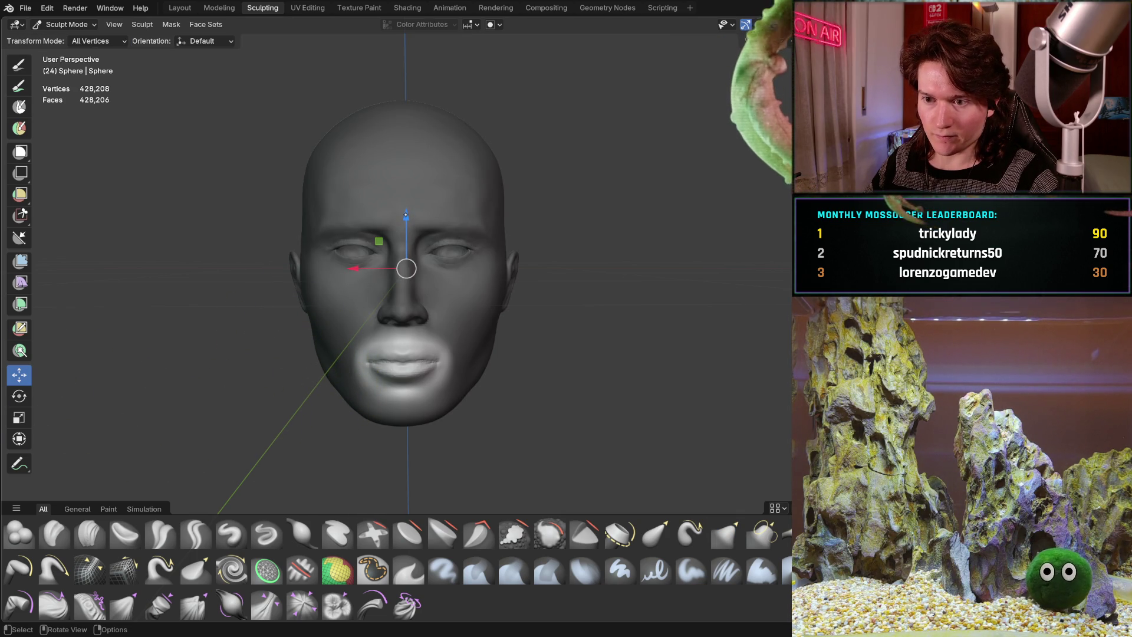
mouse_move(406, 215)
left_mouse_down()
mouse_move(409, 239)
mouse_move(410, 207)
left_mouse_up()
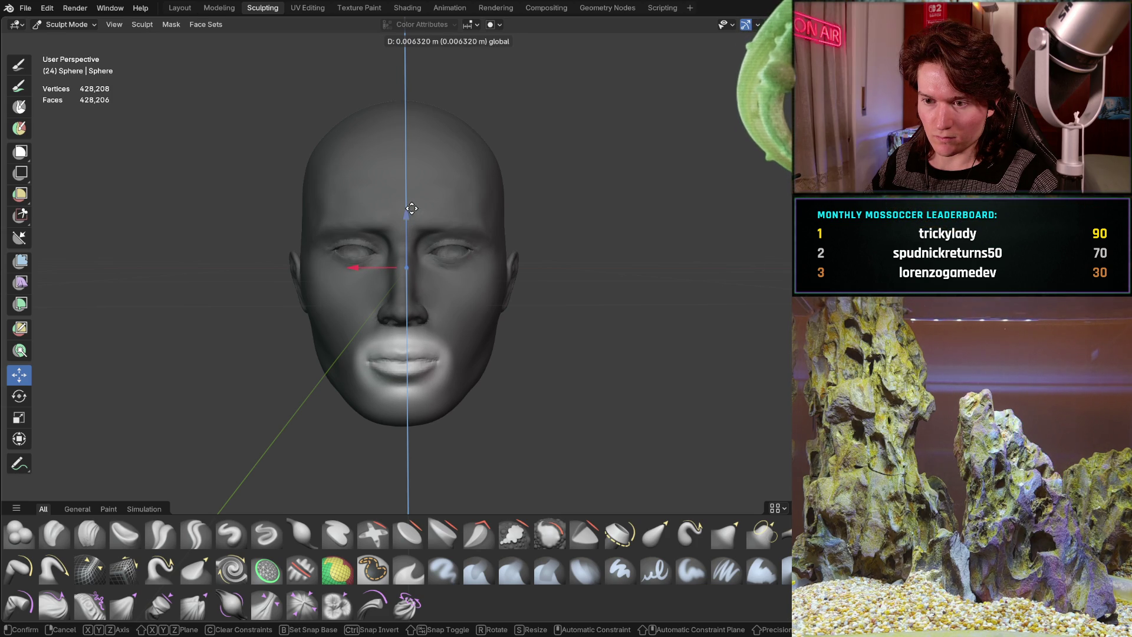
left_click_drag(412, 207, 414, 205)
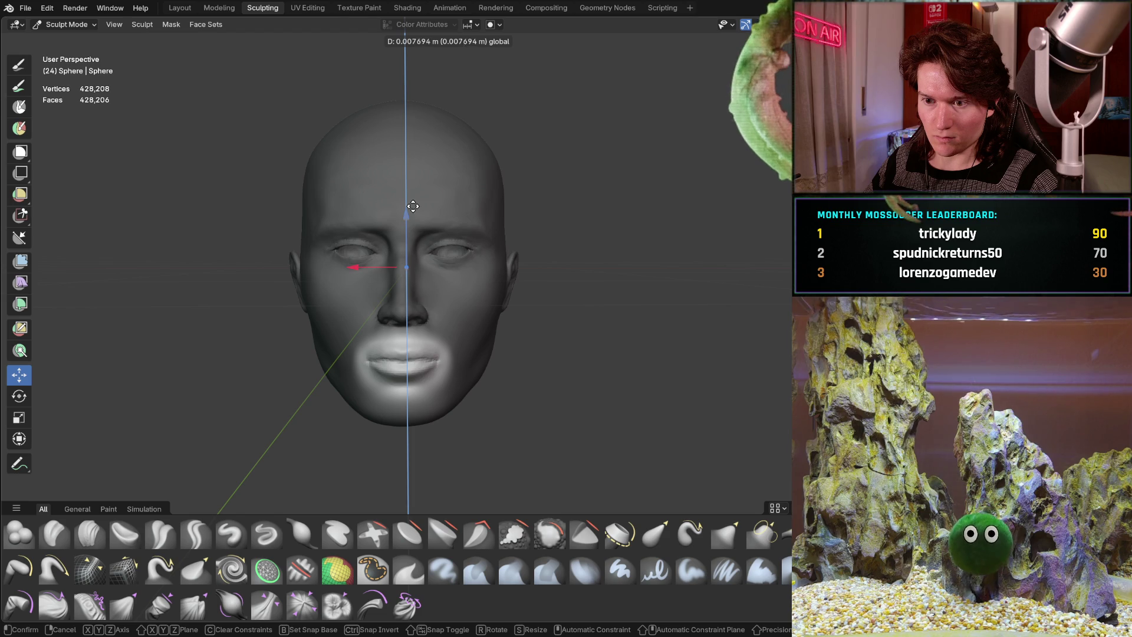
left_click(413, 206)
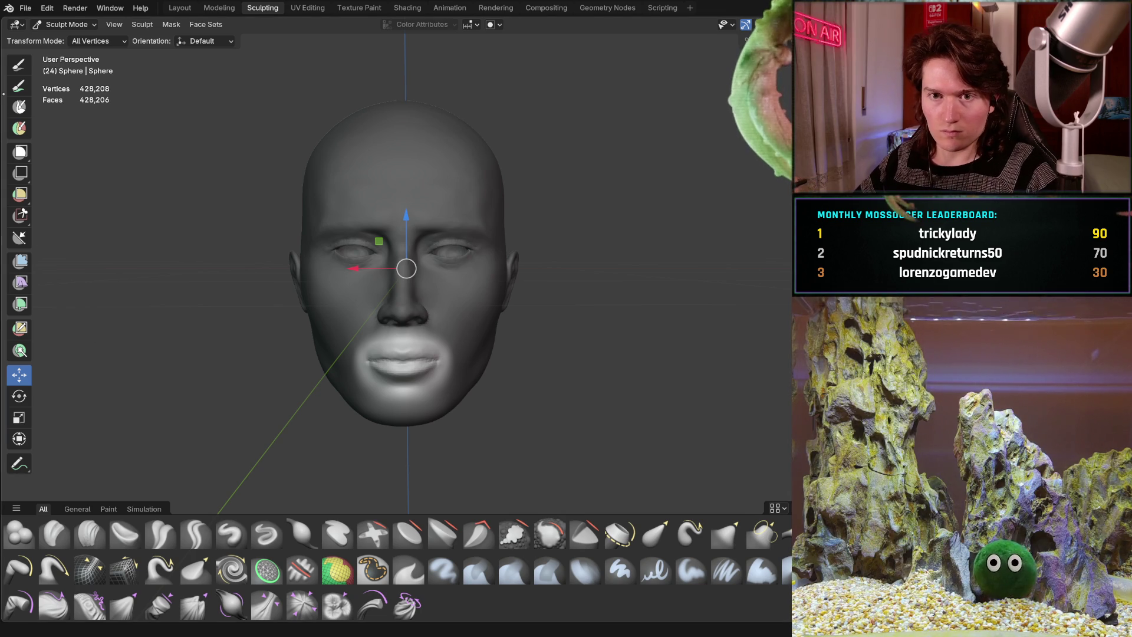
key("g")
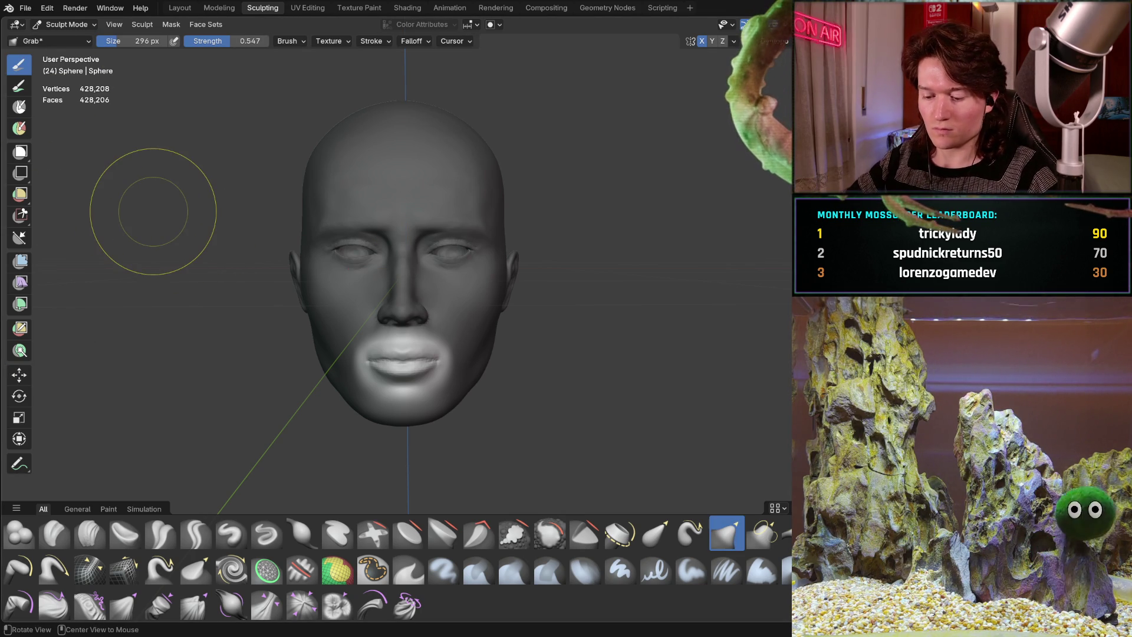
key("ctrl+z")
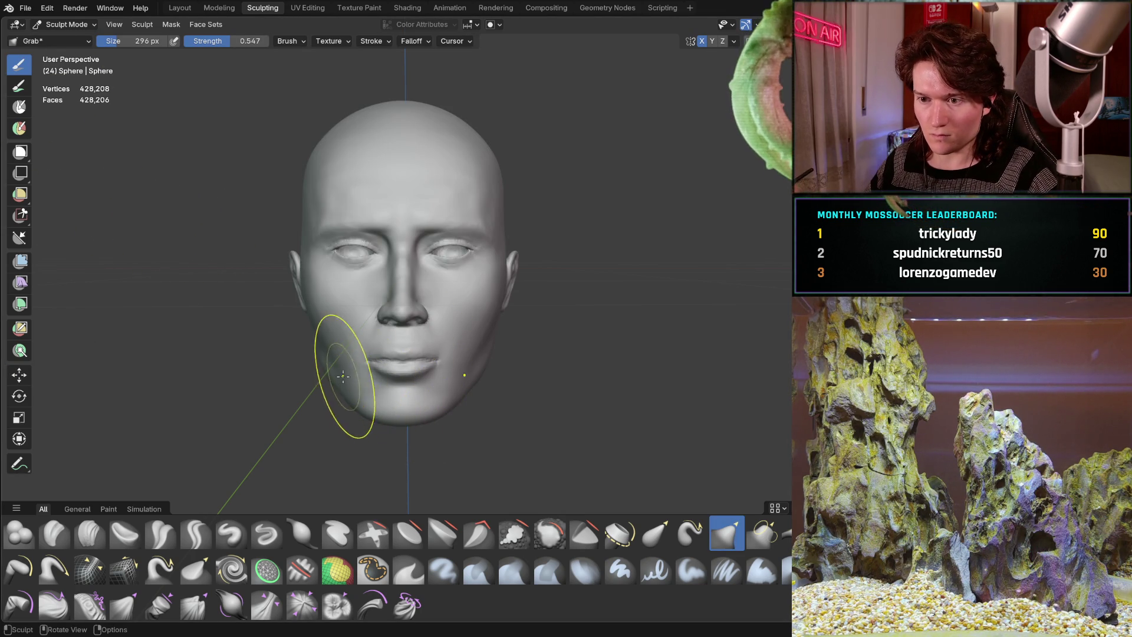
mouse_move(343, 375)
middle_mouse_down()
mouse_move(366, 354)
mouse_move(386, 288)
mouse_move(336, 303)
middle_mouse_up()
scroll(336, 307, "up", 3)
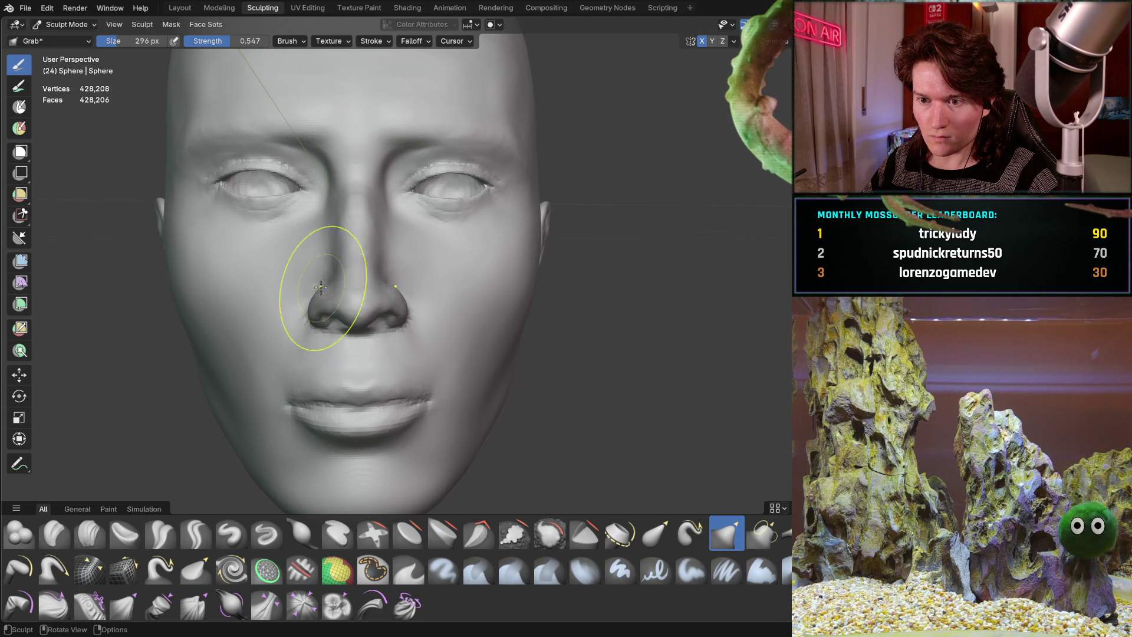
scroll(323, 284, "down", 3)
mouse_move(323, 284)
middle_mouse_down()
mouse_move(315, 292)
mouse_move(327, 279)
middle_mouse_up()
scroll(327, 280, "up", 3)
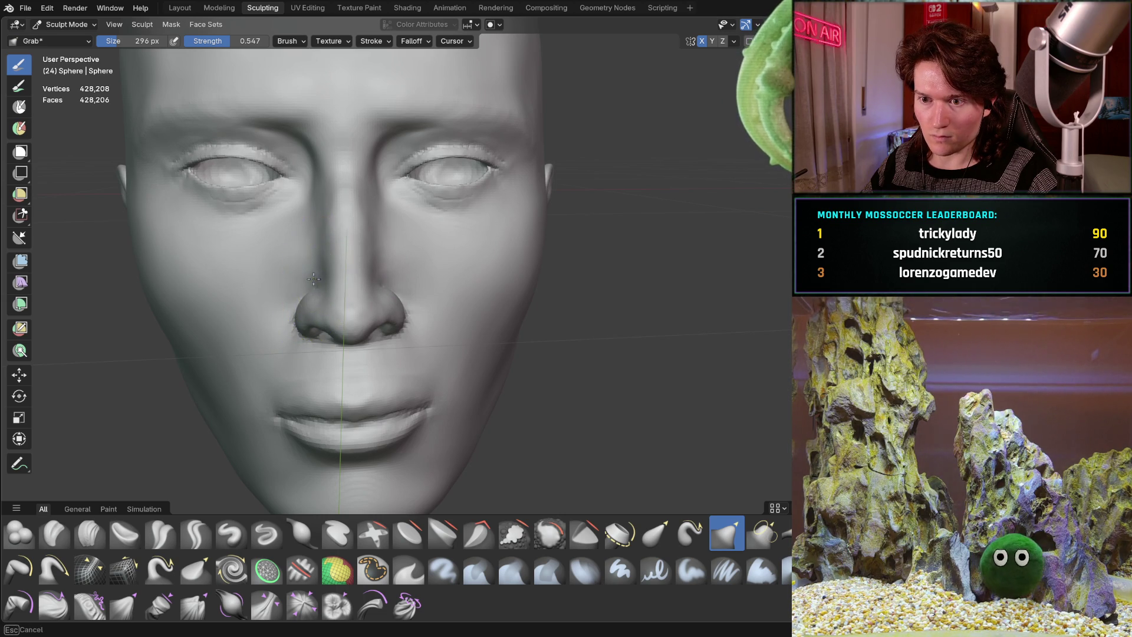
mouse_move(316, 275)
middle_mouse_down()
mouse_move(297, 278)
mouse_move(501, 288)
mouse_move(269, 300)
mouse_move(298, 312)
mouse_move(303, 346)
mouse_move(328, 341)
mouse_move(373, 263)
middle_mouse_up()
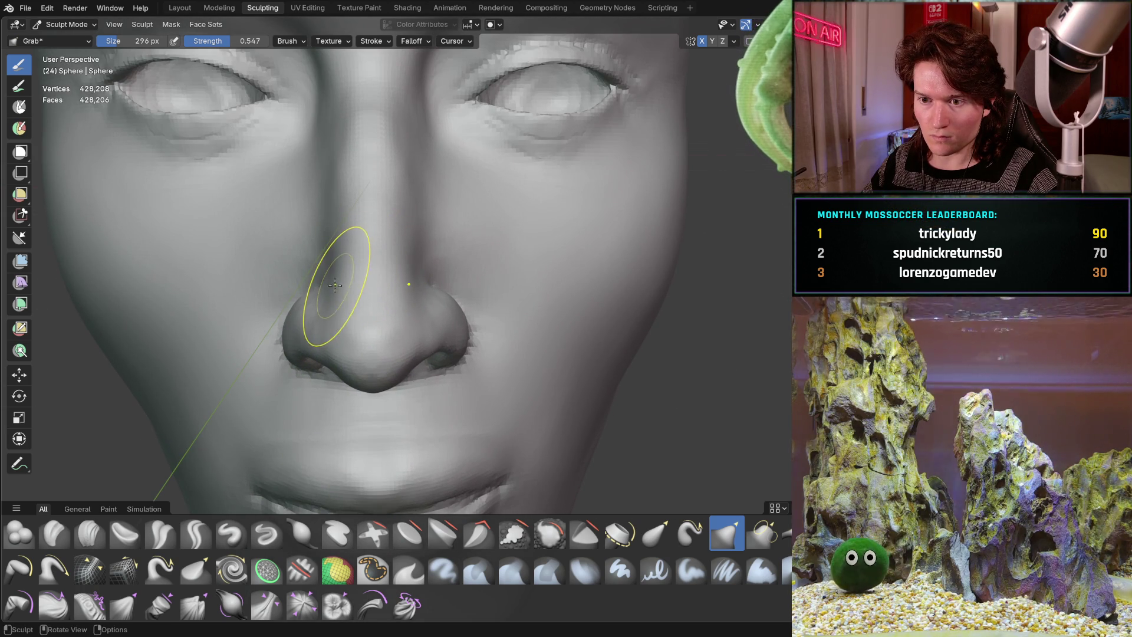
middle_click_drag(322, 245, 358, 300, "shift")
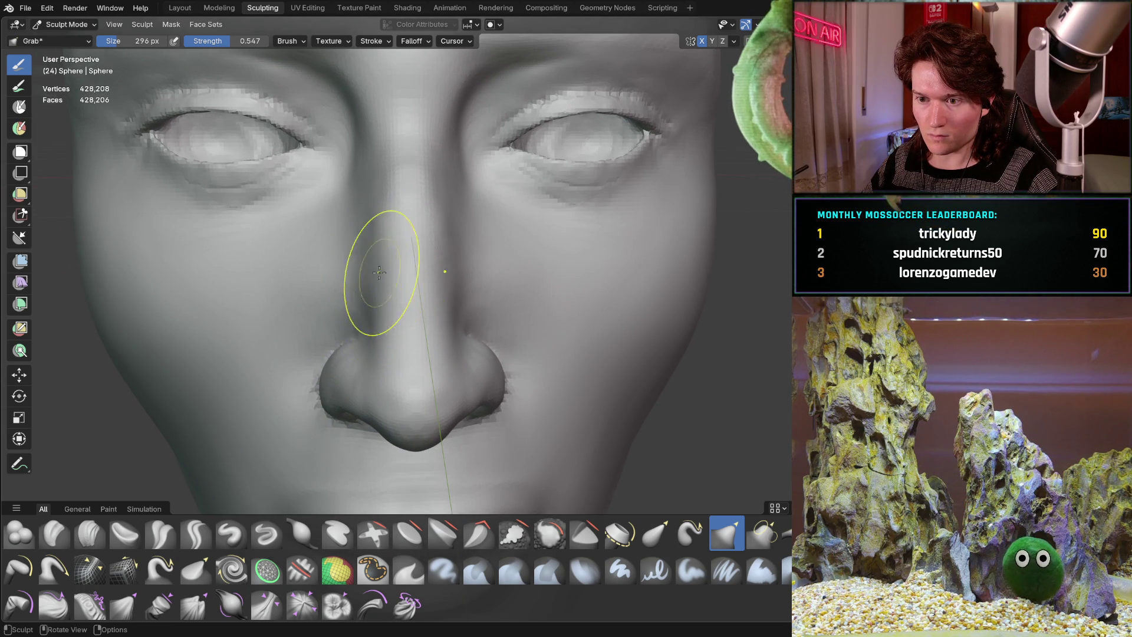
mouse_move(379, 272)
middle_mouse_down()
mouse_move(513, 260)
mouse_move(299, 302)
mouse_move(330, 330)
mouse_move(373, 284)
mouse_move(404, 273)
mouse_move(354, 309)
mouse_move(321, 352)
middle_mouse_up()
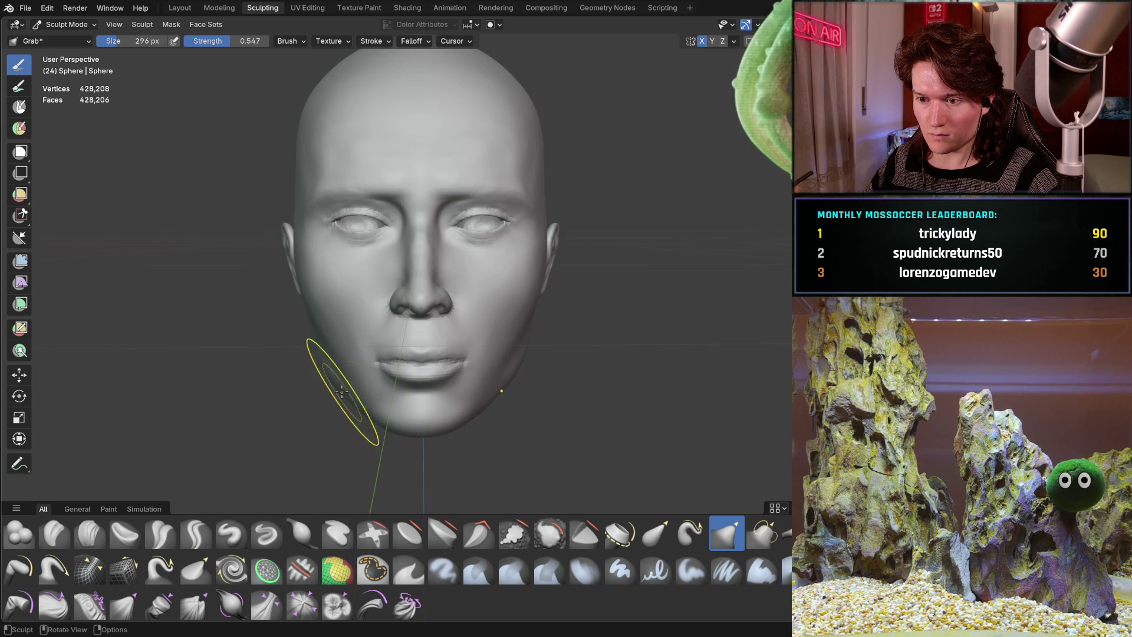
mouse_move(331, 384)
middle_mouse_down()
mouse_move(308, 369)
mouse_move(289, 377)
mouse_move(303, 379)
mouse_move(291, 392)
mouse_move(341, 374)
mouse_move(316, 399)
mouse_move(341, 341)
middle_mouse_up()
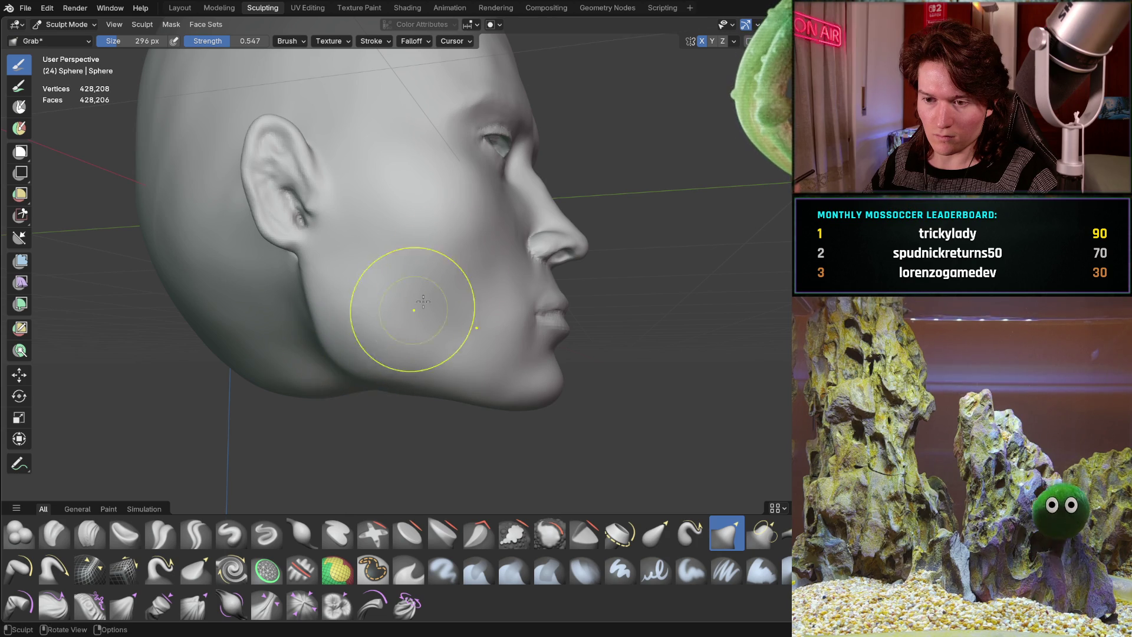
mouse_move(423, 302)
middle_mouse_down()
mouse_move(341, 295)
mouse_move(354, 331)
middle_mouse_up()
scroll(358, 338, "up", 2)
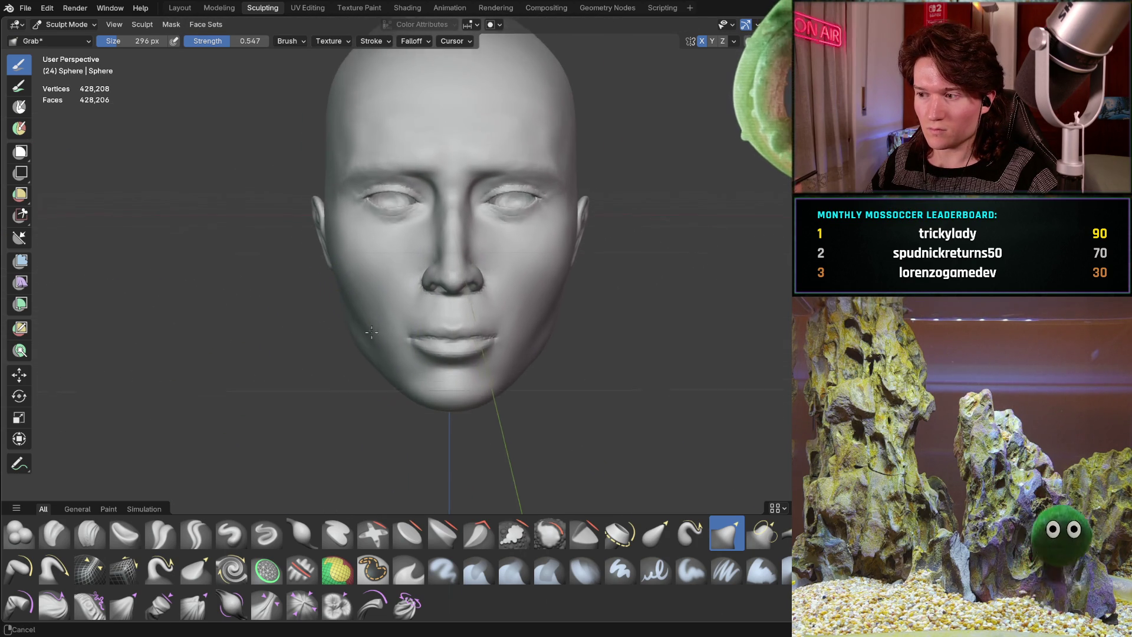
mouse_move(389, 313)
middle_mouse_down()
mouse_move(388, 326)
mouse_move(405, 303)
mouse_move(414, 321)
middle_mouse_up()
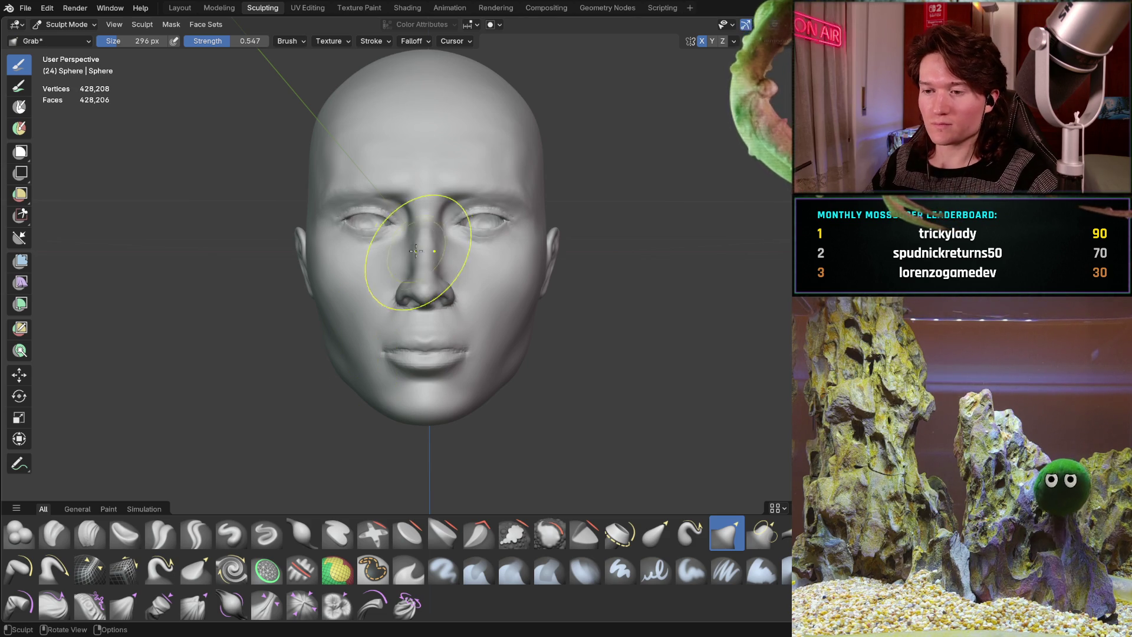
Enlarge the Grab brush to 386 px, then to 480 px.
middle_click_drag(413, 282, 415, 246)
scroll(416, 247, "up", 2)
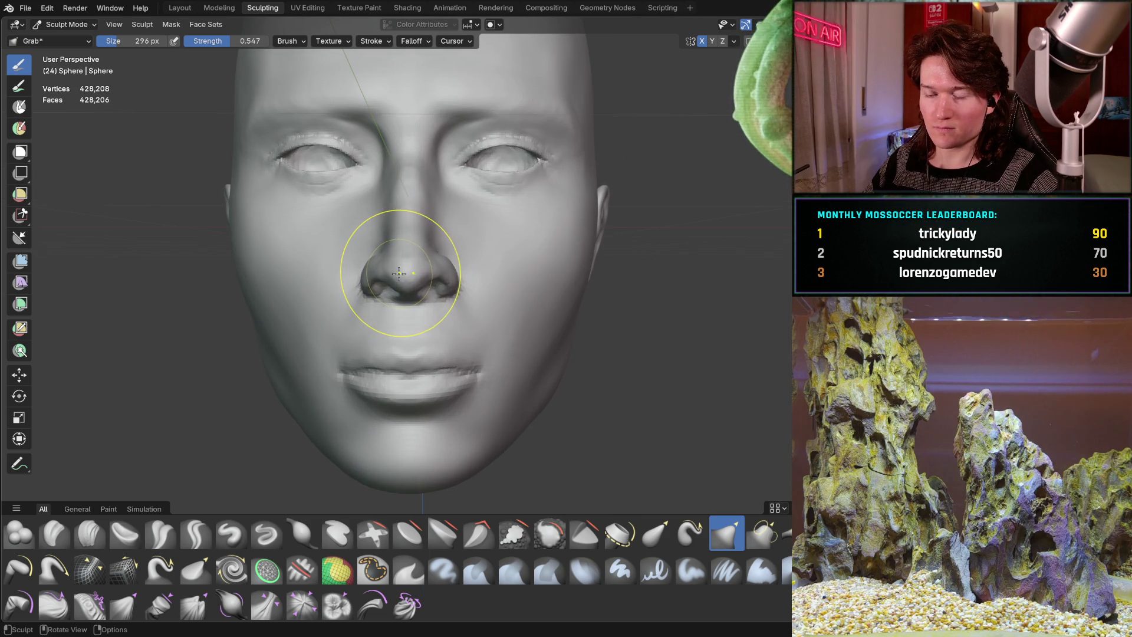
key("f")
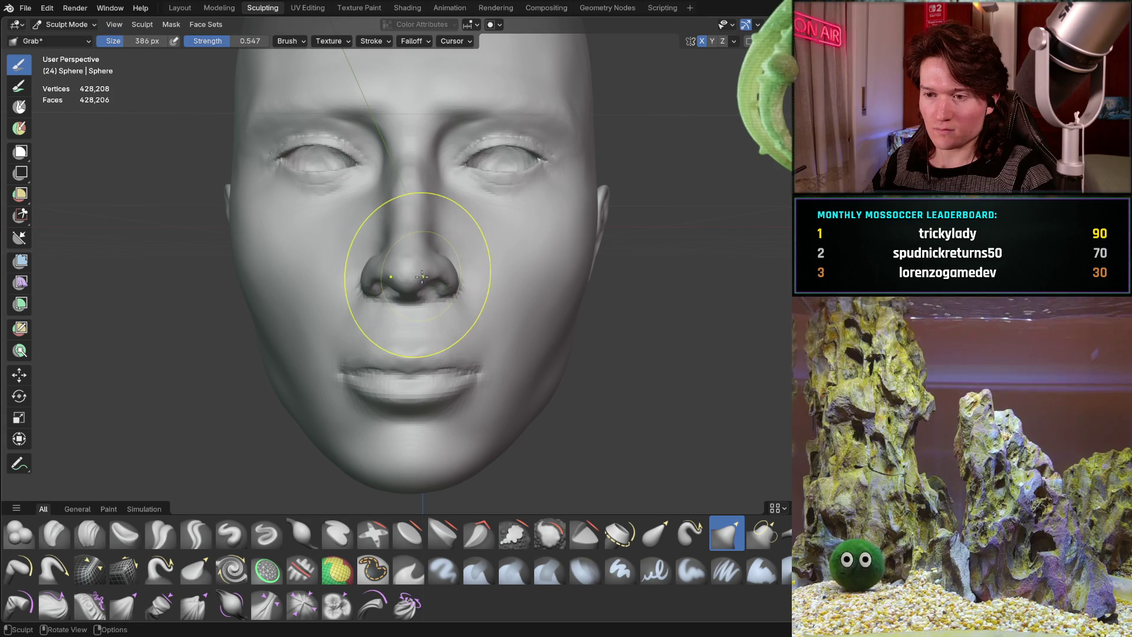
left_click(409, 275)
key("f")
left_click(406, 275)
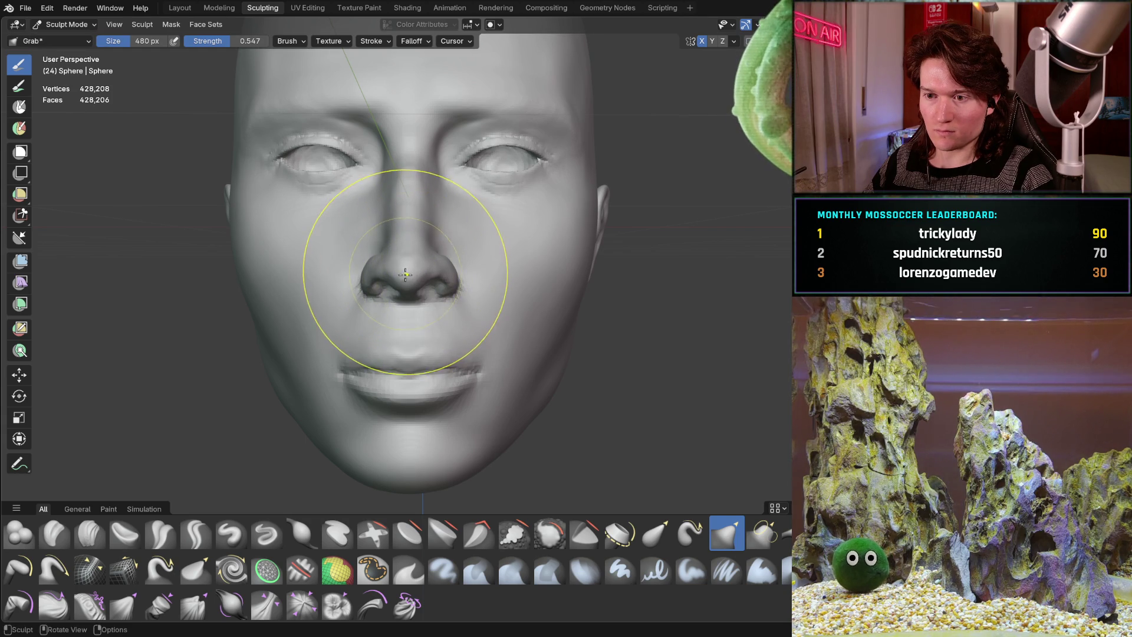
Settle the brush at 262 px and pull the surface beside the left nostril.
mouse_move(402, 257)
middle_mouse_down()
mouse_move(404, 271)
mouse_move(391, 265)
mouse_move(382, 284)
middle_mouse_up()
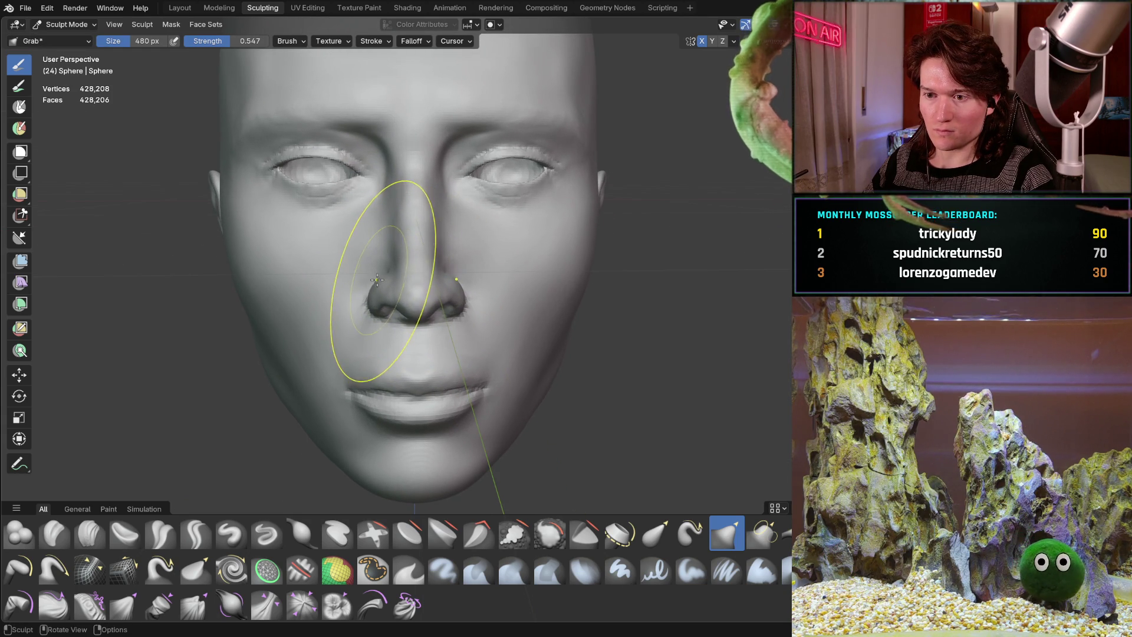
key("f")
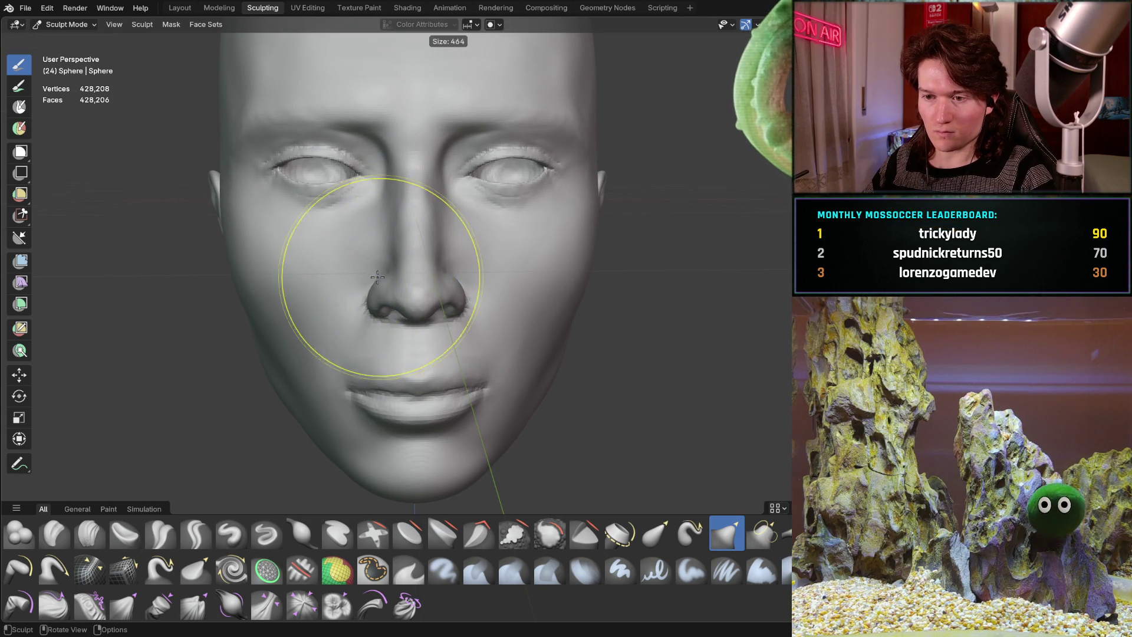
left_click(348, 282)
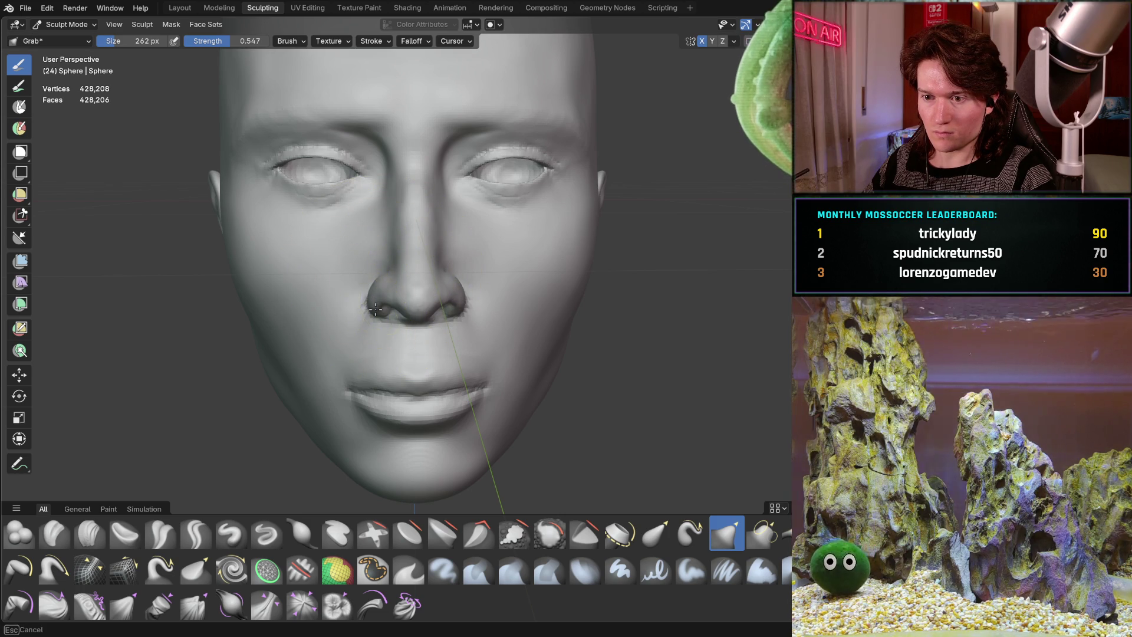
left_click_drag(377, 302, 375, 290)
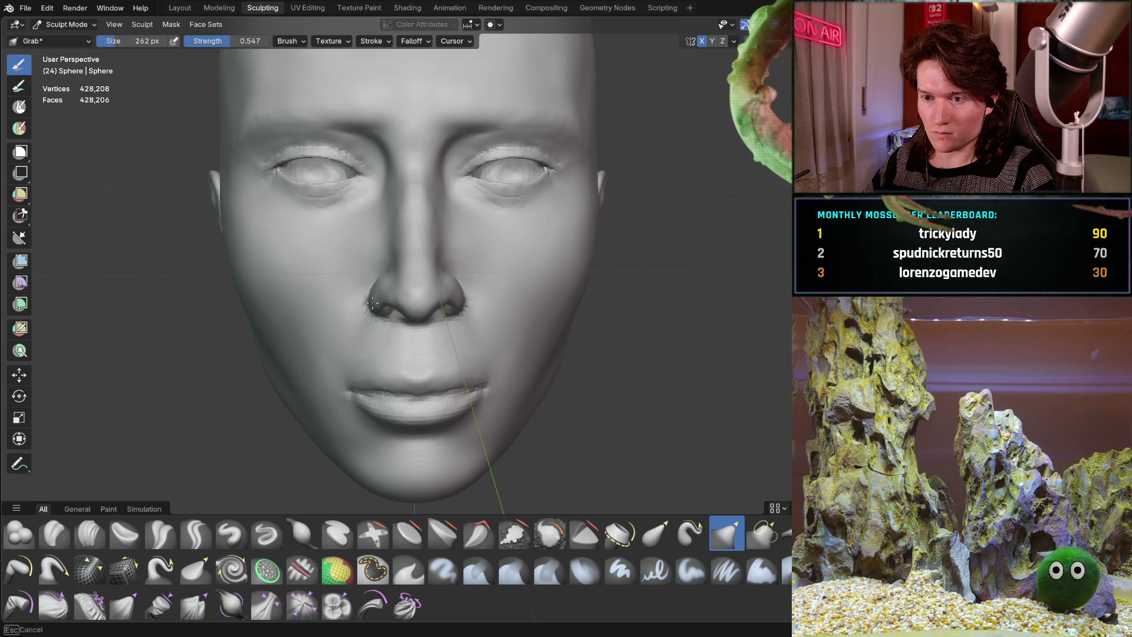
scroll(379, 268, "down", 3)
mouse_move(379, 269)
middle_mouse_down()
mouse_move(336, 292)
mouse_move(404, 298)
mouse_move(247, 318)
middle_mouse_up()
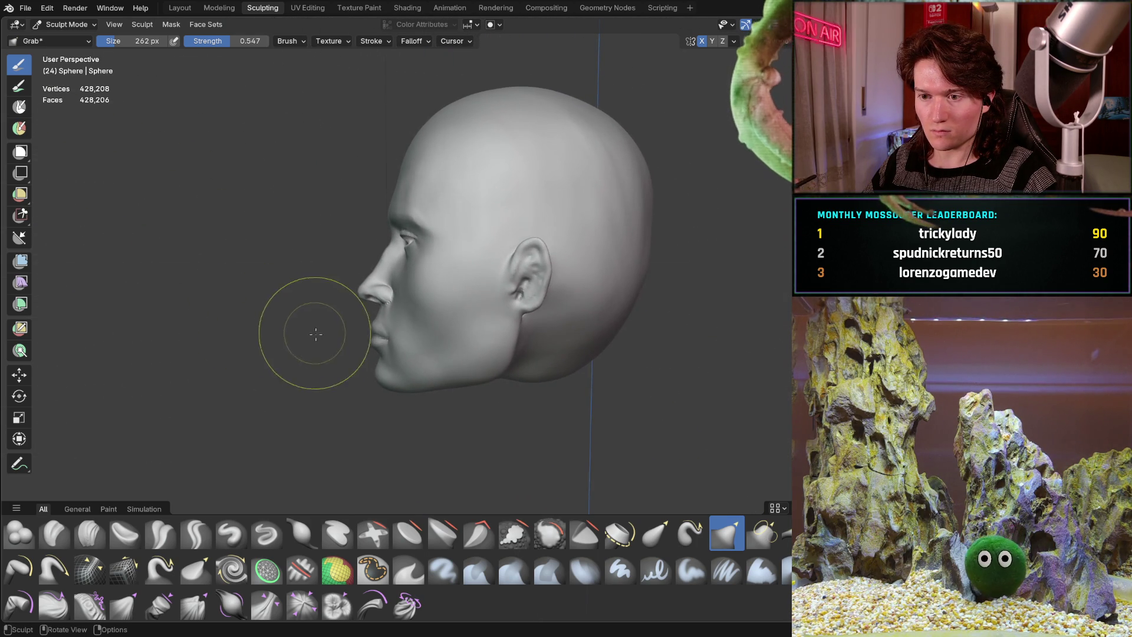
mouse_move(315, 334)
middle_mouse_down()
mouse_move(342, 310)
mouse_move(561, 291)
mouse_move(407, 283)
middle_mouse_up()
scroll(413, 289, "up", 10)
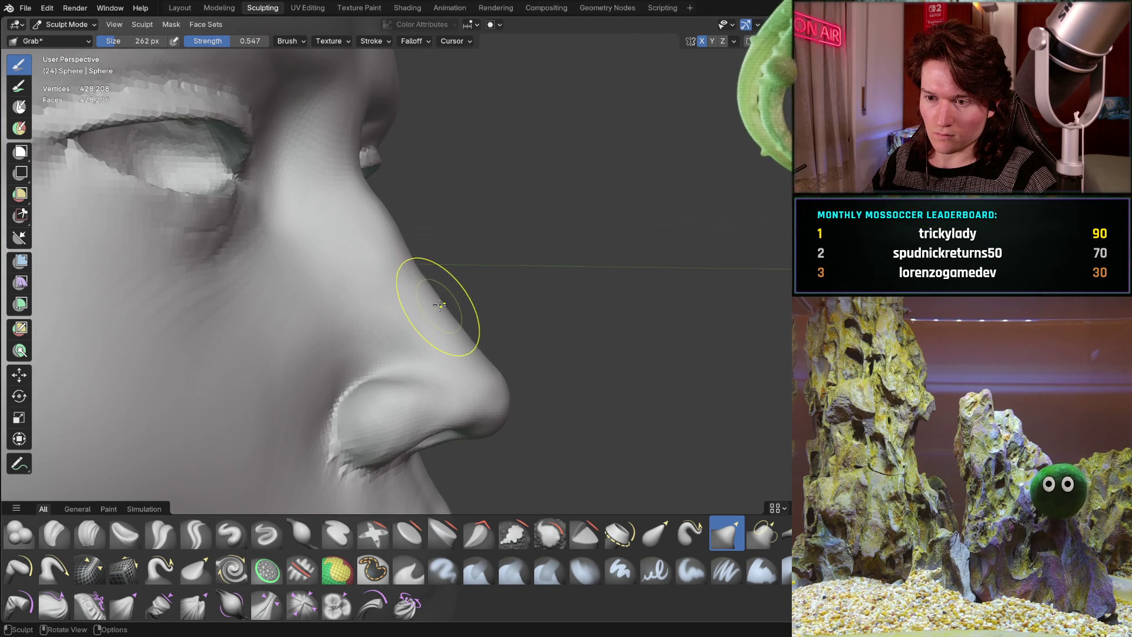
mouse_move(424, 291)
middle_mouse_down()
mouse_move(462, 278)
mouse_move(356, 254)
mouse_move(613, 263)
mouse_move(447, 245)
middle_mouse_up()
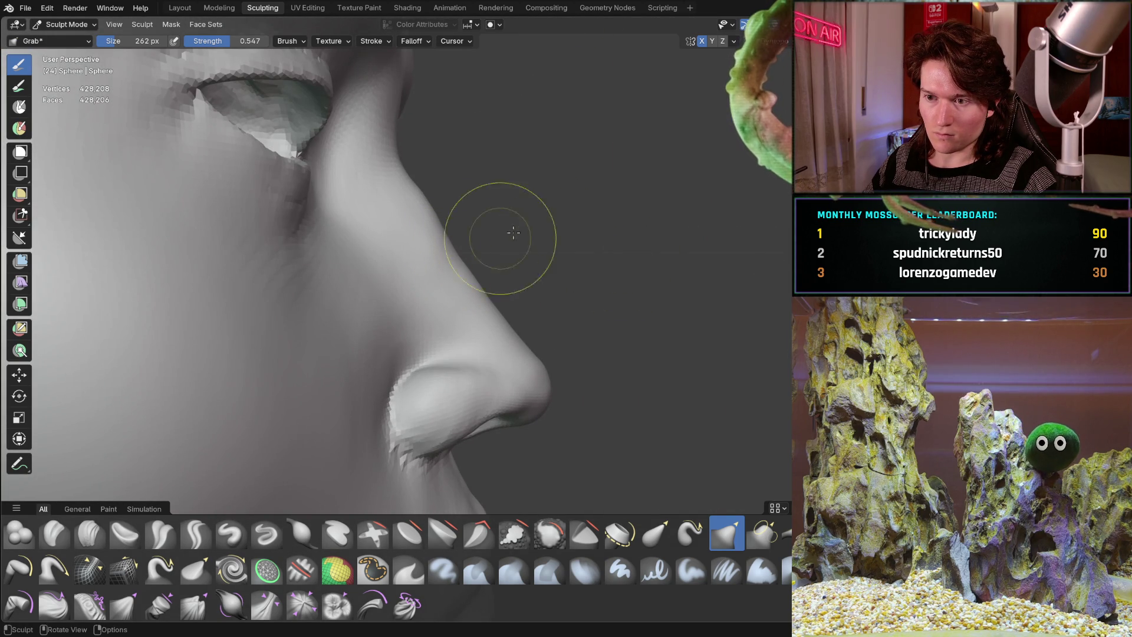
mouse_move(513, 233)
middle_mouse_down()
mouse_move(538, 230)
mouse_move(498, 271)
mouse_move(323, 326)
mouse_move(290, 278)
mouse_move(425, 287)
mouse_move(401, 323)
middle_mouse_up()
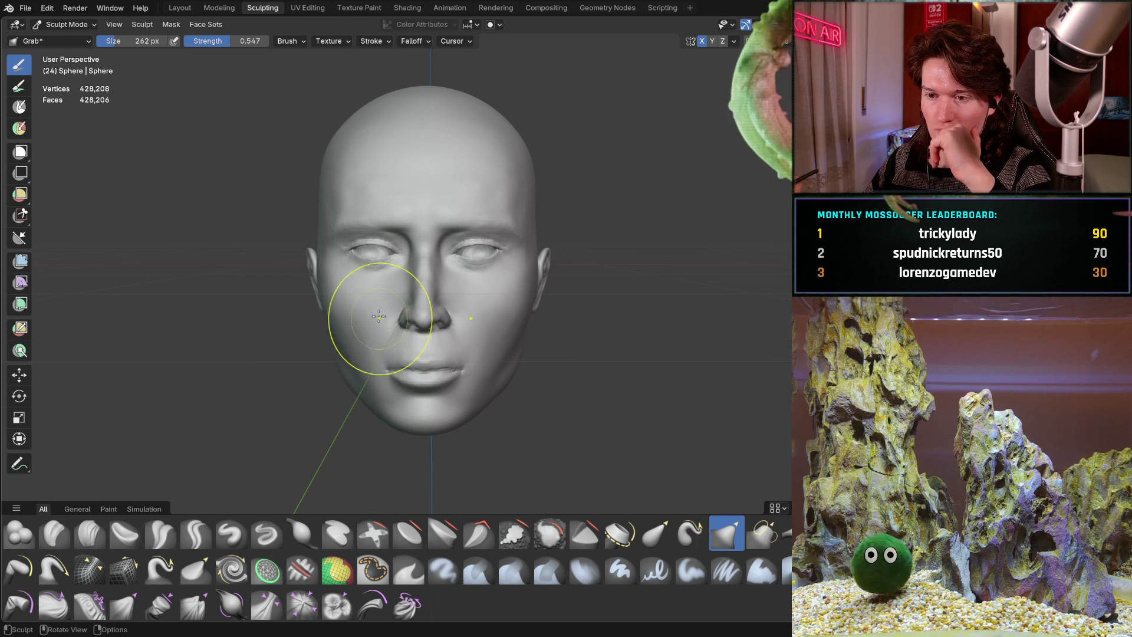
scroll(361, 255, "up", 5)
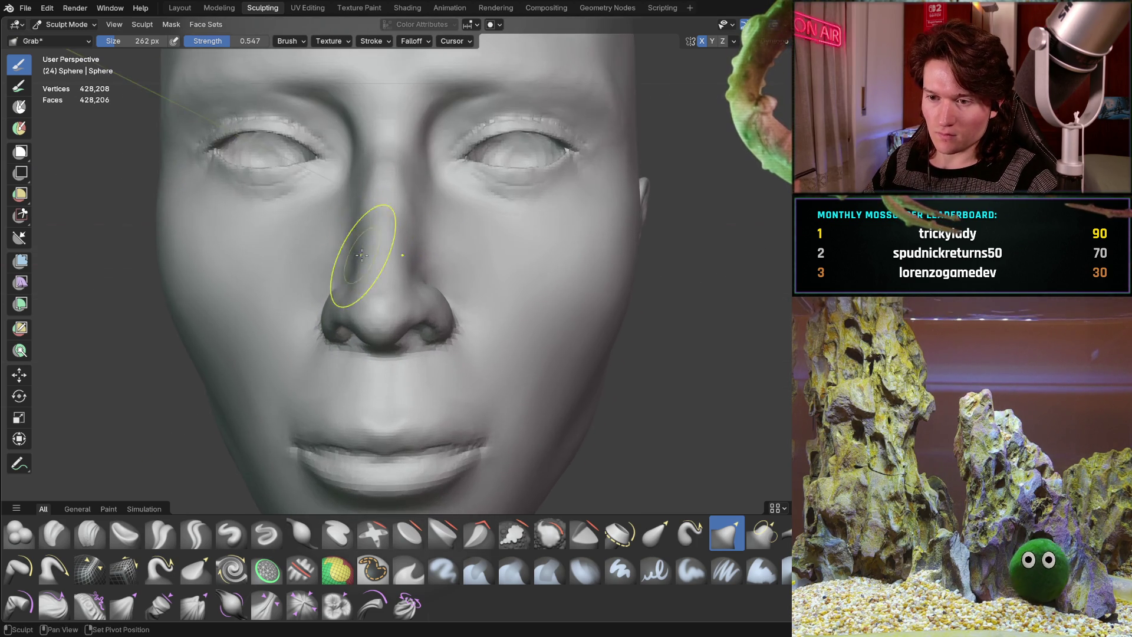
mouse_move(361, 255)
middle_mouse_down("shift")
mouse_move(412, 291)
mouse_move(399, 243)
middle_mouse_up("shift")
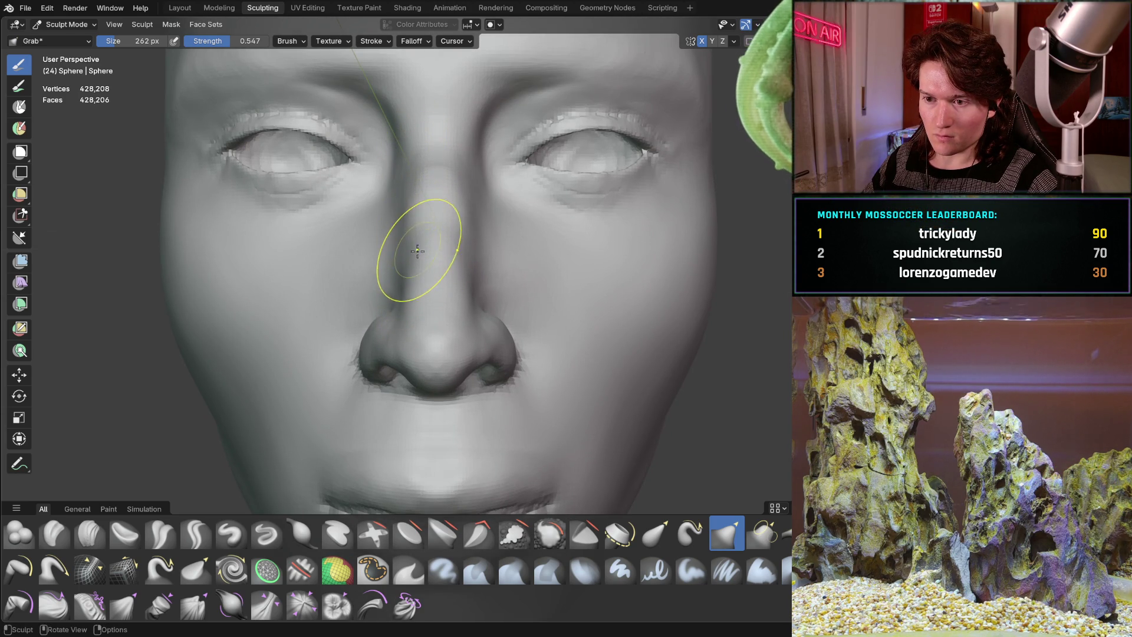
mouse_move(397, 299)
middle_mouse_down()
mouse_move(416, 285)
mouse_move(492, 290)
mouse_move(412, 308)
middle_mouse_up()
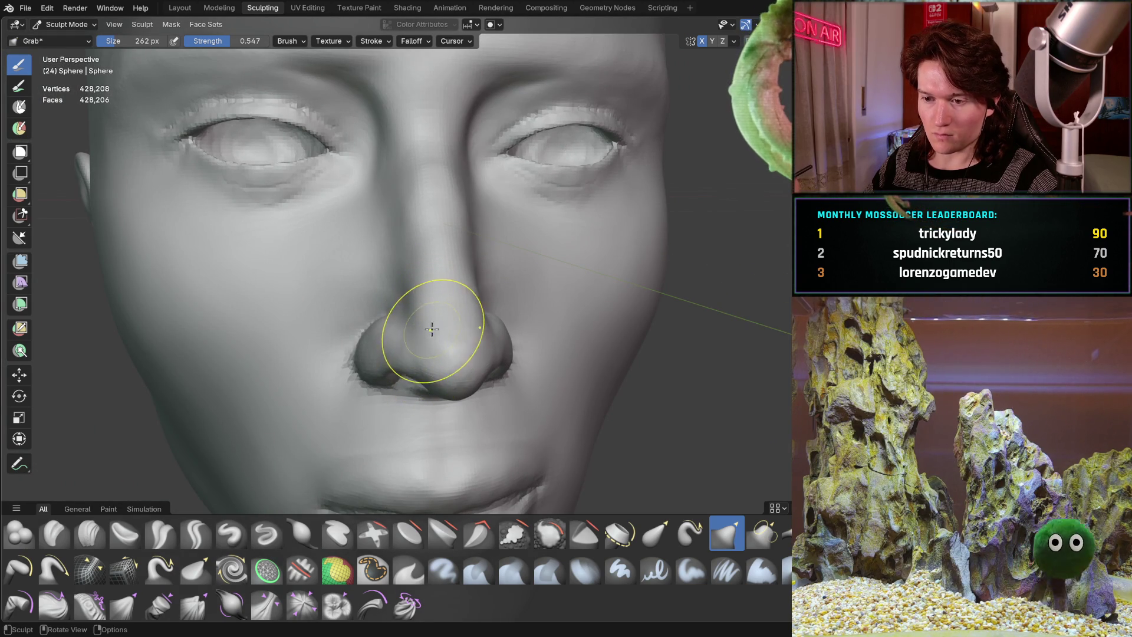
Set the Grab brush radius to 672 px and orbit through three-quarter, front and nose-profile views.
key("f")
left_click(589, 336)
scroll(434, 329, "down", 2)
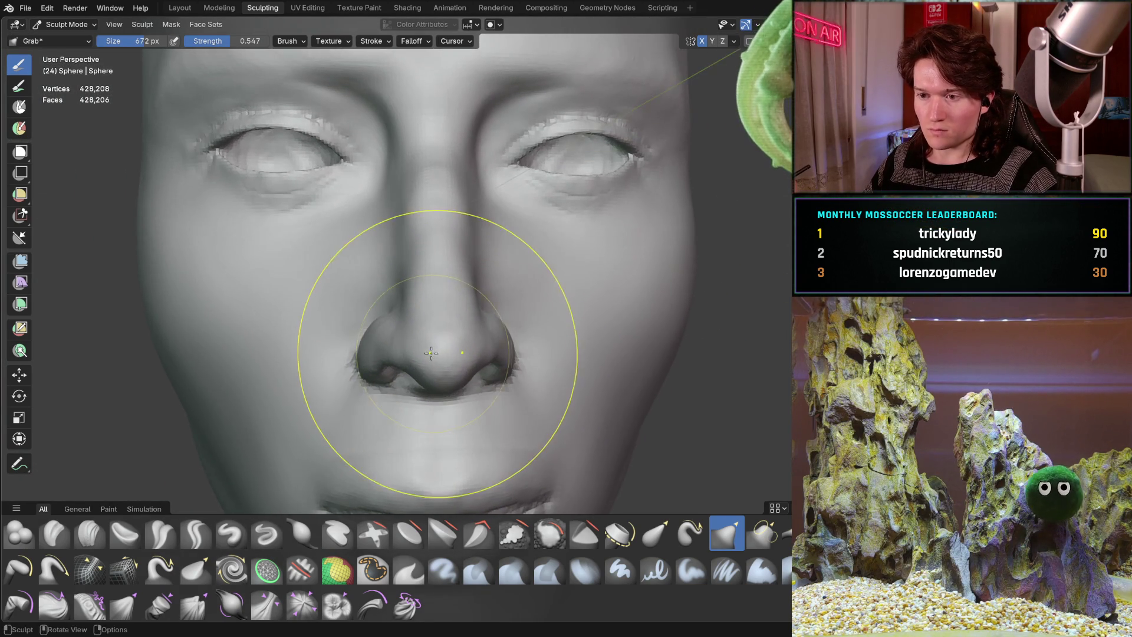
mouse_move(435, 328)
middle_mouse_down("ctrl")
mouse_move(393, 412)
mouse_move(430, 347)
middle_mouse_up("ctrl")
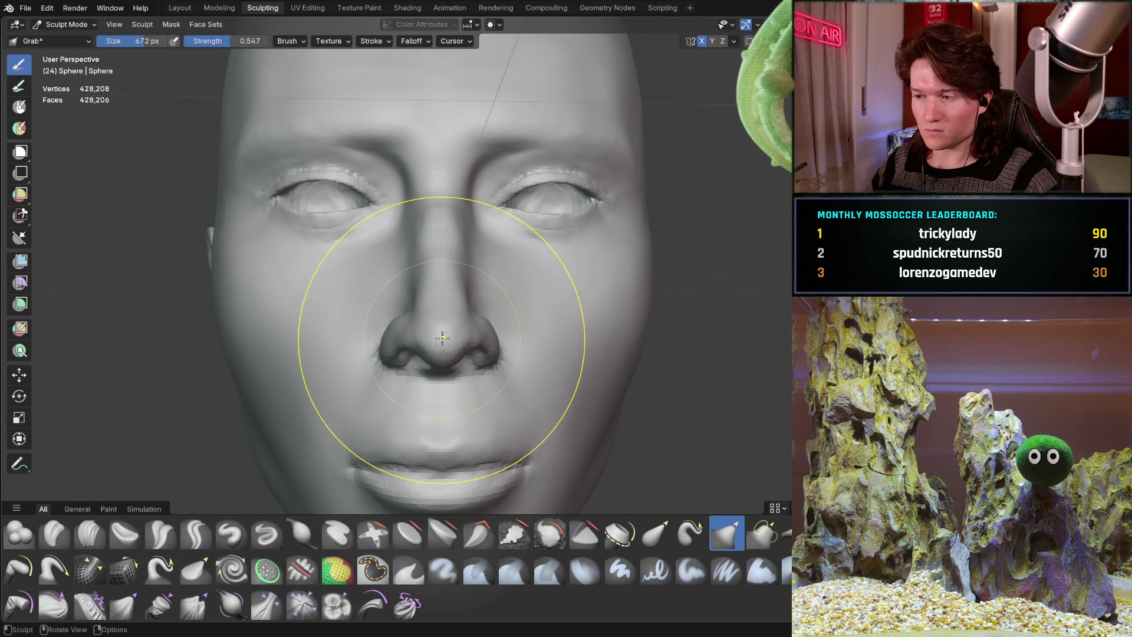
scroll(442, 338, "down", 3)
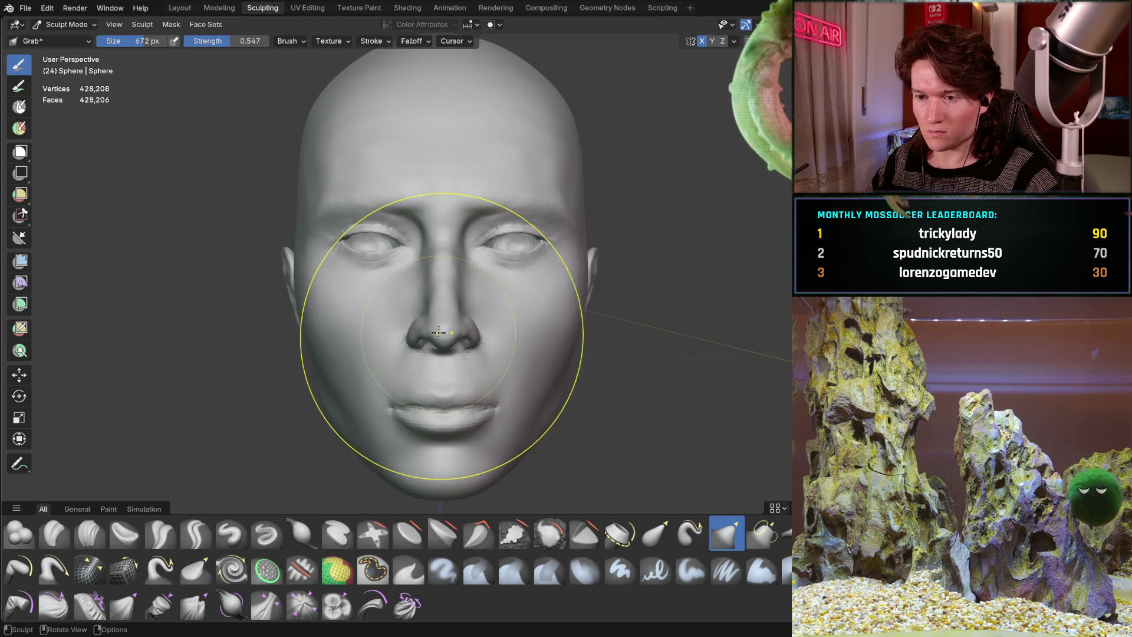
middle_click_drag(438, 332, 412, 346)
middle_click_drag(417, 337, 440, 313)
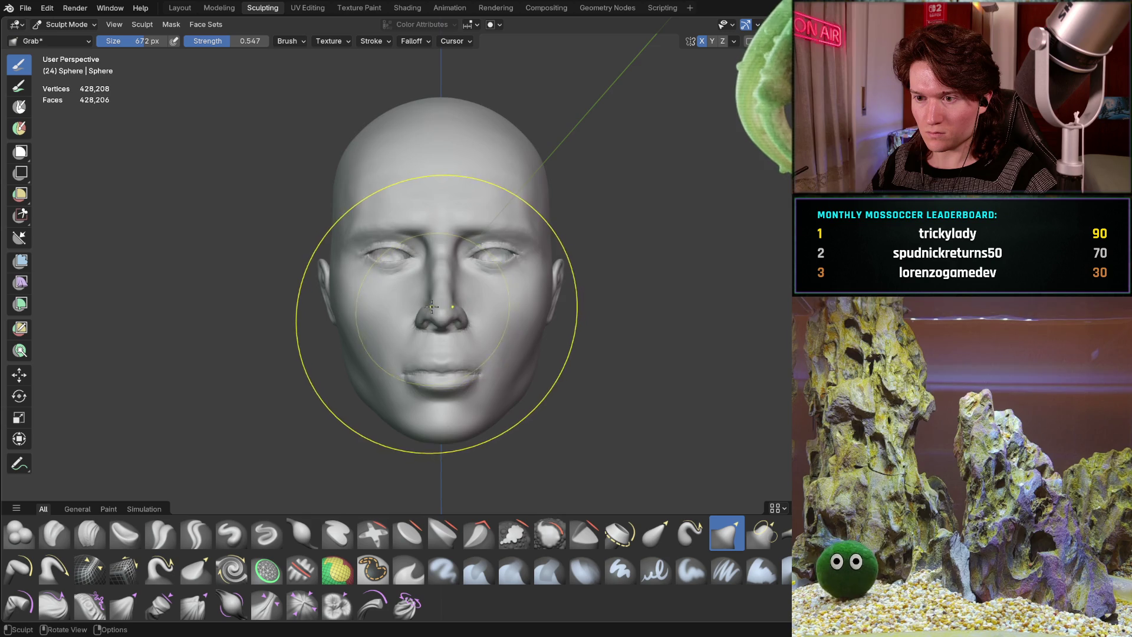
mouse_move(432, 307)
middle_mouse_down()
mouse_move(501, 309)
mouse_move(431, 321)
mouse_move(518, 265)
middle_mouse_up()
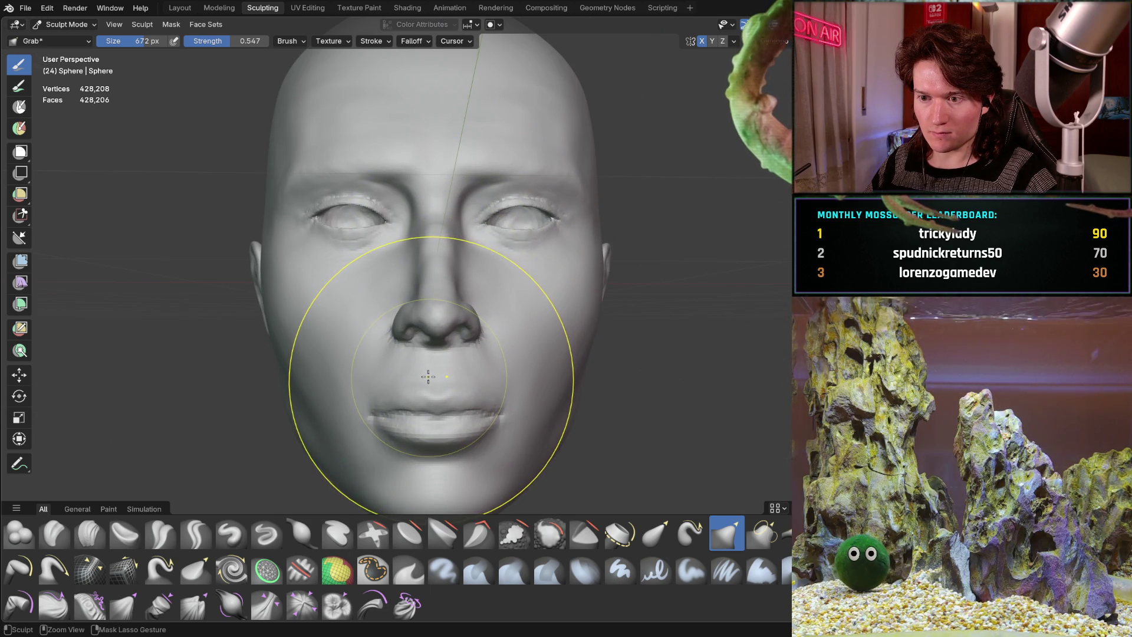
mouse_move(431, 375)
middle_mouse_down()
mouse_move(427, 351)
mouse_move(502, 322)
mouse_move(548, 324)
mouse_move(472, 312)
mouse_move(466, 283)
mouse_move(402, 345)
middle_mouse_up()
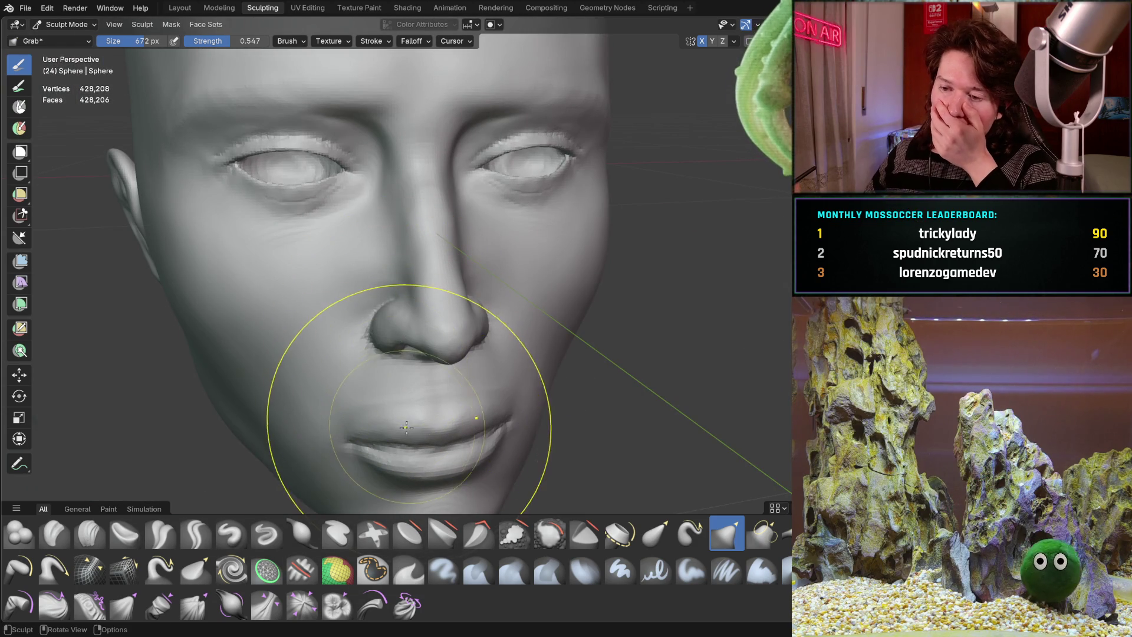
mouse_move(395, 472)
middle_mouse_down()
mouse_move(378, 362)
mouse_move(411, 324)
mouse_move(437, 330)
mouse_move(413, 328)
mouse_move(399, 283)
mouse_move(556, 313)
mouse_move(530, 334)
middle_mouse_up()
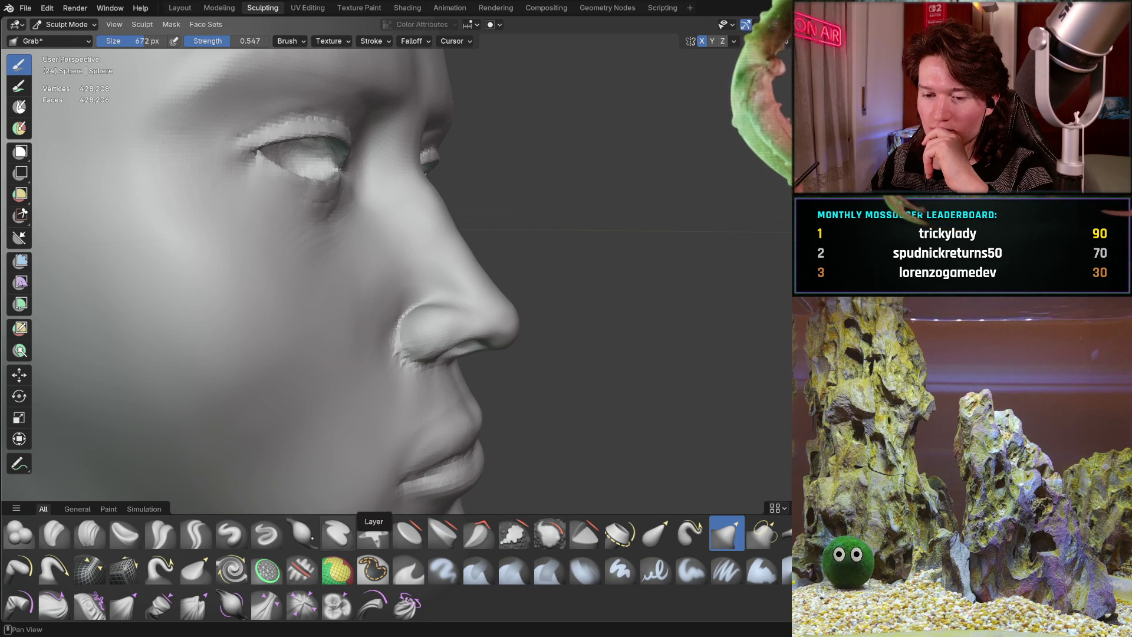
middle_click_drag(458, 311, 554, 322)
scroll(495, 249, "down", 6)
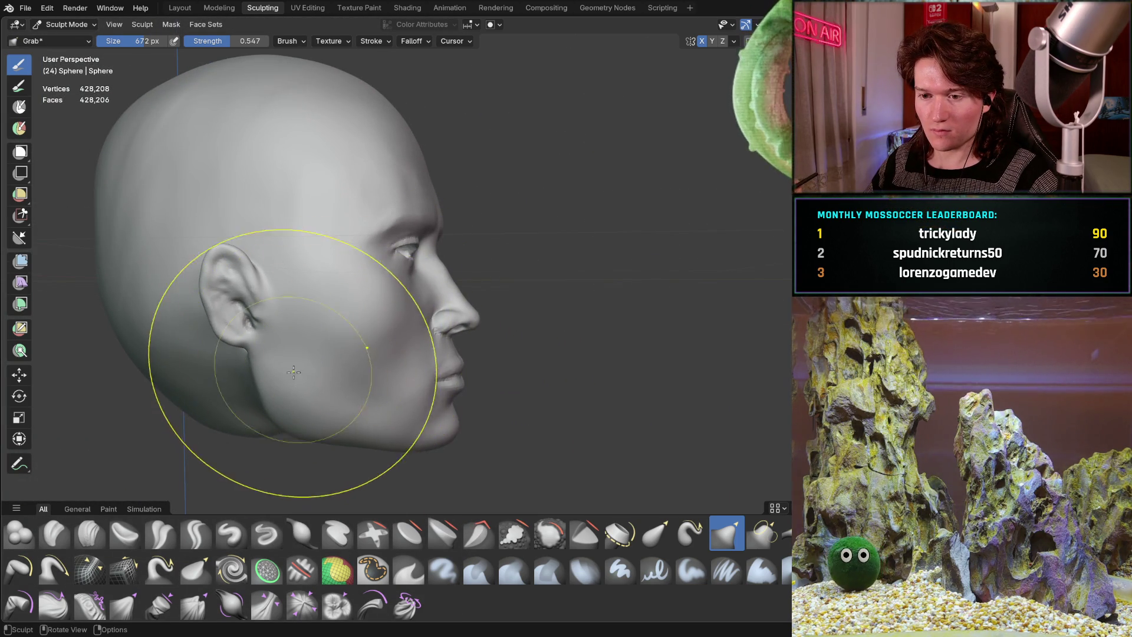
middle_click_drag(288, 366, 360, 323)
scroll(430, 277, "up", 4)
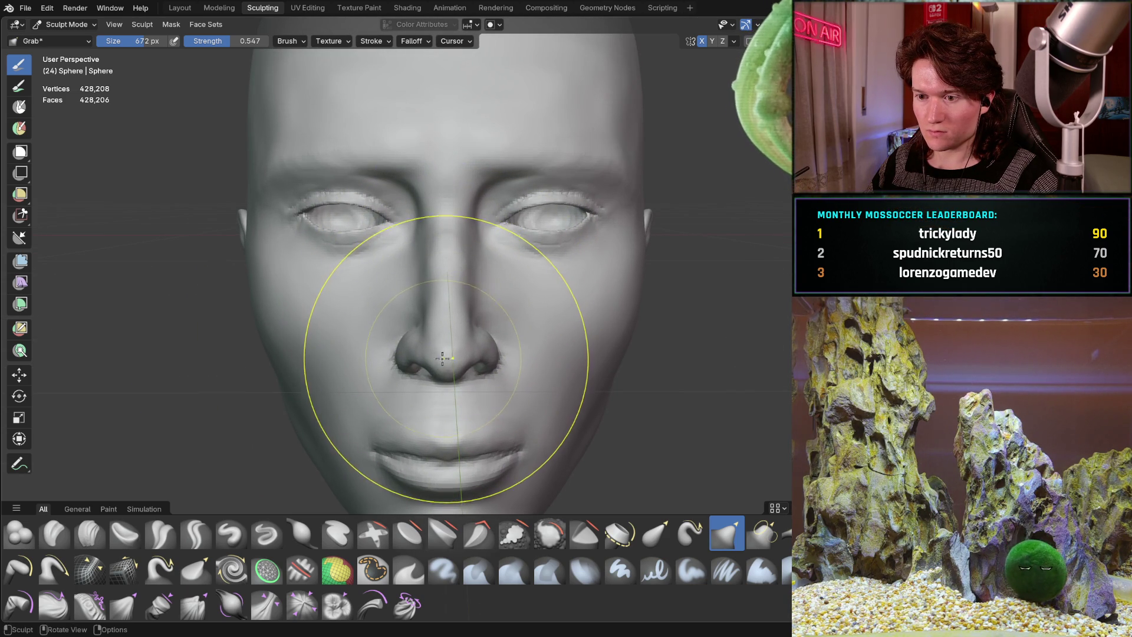
middle_click_drag(437, 359, 552, 332)
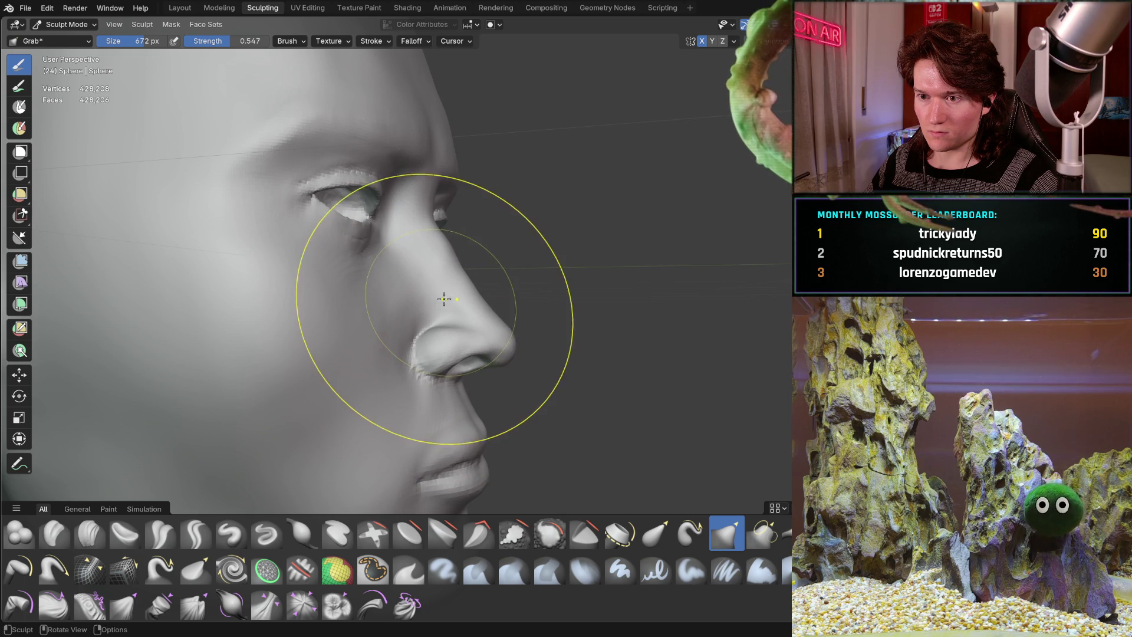
mouse_move(449, 304)
middle_mouse_down()
mouse_move(366, 298)
mouse_move(483, 274)
mouse_move(389, 313)
middle_mouse_up()
mouse_move(380, 372)
middle_mouse_down()
mouse_move(354, 331)
mouse_move(328, 323)
mouse_move(387, 331)
mouse_move(397, 278)
mouse_move(427, 313)
middle_mouse_up()
scroll(387, 331, "up", 3)
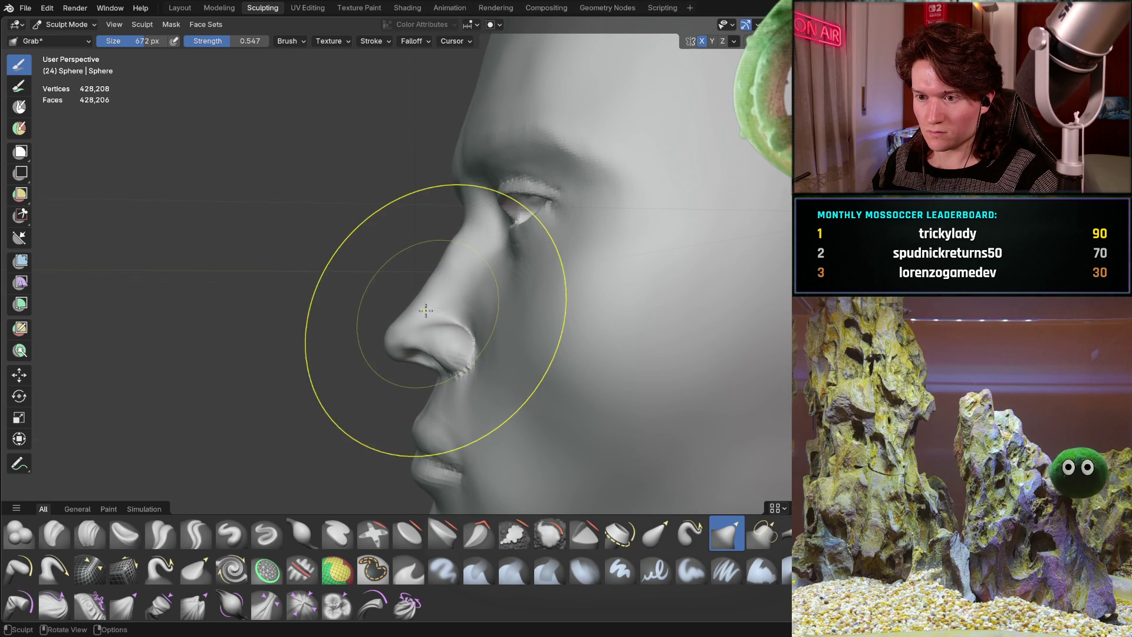
scroll(444, 293, "down", 3)
mouse_move(444, 292)
middle_mouse_down()
mouse_move(434, 303)
mouse_move(511, 271)
middle_mouse_up()
scroll(510, 270, "down", 2)
mouse_move(428, 338)
middle_mouse_down()
mouse_move(417, 366)
mouse_move(437, 385)
mouse_move(434, 366)
mouse_move(414, 393)
mouse_move(406, 360)
mouse_move(414, 369)
middle_mouse_up()
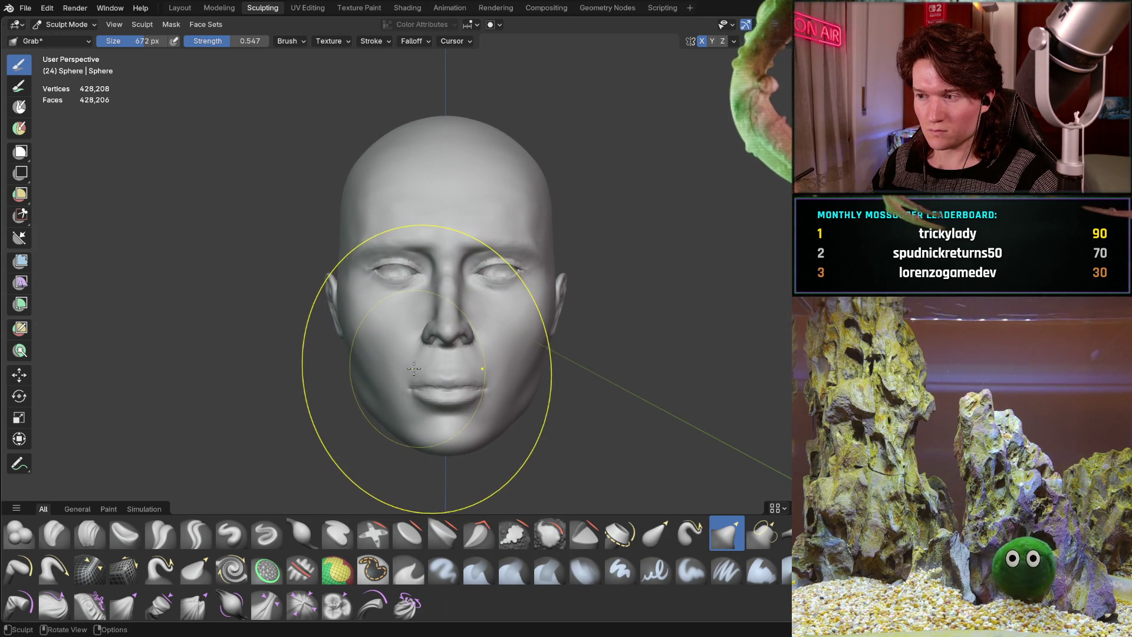
mouse_move(461, 316)
middle_mouse_down()
mouse_move(452, 327)
mouse_move(507, 325)
mouse_move(467, 329)
middle_mouse_up()
scroll(471, 312, "up", 3)
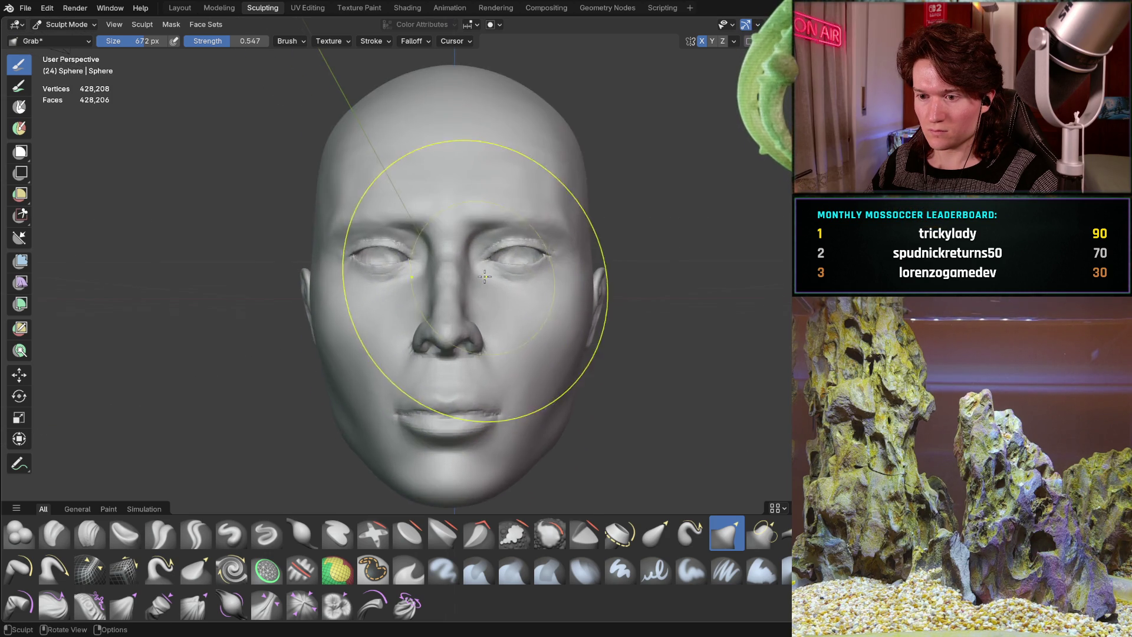
mouse_move(480, 290)
middle_mouse_down()
mouse_move(473, 352)
mouse_move(505, 405)
mouse_move(412, 353)
mouse_move(405, 379)
mouse_move(467, 317)
mouse_move(379, 371)
mouse_move(453, 374)
middle_mouse_up()
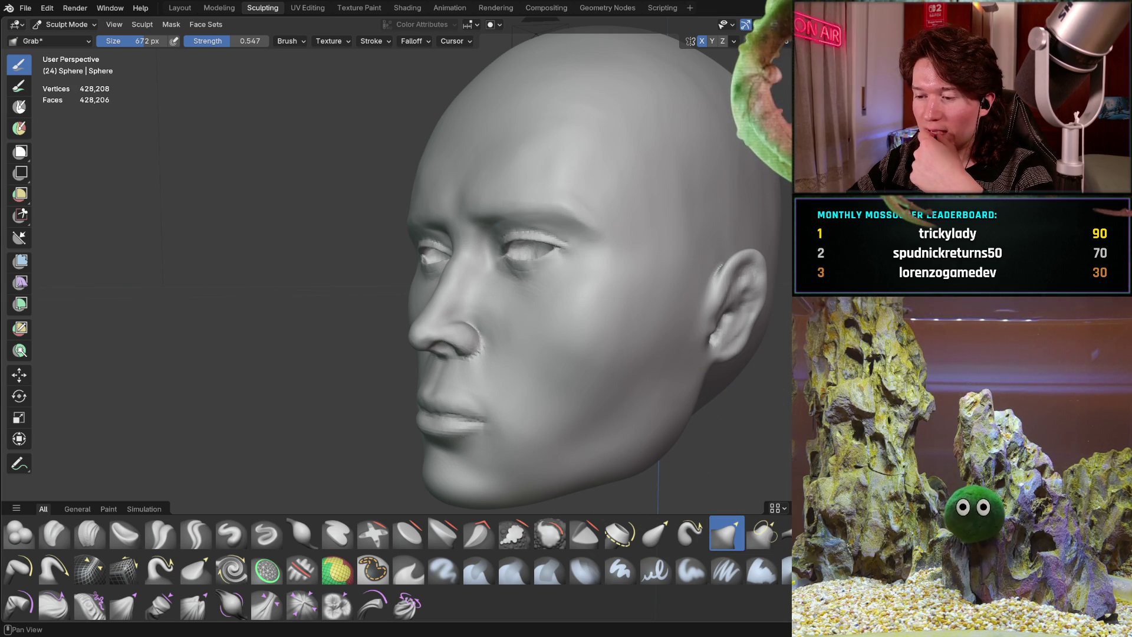
Inspect the head from front, three-quarter and side-profile views, then show the brush Size and Strength popover.
middle_click_drag(599, 434, 598, 435)
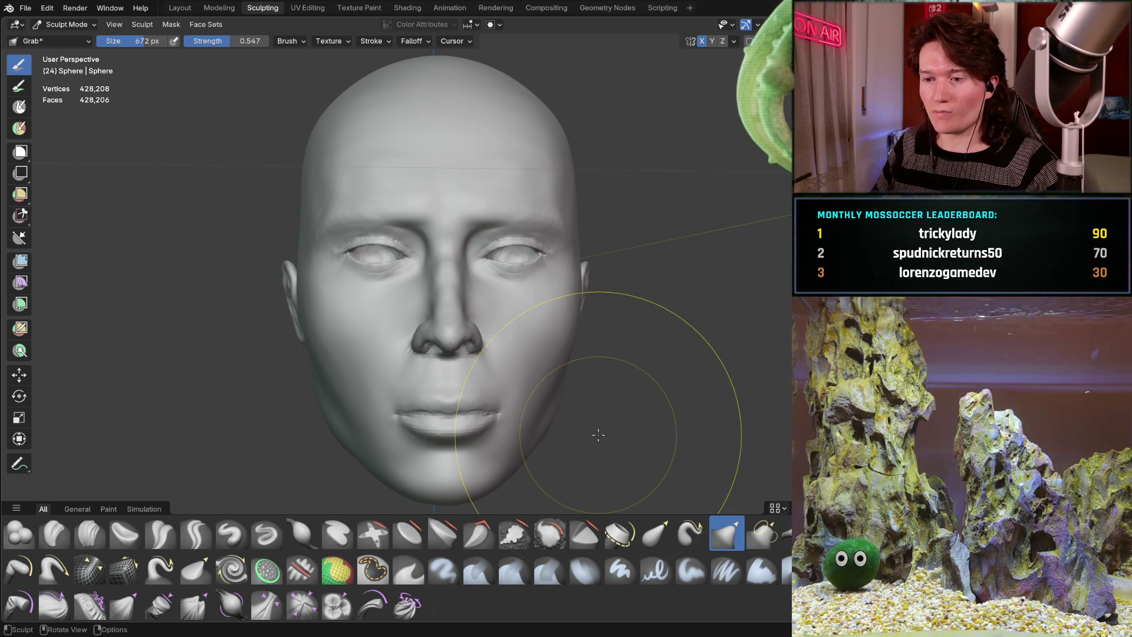
left_click_drag(412, 329, 405, 340)
mouse_move(416, 344)
middle_mouse_down()
mouse_move(518, 324)
mouse_move(448, 347)
mouse_move(431, 336)
mouse_move(477, 324)
mouse_move(421, 382)
mouse_move(483, 283)
mouse_move(508, 326)
mouse_move(463, 324)
middle_mouse_up()
scroll(394, 352, "down", 3)
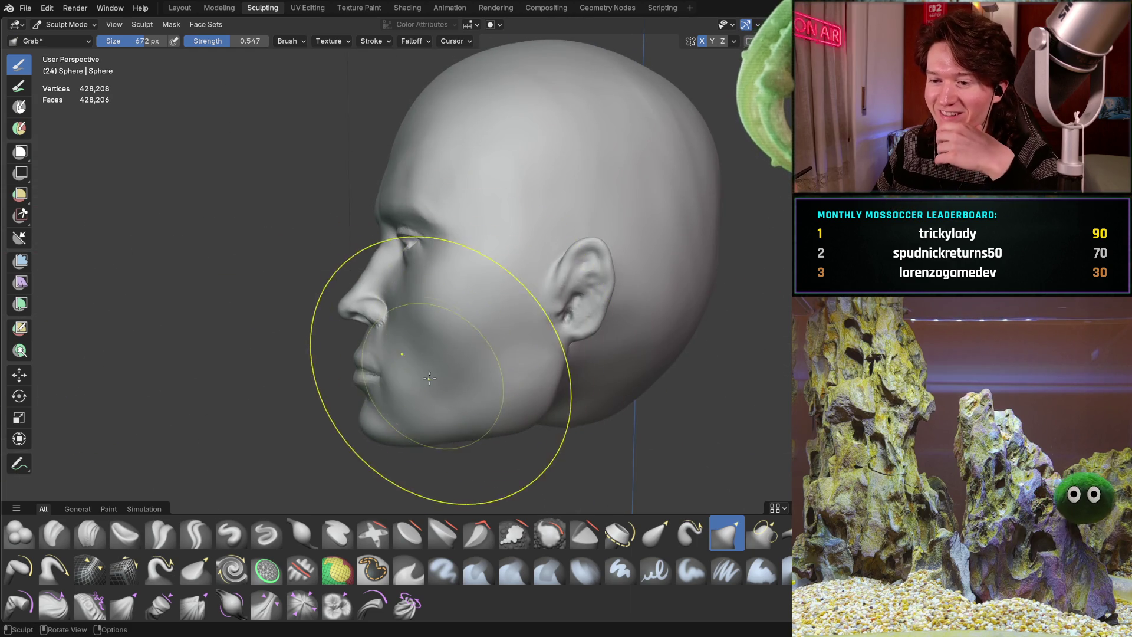
mouse_move(442, 369)
middle_mouse_down()
mouse_move(512, 331)
mouse_move(523, 308)
mouse_move(507, 330)
mouse_move(525, 340)
mouse_move(612, 312)
mouse_move(467, 328)
middle_mouse_up()
scroll(512, 318, "down", 4)
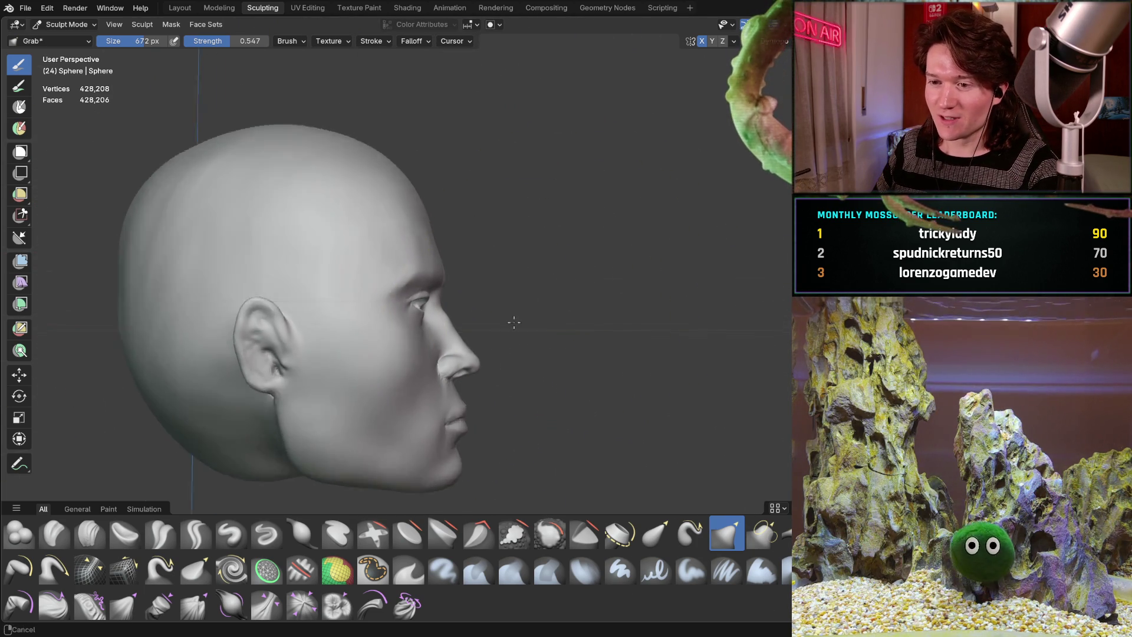
middle_click_drag(512, 299, 413, 305)
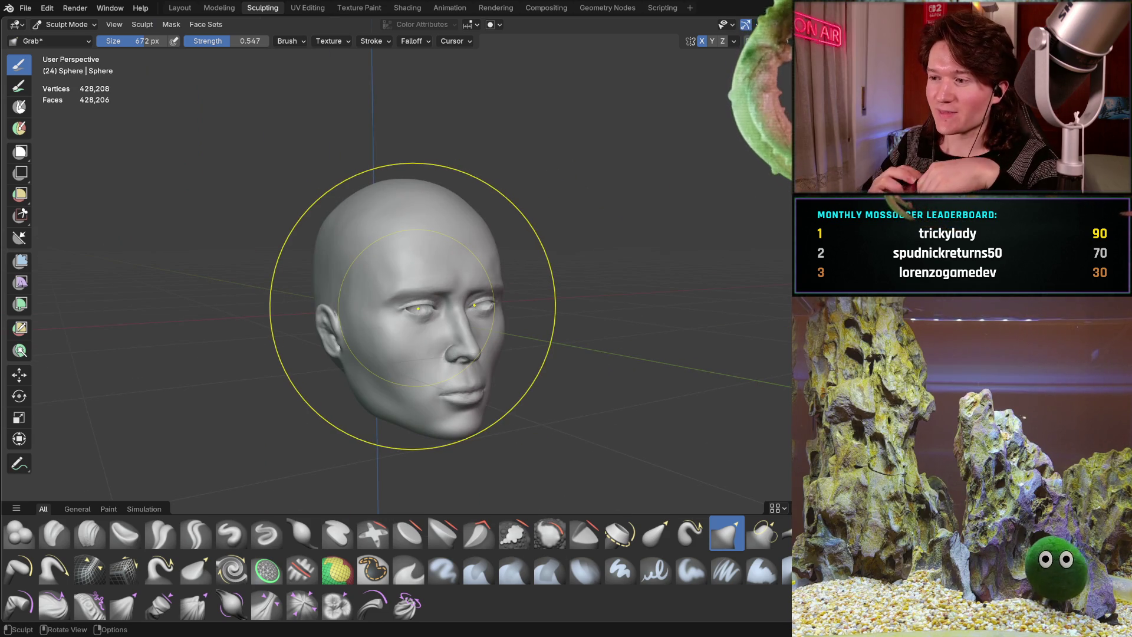
right_click(290, 323)
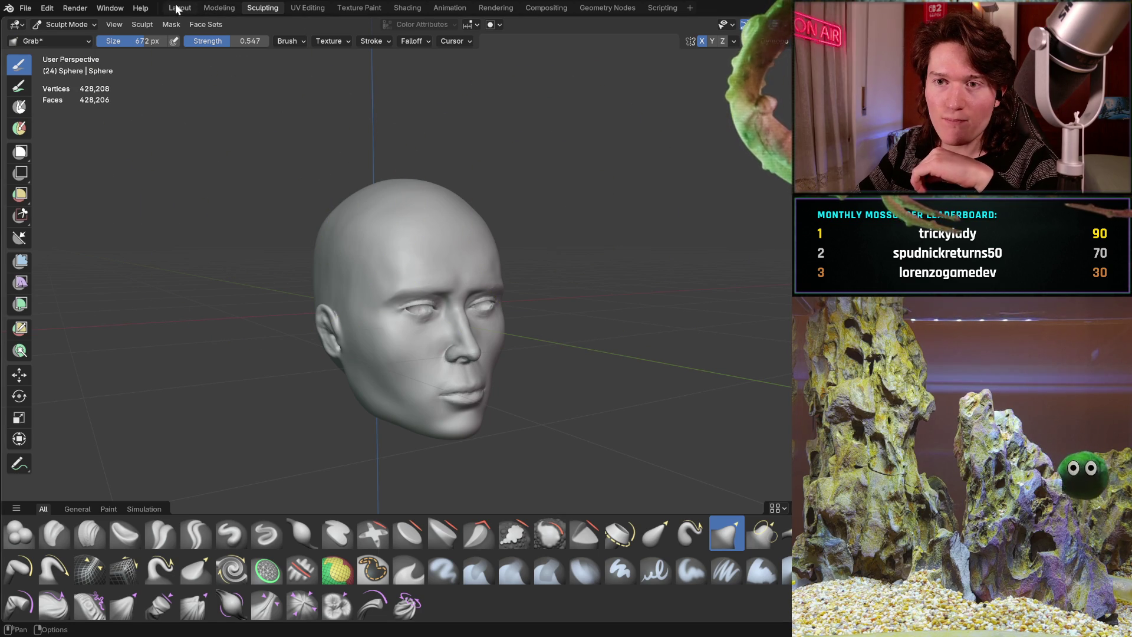
Move from sculpting through Modeling to the Layout workspace, then reach Add > Image > Reference.
left_click(213, 7)
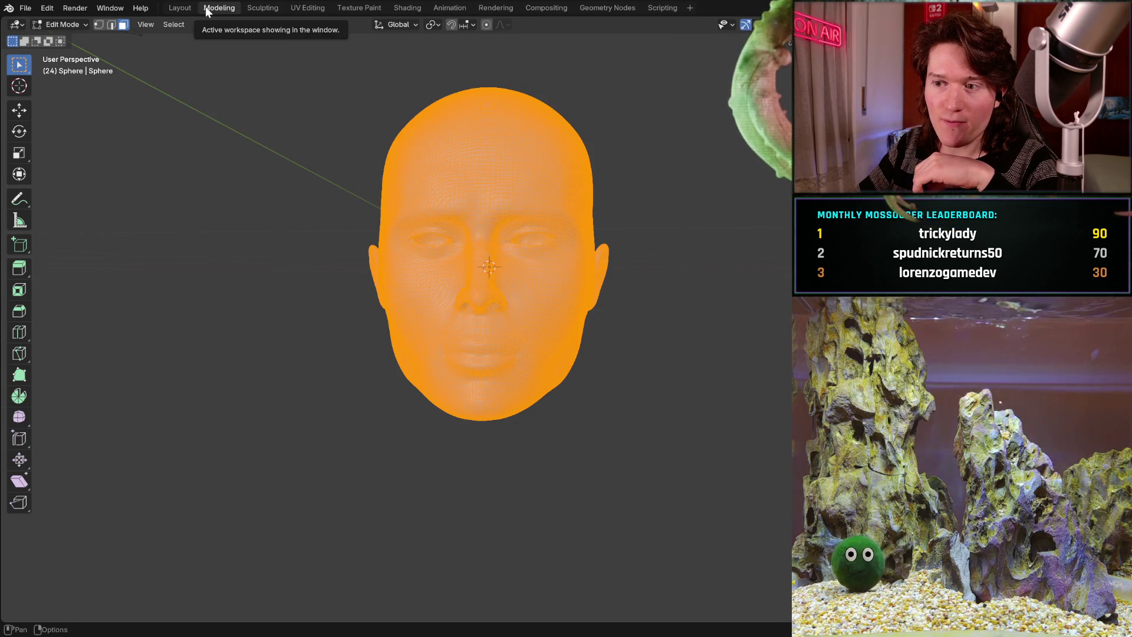
left_click(177, 12)
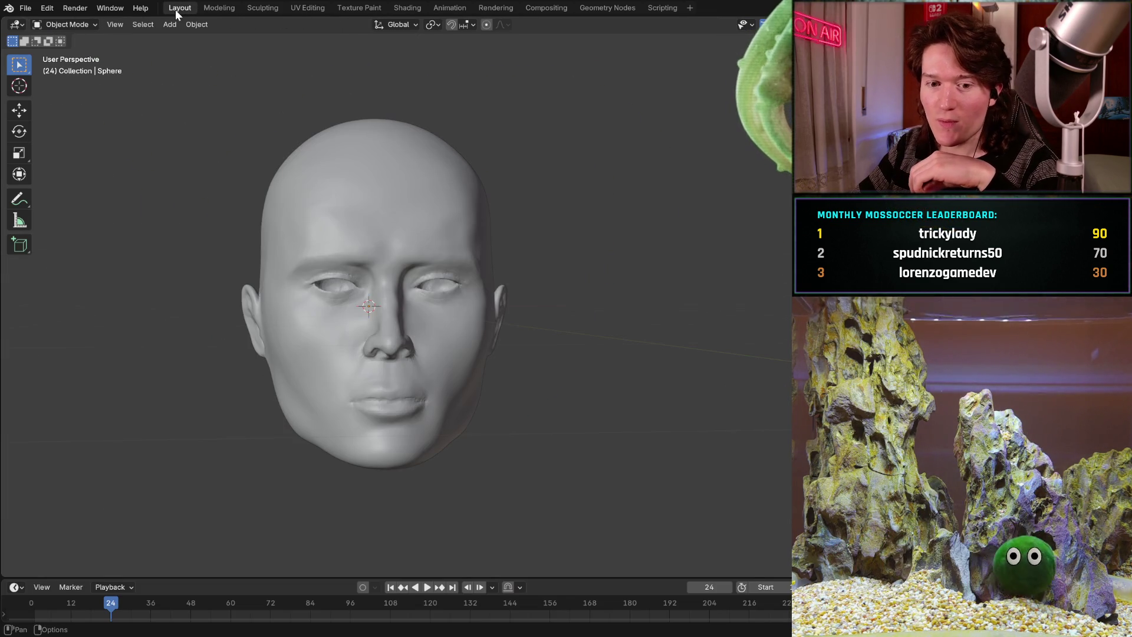
left_click(165, 26)
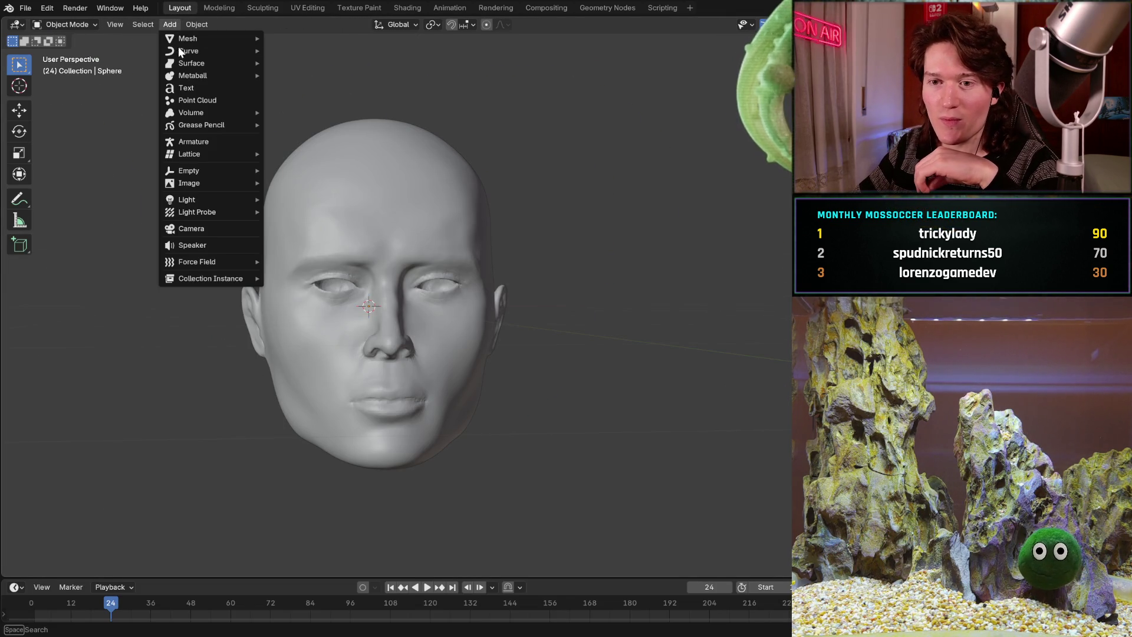
mouse_move(231, 190)
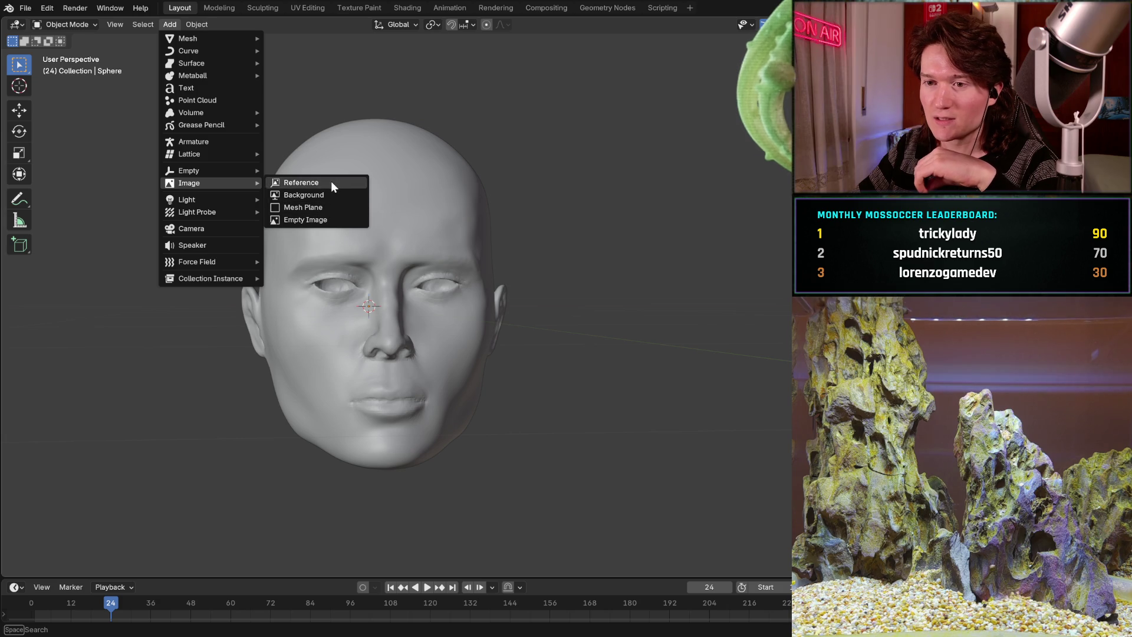
key("Escape")
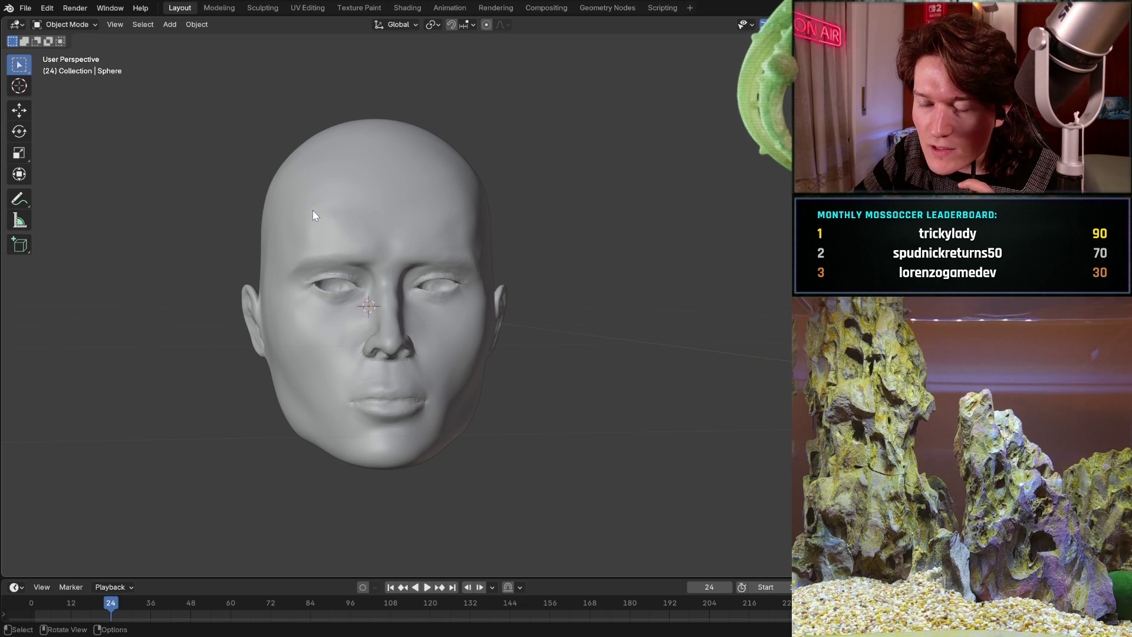
Bring the front photo into the scene as a reference image and select it.
key("ctrl+z")
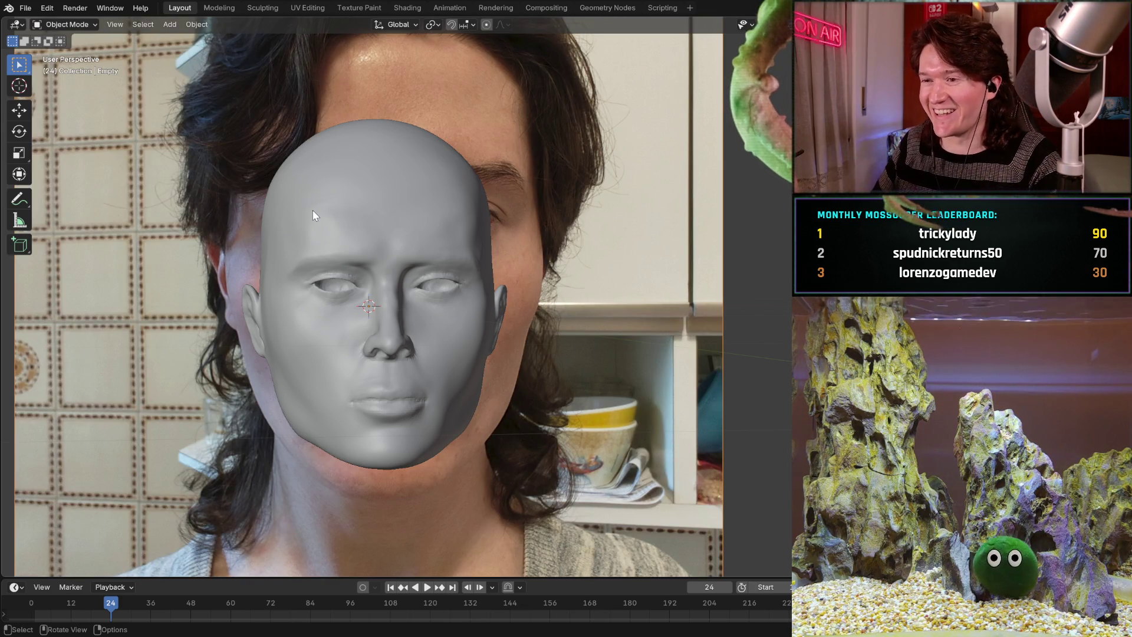
mouse_move(587, 279)
middle_mouse_down()
mouse_move(567, 301)
mouse_move(543, 283)
middle_mouse_up()
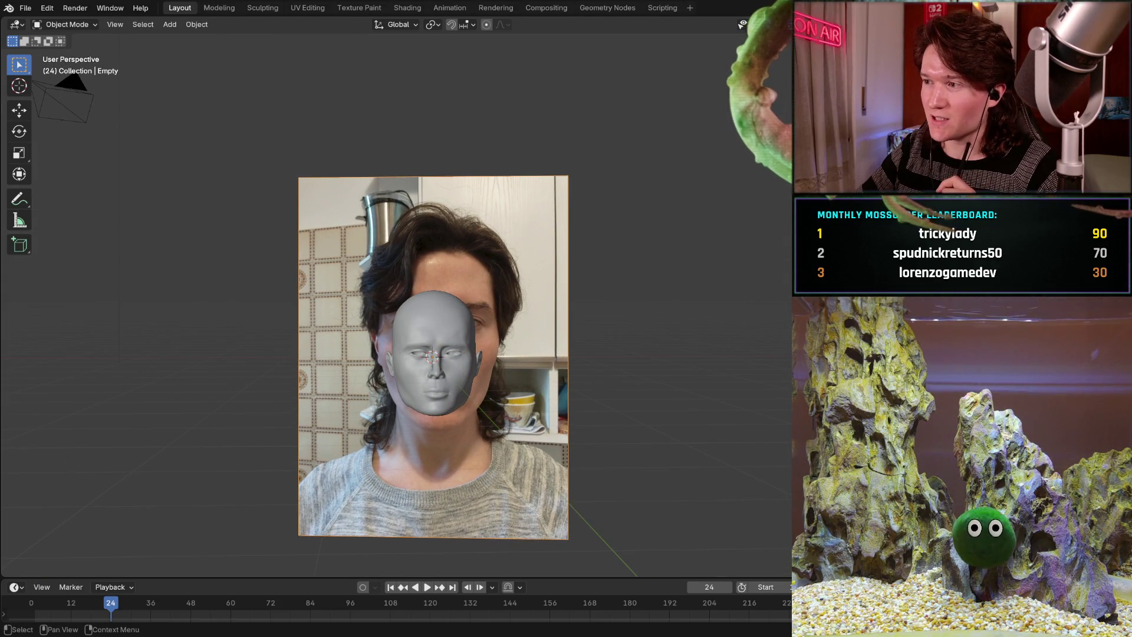
left_click(551, 264)
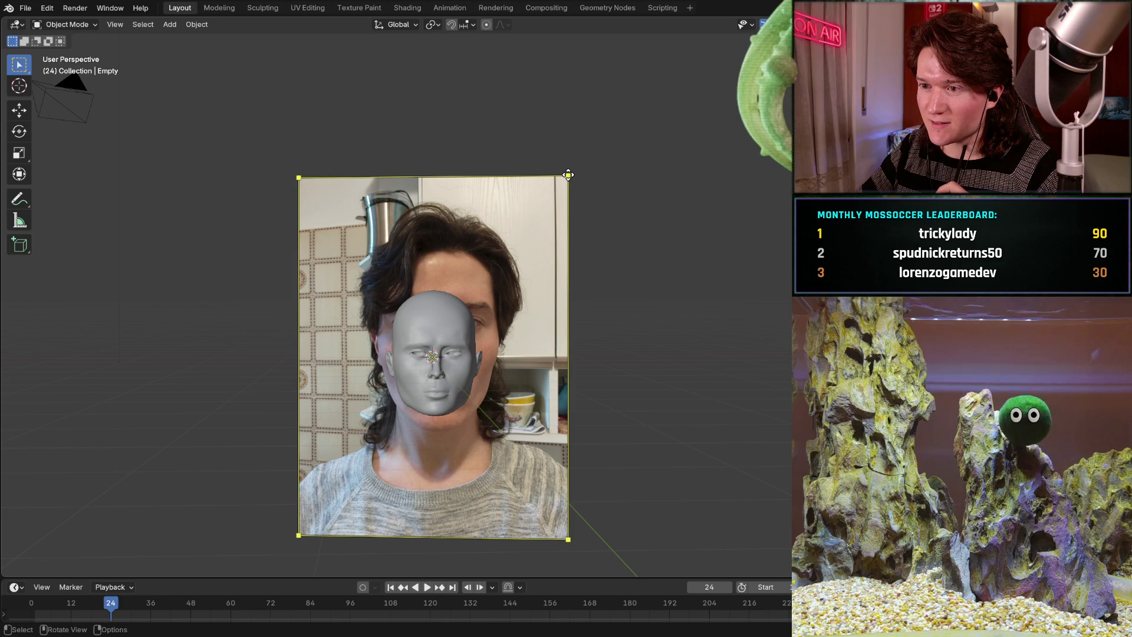
Scale the reference photo up around the head, checking its size from above and edge-on.
mouse_move(567, 174)
left_mouse_down()
mouse_move(406, 353)
mouse_move(407, 246)
left_mouse_up()
key("s")
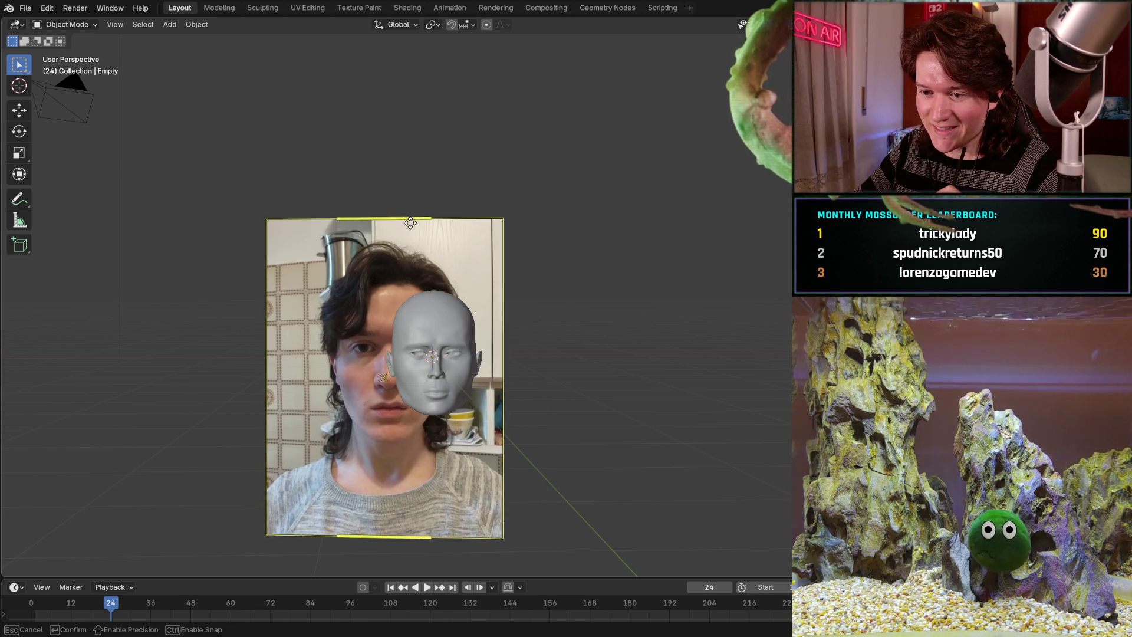
left_click(352, 292)
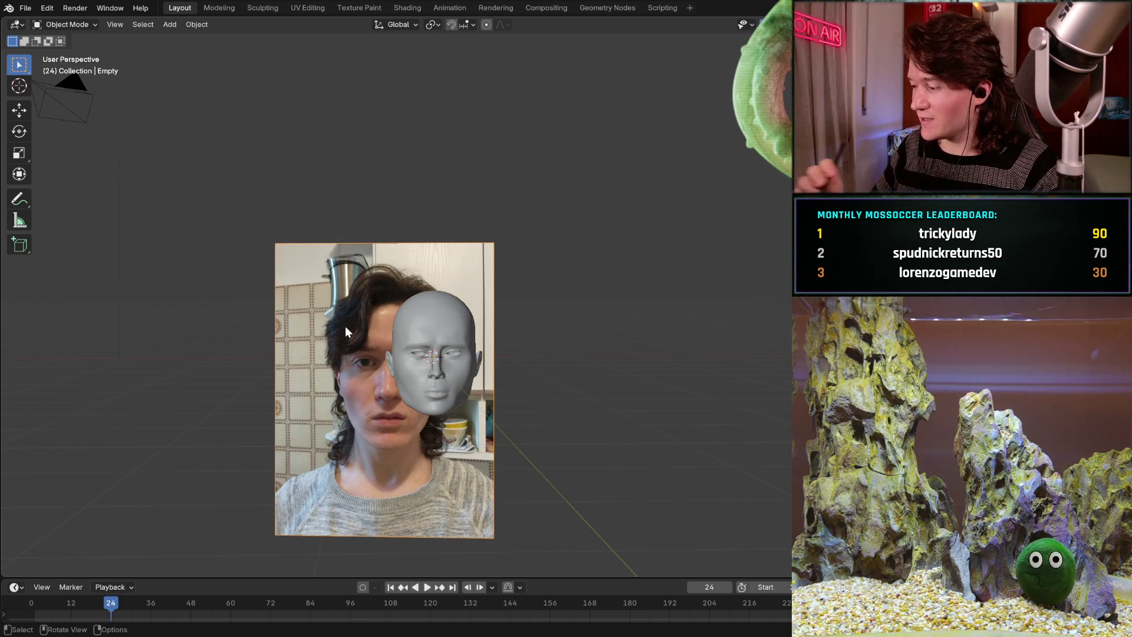
mouse_move(345, 327)
middle_mouse_down()
mouse_move(407, 331)
mouse_move(353, 362)
middle_mouse_up()
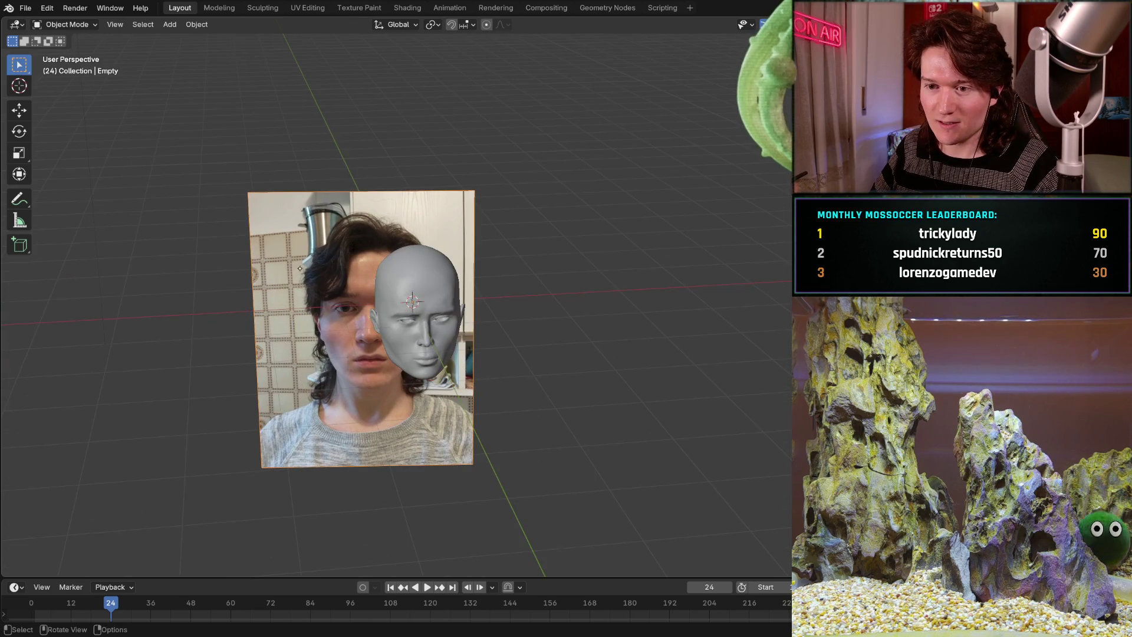
mouse_move(299, 269)
middle_mouse_down()
mouse_move(458, 323)
mouse_move(462, 305)
mouse_move(423, 325)
mouse_move(381, 313)
middle_mouse_up()
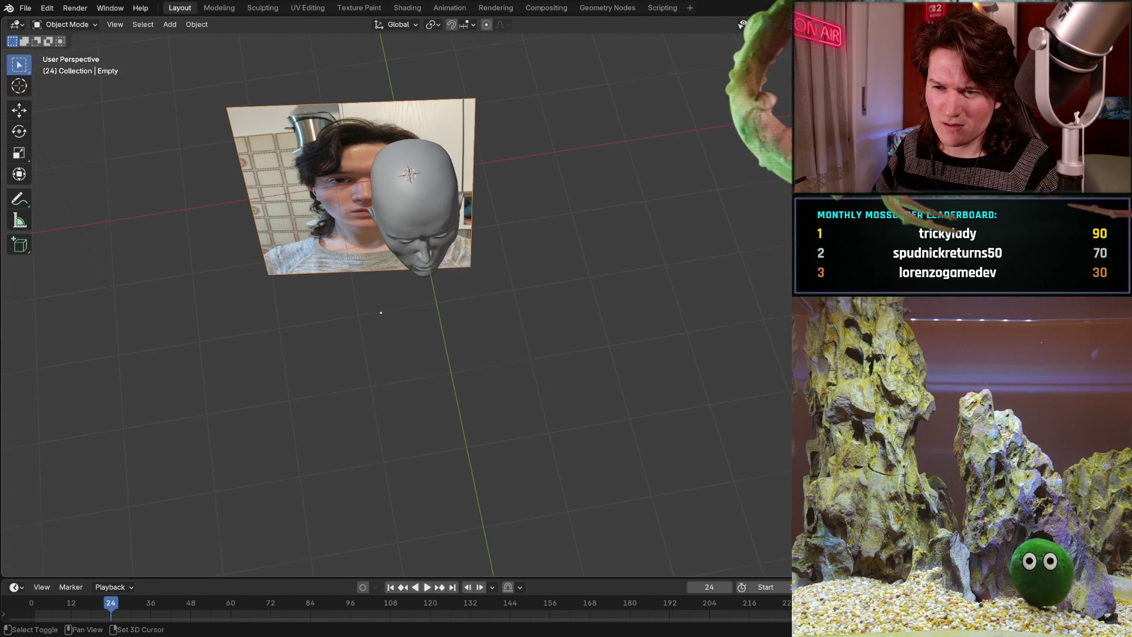
scroll(381, 313, "up", 5, "shift")
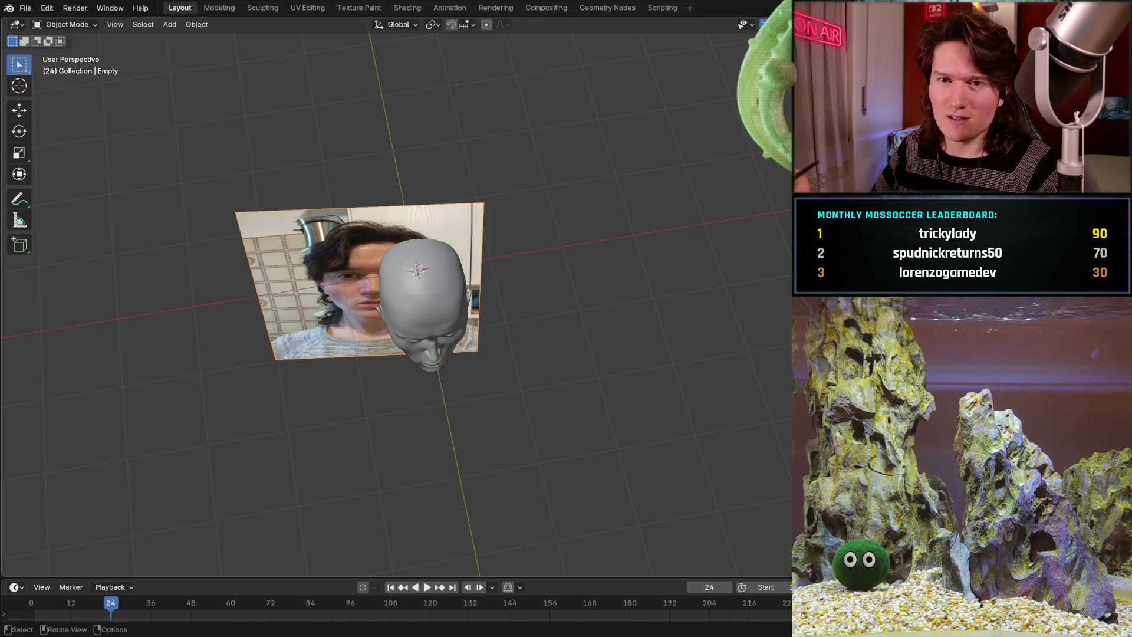
key("s")
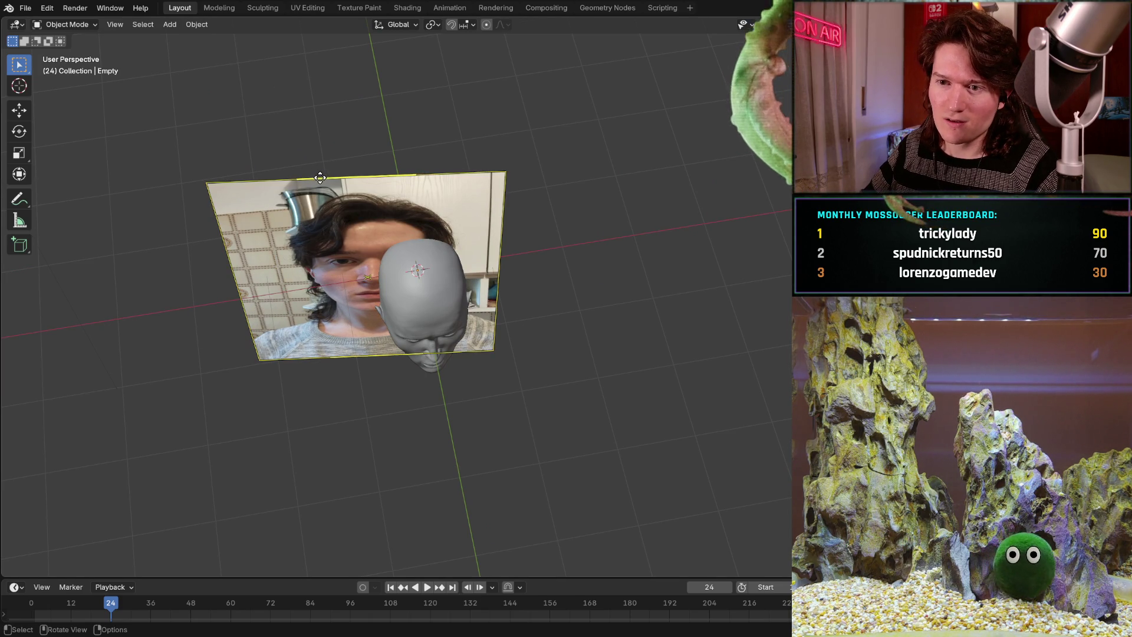
left_click_drag(309, 176, 309, 177)
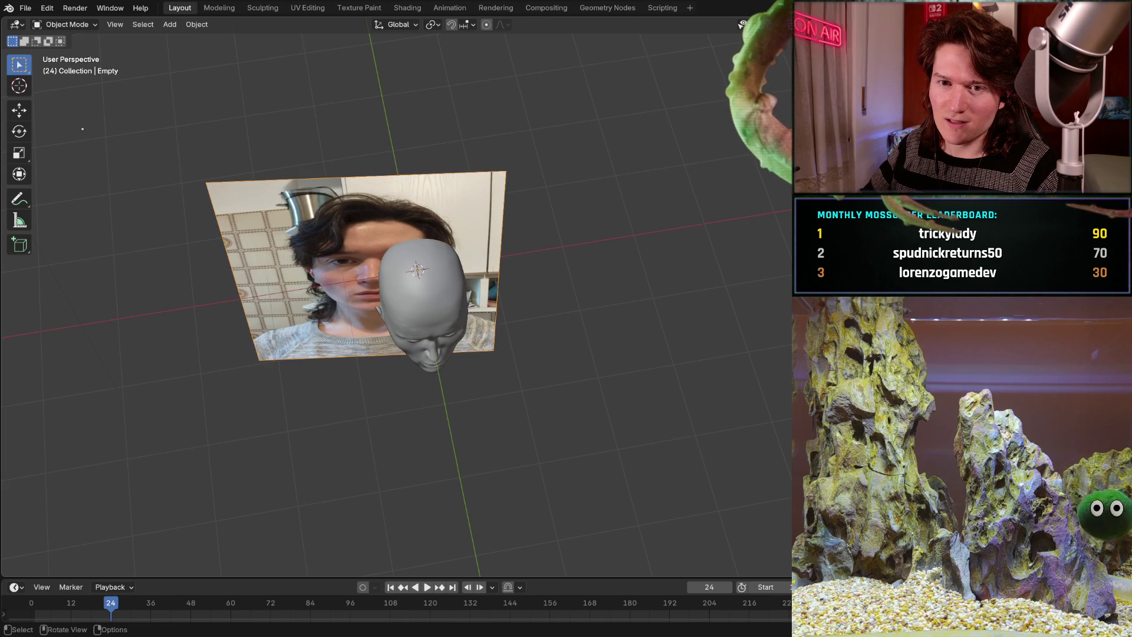
Try rotating the reference photo about the vertical axis, then return it to 0 degrees.
key("shift+space")
key("r")
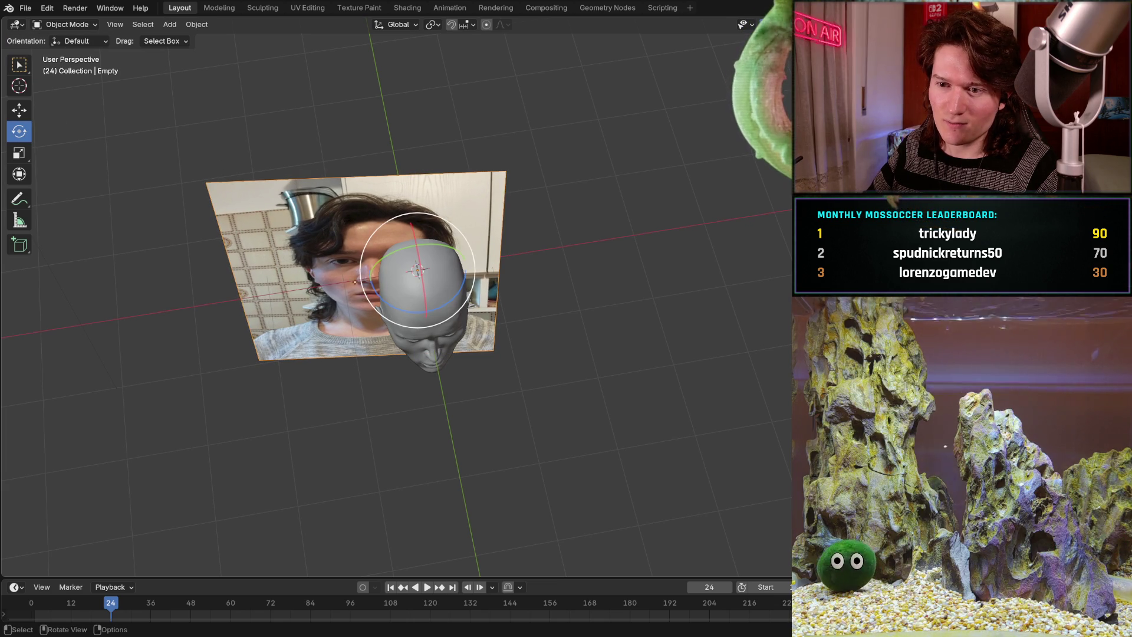
mouse_move(386, 298)
left_mouse_down()
mouse_move(400, 307)
mouse_move(390, 313)
left_mouse_up()
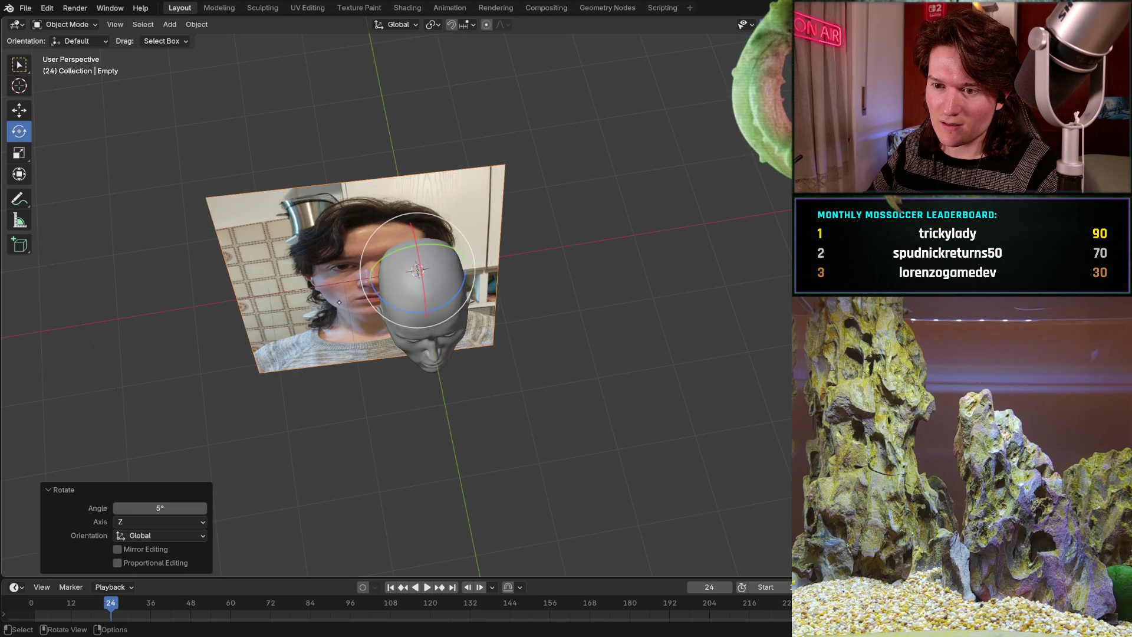
middle_click_drag(390, 313, 460, 319)
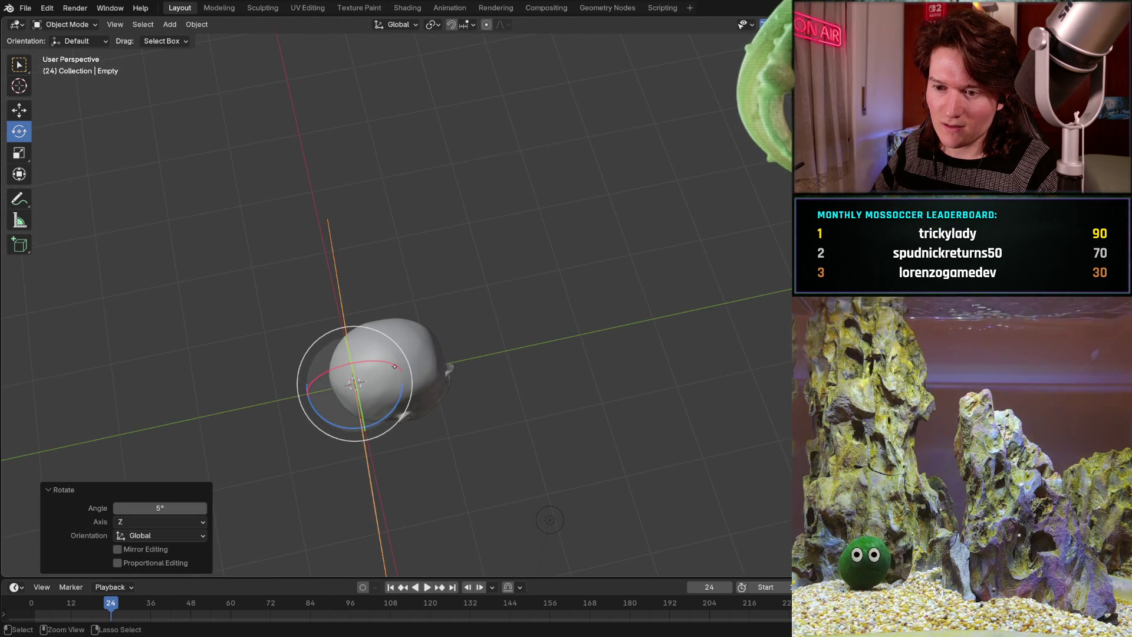
mouse_move(401, 408)
left_mouse_down()
mouse_move(394, 416)
mouse_move(401, 409)
left_mouse_up()
mouse_move(401, 410)
middle_mouse_down()
mouse_move(387, 351)
mouse_move(485, 215)
mouse_move(387, 207)
mouse_move(383, 279)
middle_mouse_up()
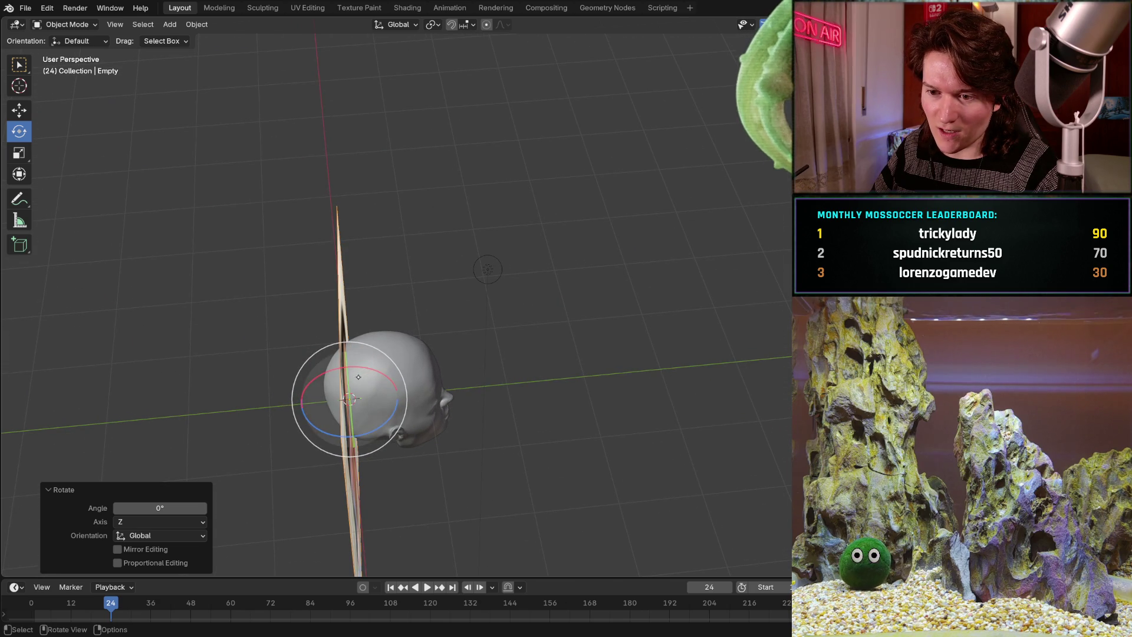
mouse_move(345, 329)
middle_mouse_down()
mouse_move(265, 295)
mouse_move(196, 242)
mouse_move(298, 232)
mouse_move(279, 283)
mouse_move(365, 261)
mouse_move(230, 395)
middle_mouse_up()
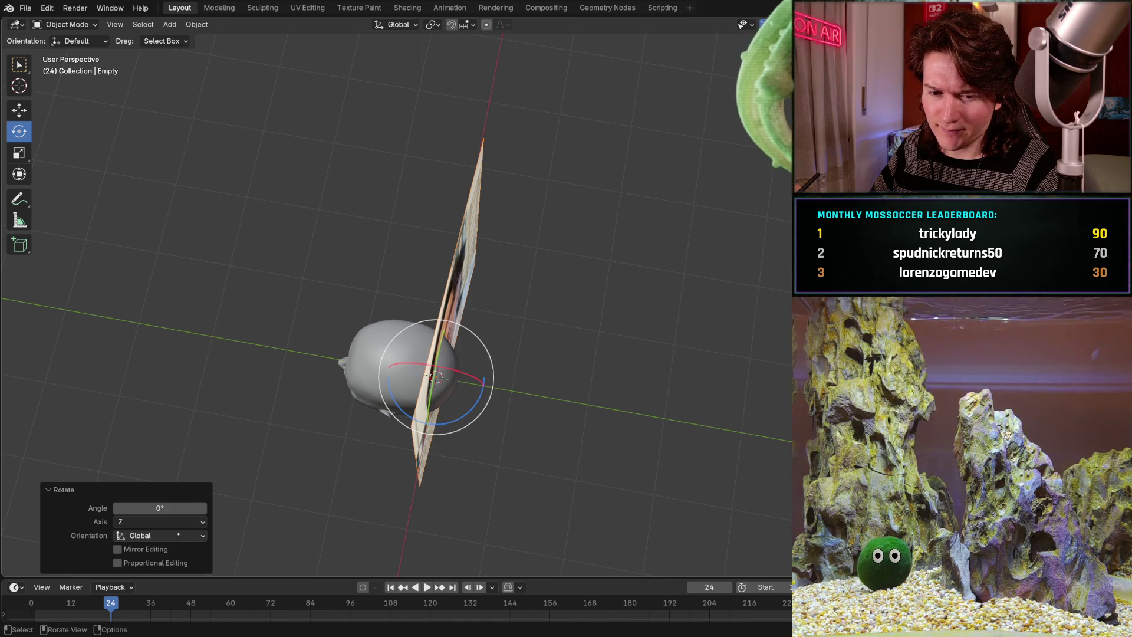
Set the last rotation's axis to X and orbit to face the photo plane.
left_click(171, 526)
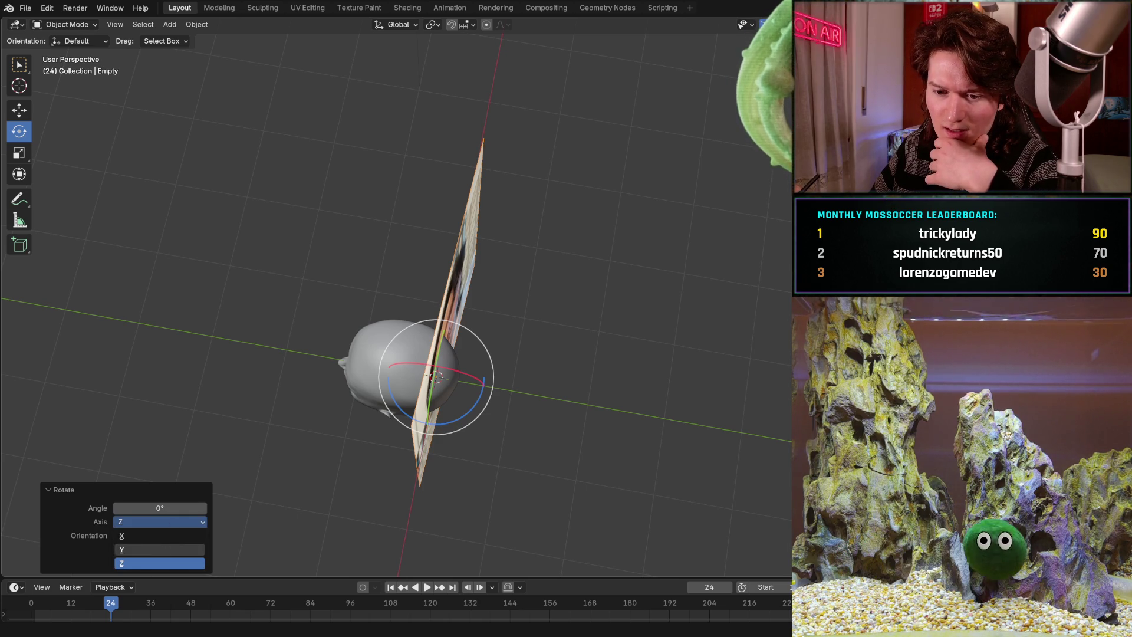
left_click(170, 536)
left_click(171, 522)
left_click(171, 535)
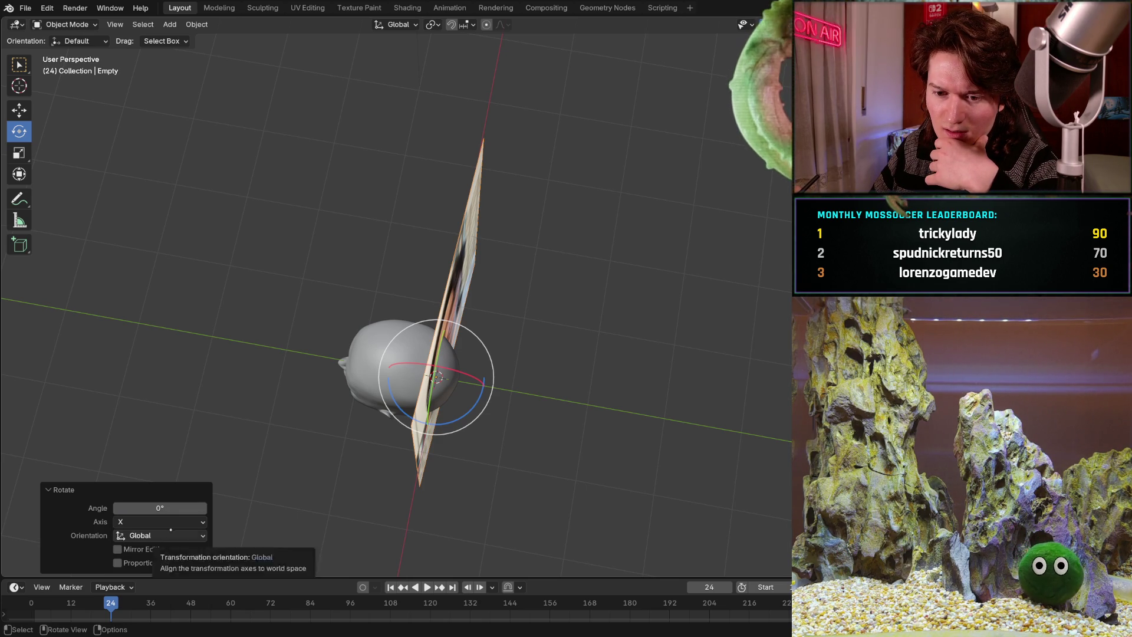
mouse_move(377, 259)
middle_mouse_down()
mouse_move(456, 258)
mouse_move(481, 334)
middle_mouse_up()
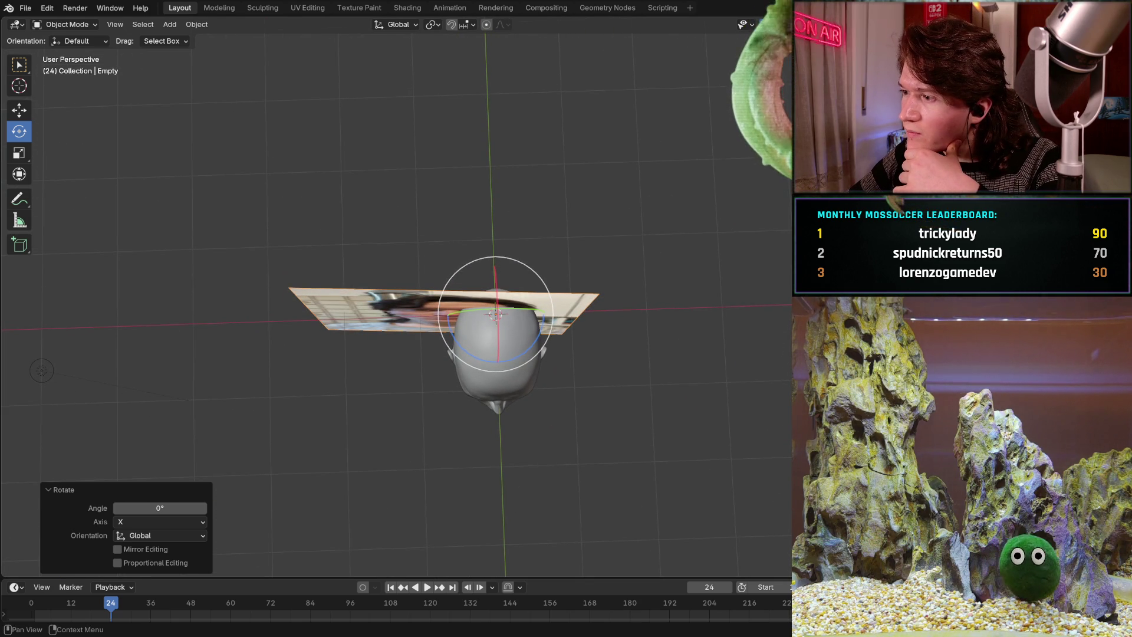
key("Escape")
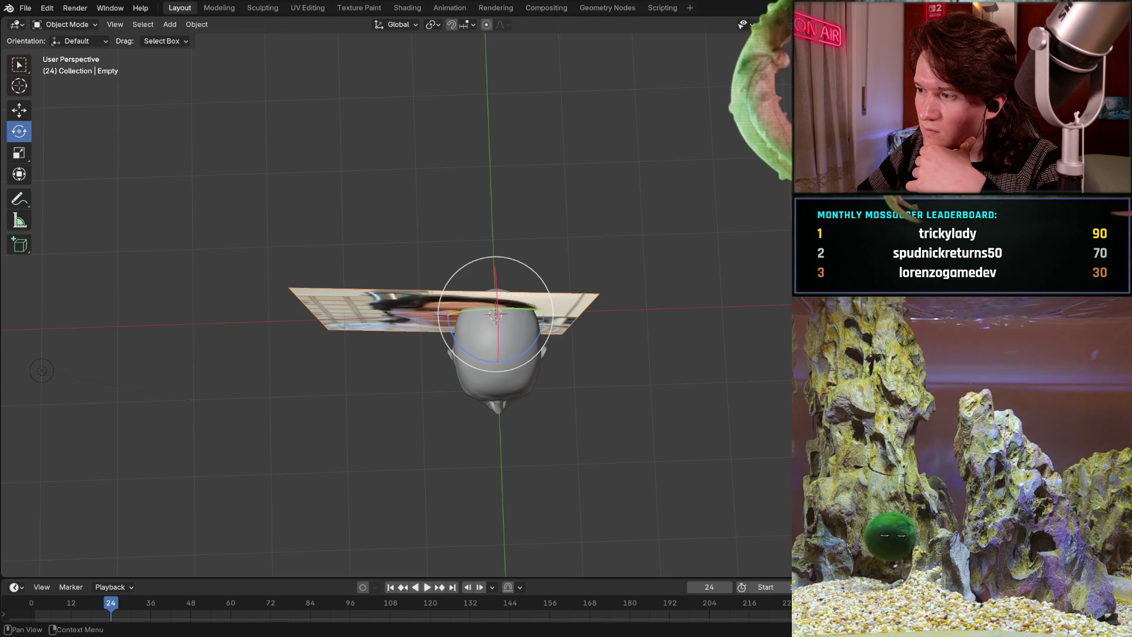
Rotate the photo plane 90° about X to stand upright, then flip it 180°.
key("r")
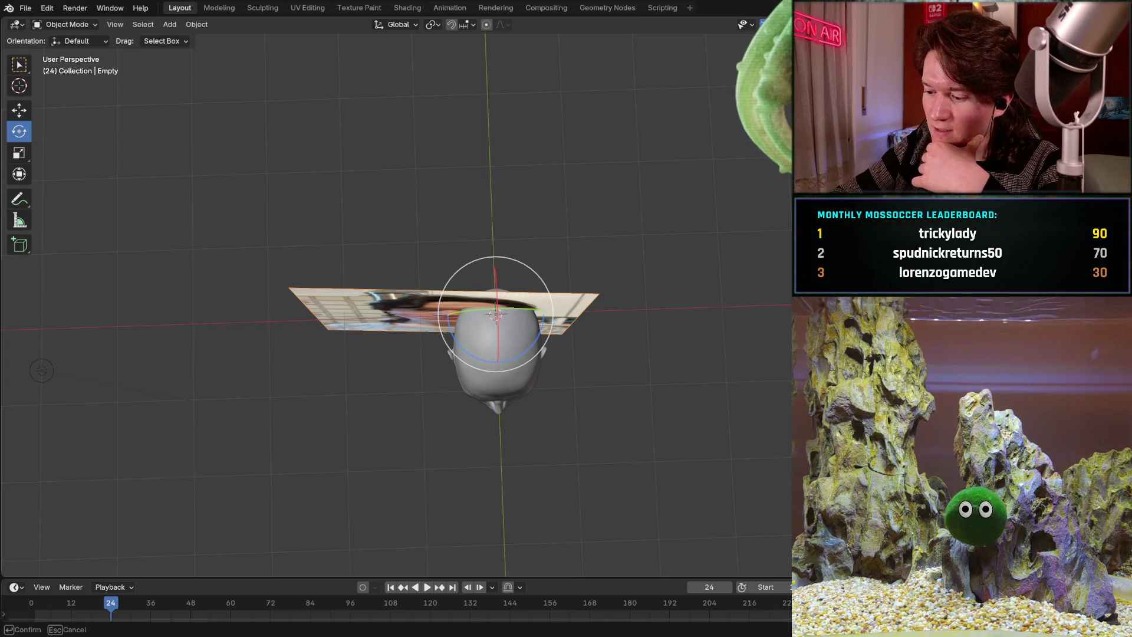
type("x90")
key("Return")
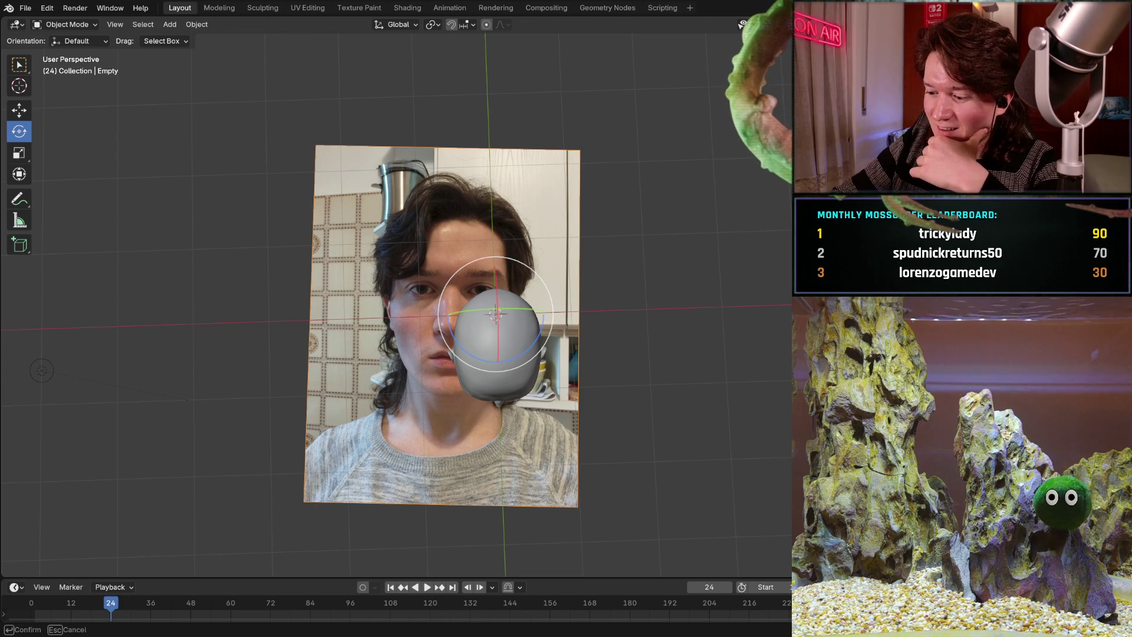
type("180")
key("Return")
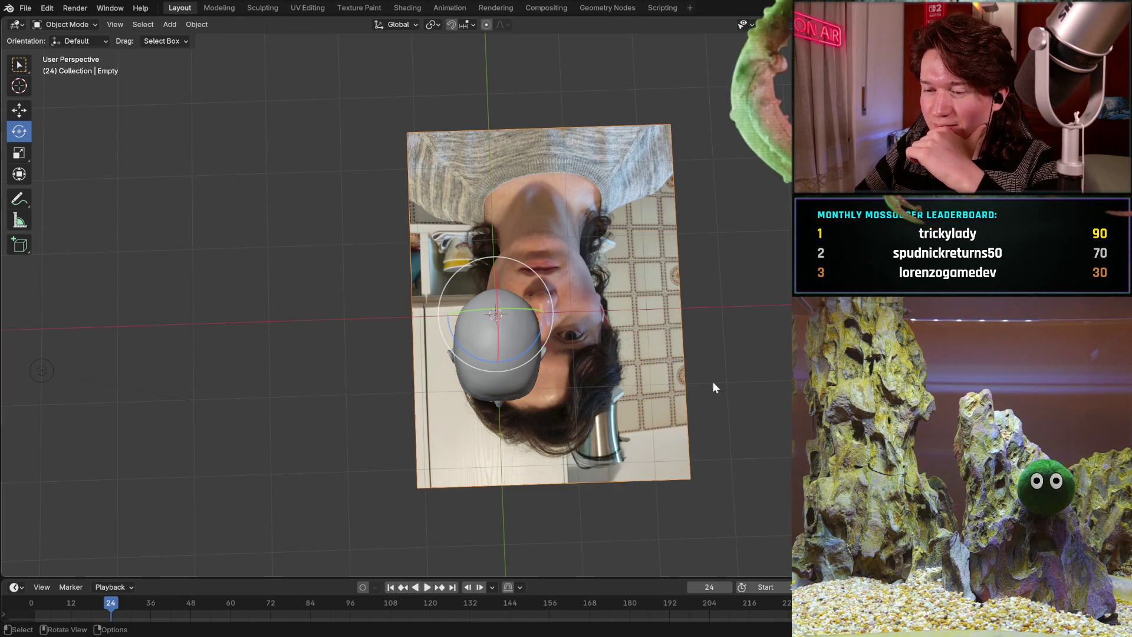
Shrink the photo plane, zoom in on the head, and spin it about X to −295°.
middle_click_drag(691, 384, 696, 387)
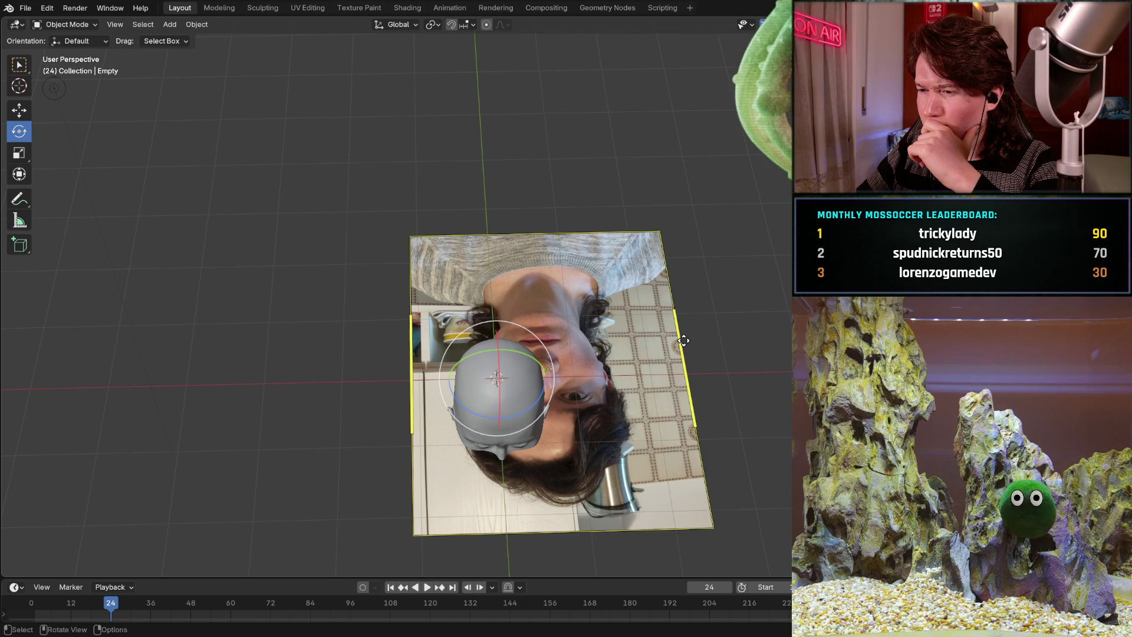
left_click_drag(684, 340, 582, 396)
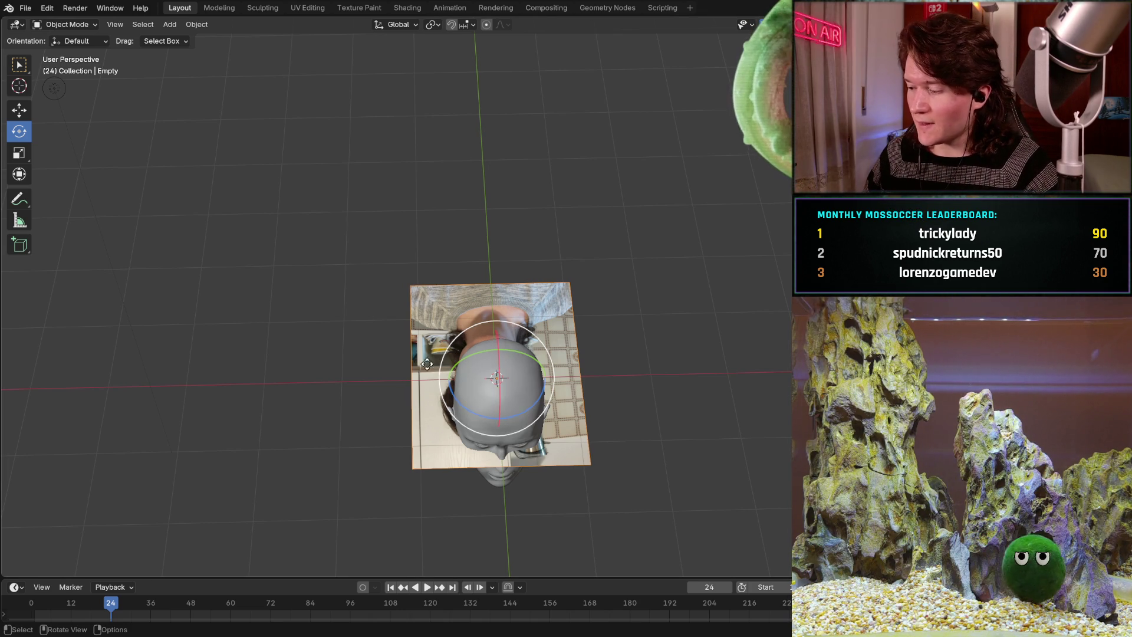
middle_click_drag(618, 347, 617, 330, "ctrl")
middle_click_drag(540, 355, 541, 338, "ctrl")
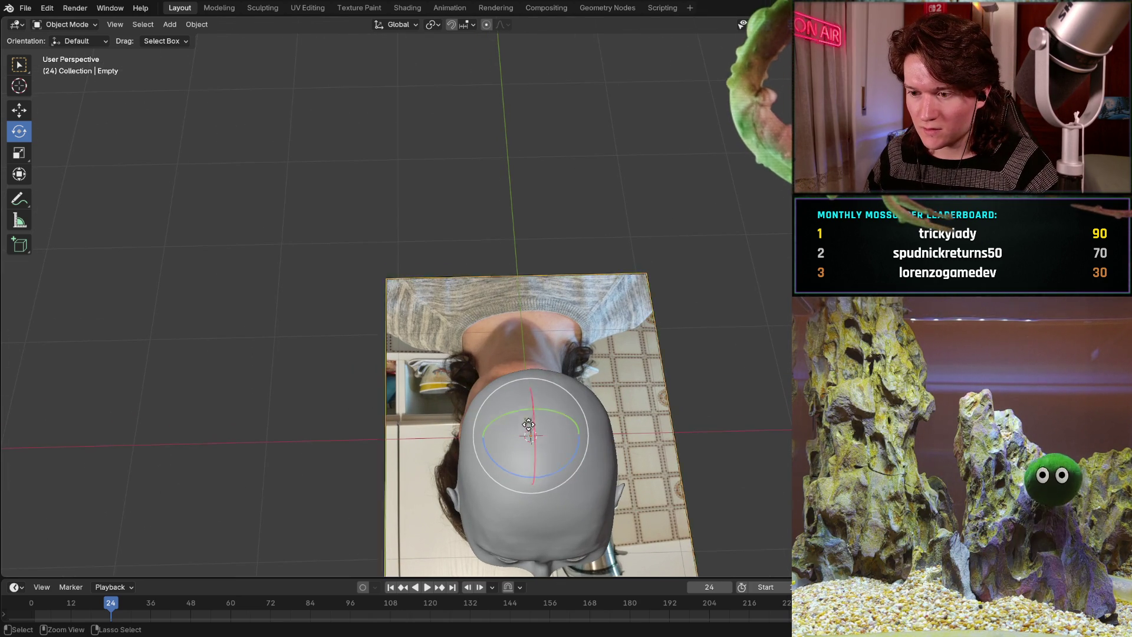
mouse_move(532, 427)
left_mouse_down()
mouse_move(552, 468)
mouse_move(519, 495)
mouse_move(424, 508)
mouse_move(328, 507)
mouse_move(349, 438)
left_mouse_up()
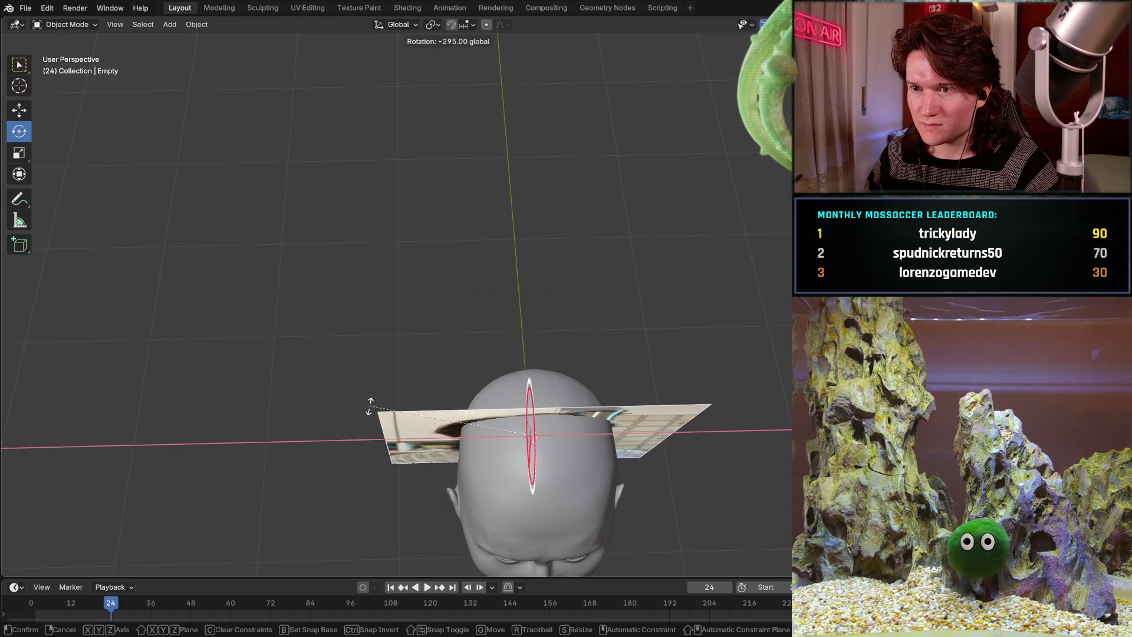
Confirm the photo's rotation at 10° about X, undoing an unwanted extra tilt.
left_click(373, 438)
middle_click_drag(373, 438, 514, 501)
mouse_move(514, 501)
left_mouse_down()
mouse_move(511, 514)
mouse_move(530, 500)
left_mouse_up()
key("ctrl+z")
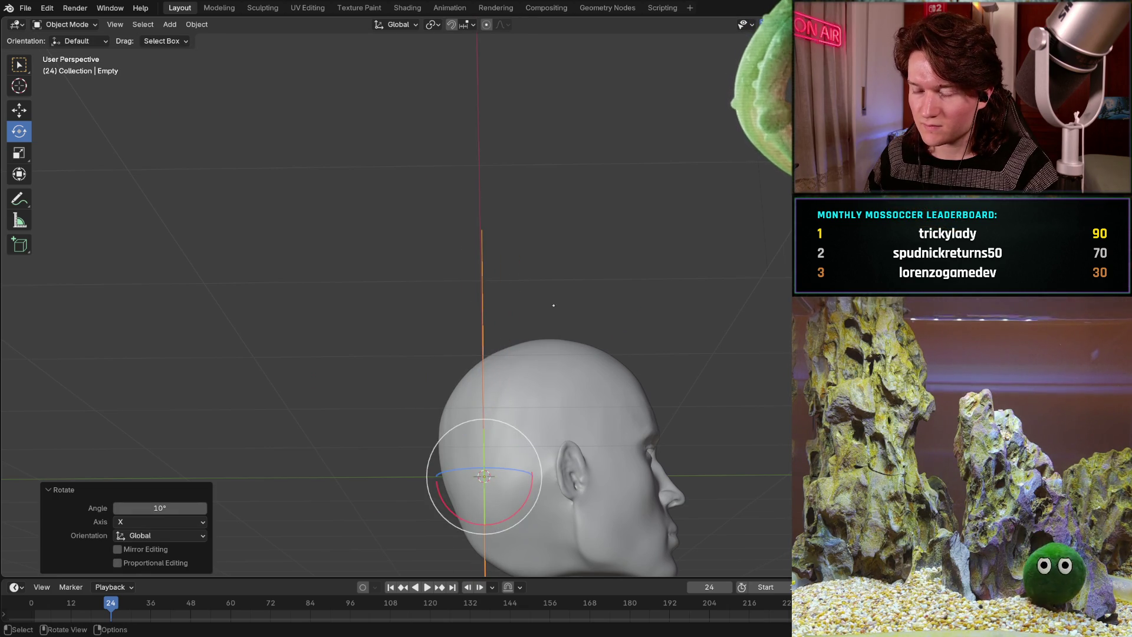
Orbit to a front view and turn on X-ray so the head is see-through.
mouse_move(553, 306)
middle_mouse_down()
mouse_move(431, 366)
mouse_move(530, 349)
mouse_move(457, 383)
mouse_move(453, 355)
mouse_move(440, 357)
mouse_move(469, 357)
middle_mouse_up()
scroll(501, 319, "up", 4)
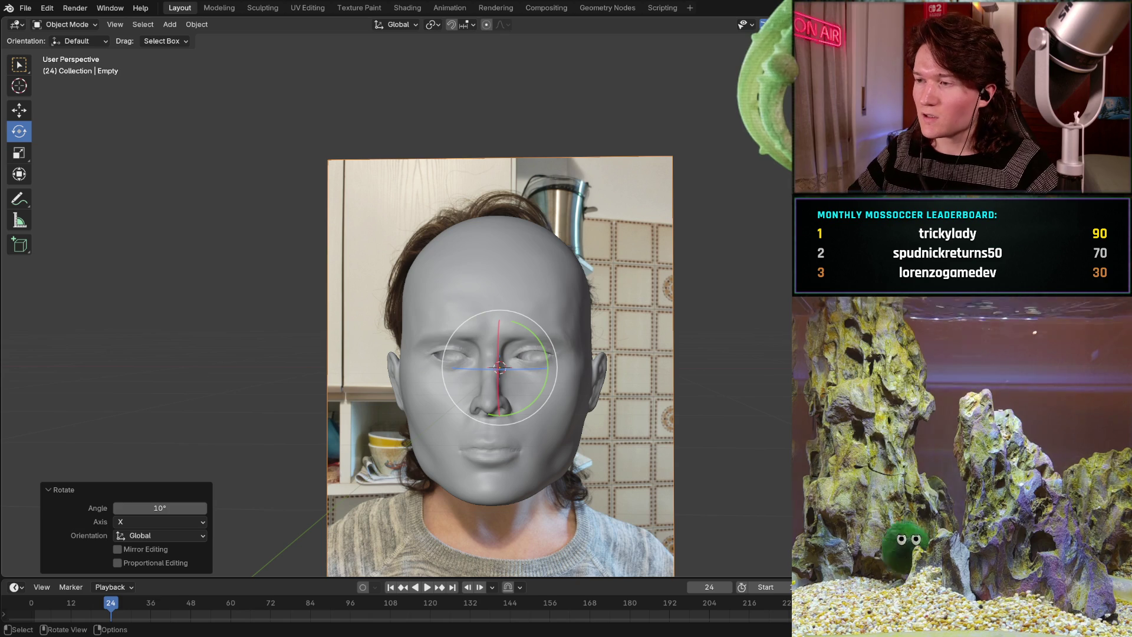
key("alt+z")
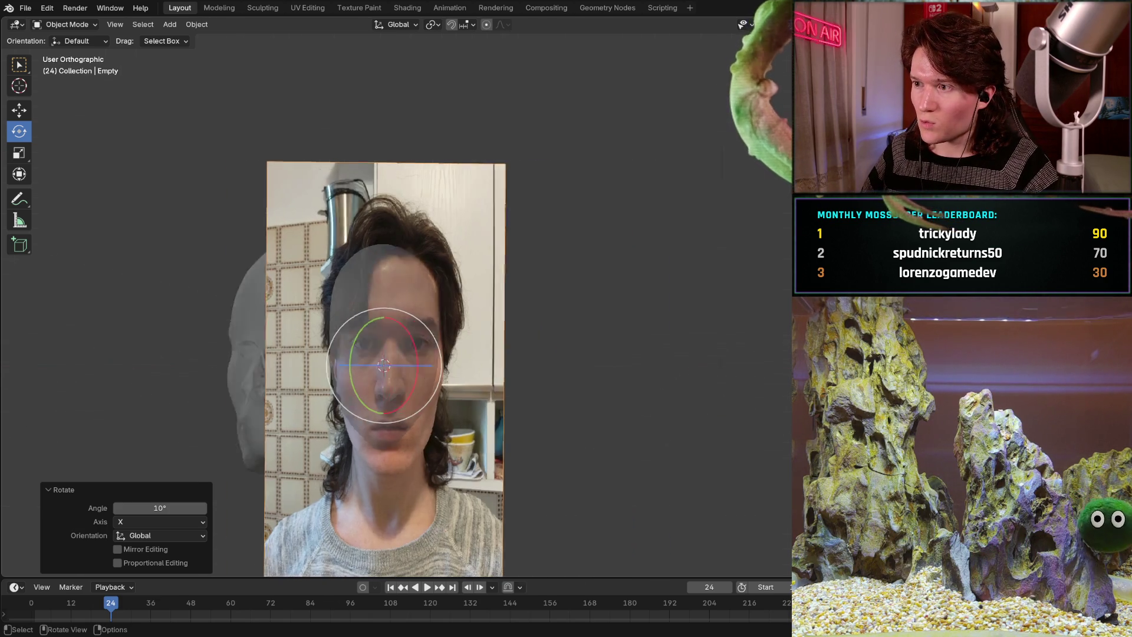
Switch to Back Orthographic view and zoom and pan to centre the face.
key("ctrl+KP_1")
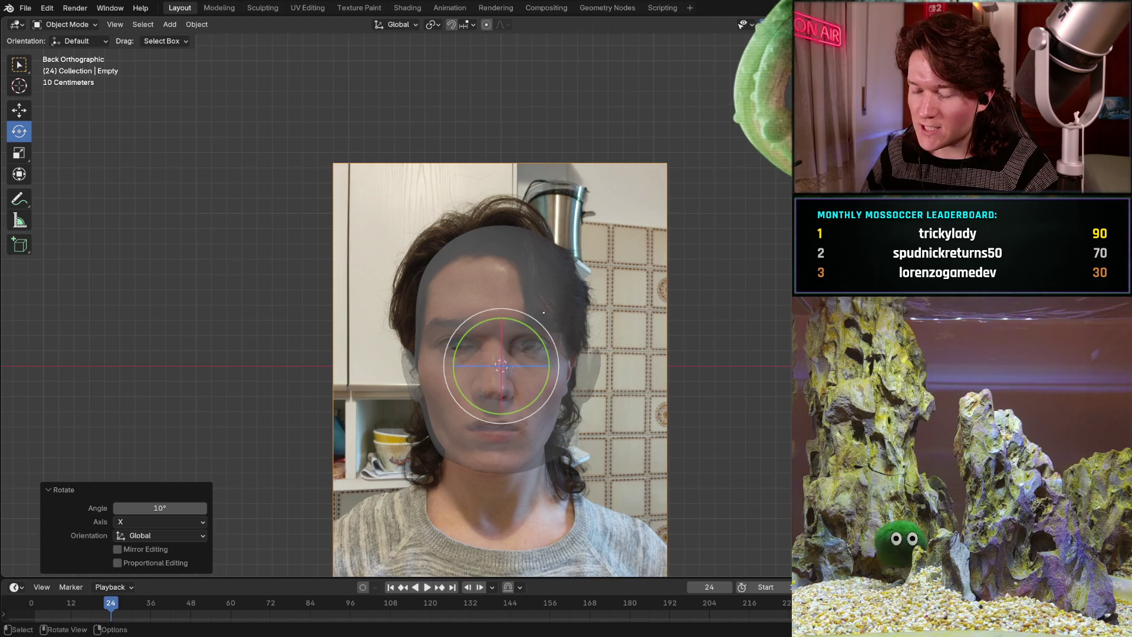
middle_click_drag(543, 312, 484, 175, "ctrl")
left_click(761, 338)
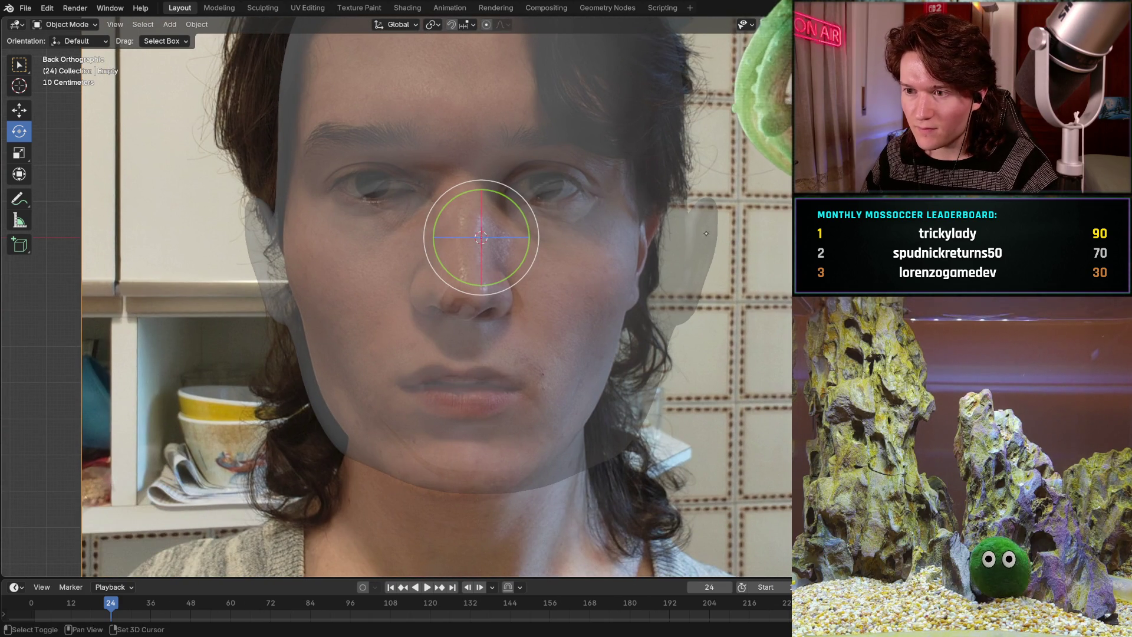
middle_click_drag(705, 233, 682, 276, "shift")
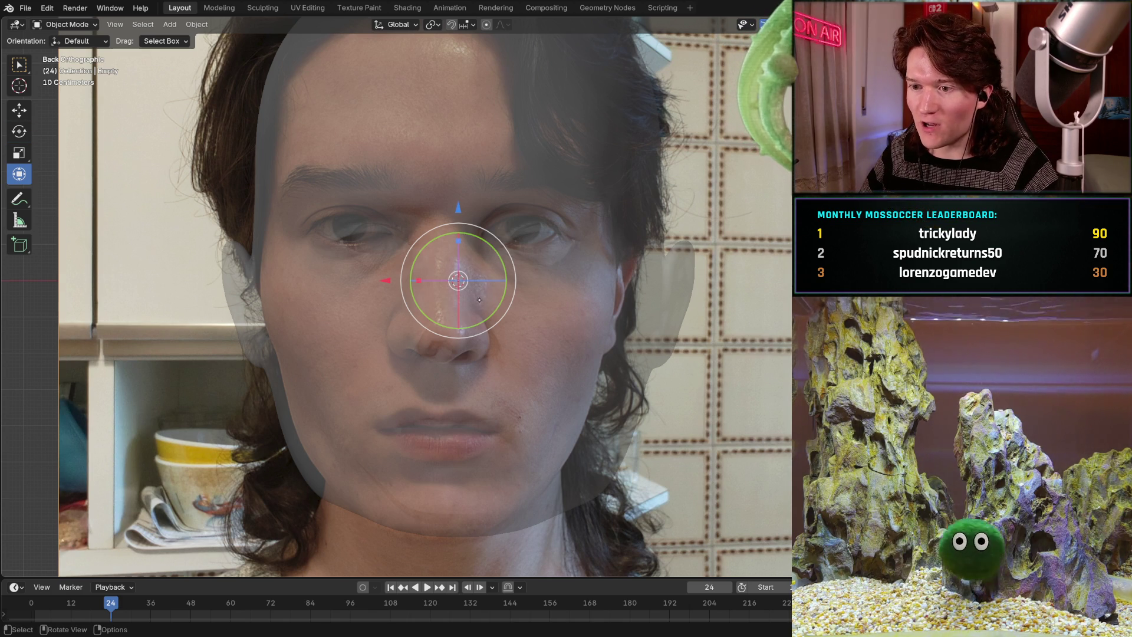
mouse_move(479, 300)
left_mouse_down()
mouse_move(471, 289)
mouse_move(482, 297)
left_mouse_up()
key("ctrl+z")
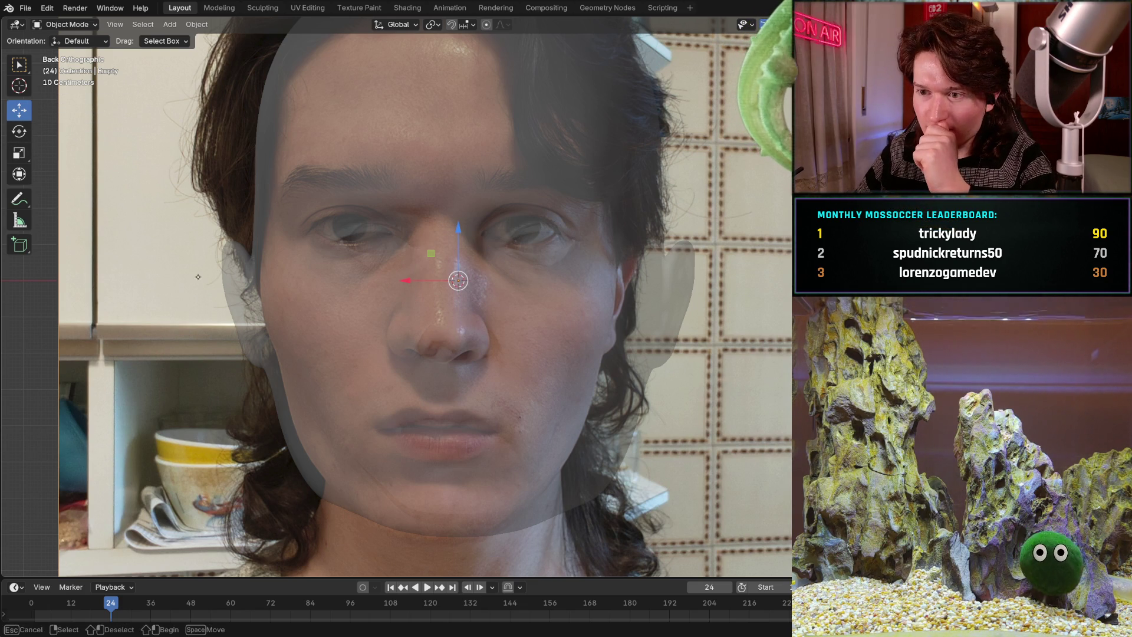
Move the photo −0.055 m in X and −0.040 m in Z to match the head, then turn X-ray off.
key("g")
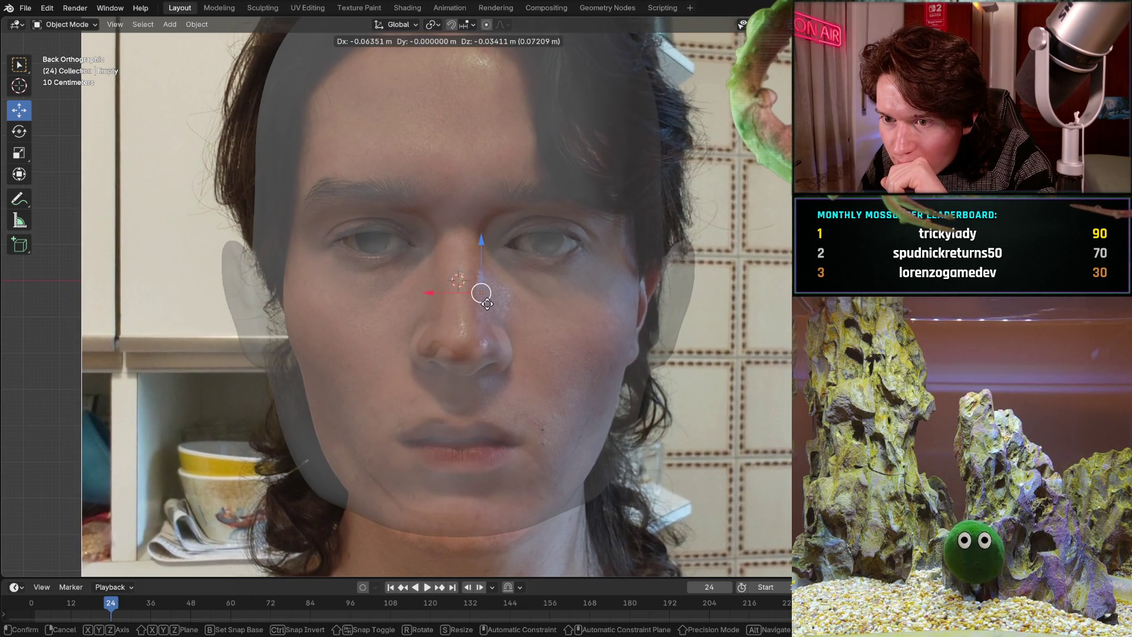
left_click(484, 303)
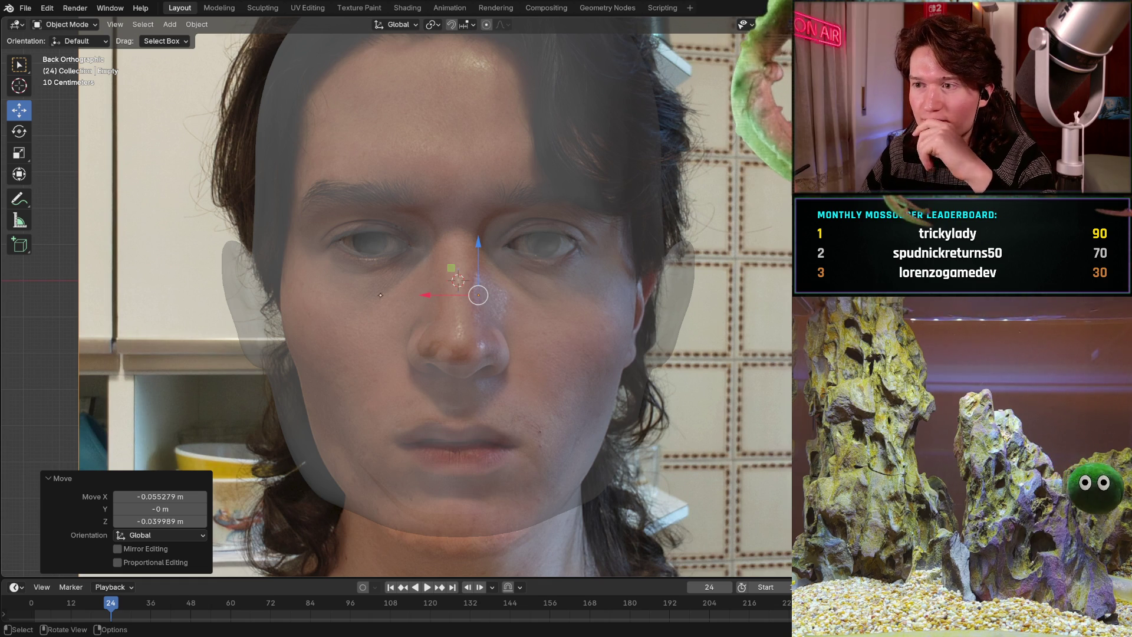
mouse_move(412, 294)
middle_mouse_down()
mouse_move(465, 277)
mouse_move(413, 288)
middle_mouse_up()
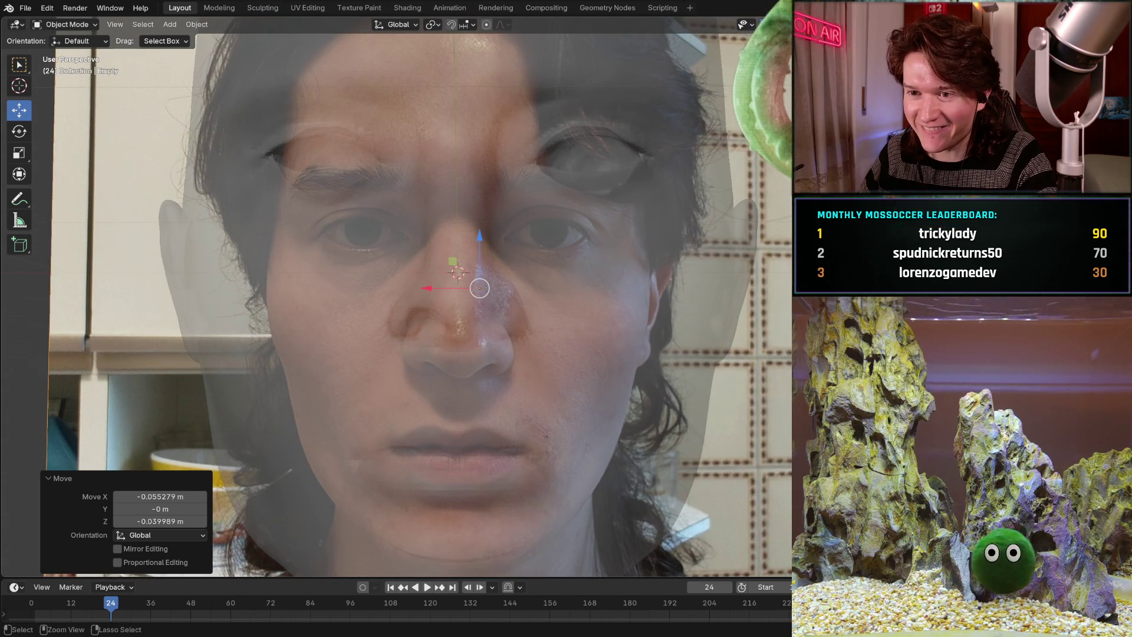
scroll(420, 224, "down", 6)
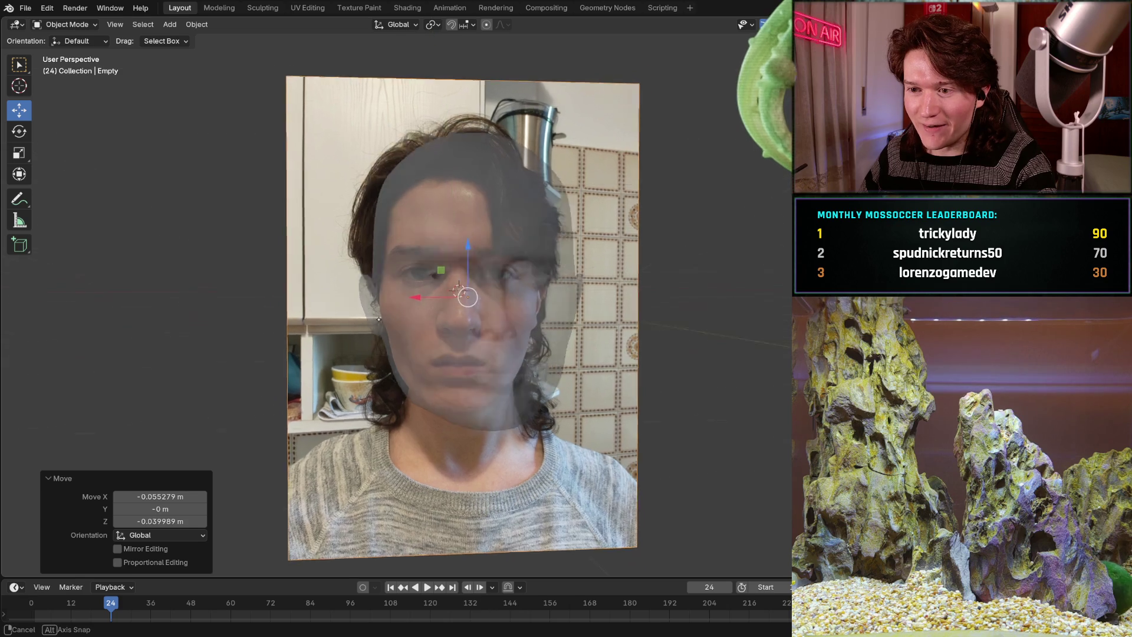
mouse_move(420, 224)
middle_mouse_down()
mouse_move(452, 313)
mouse_move(373, 292)
mouse_move(388, 264)
middle_mouse_up()
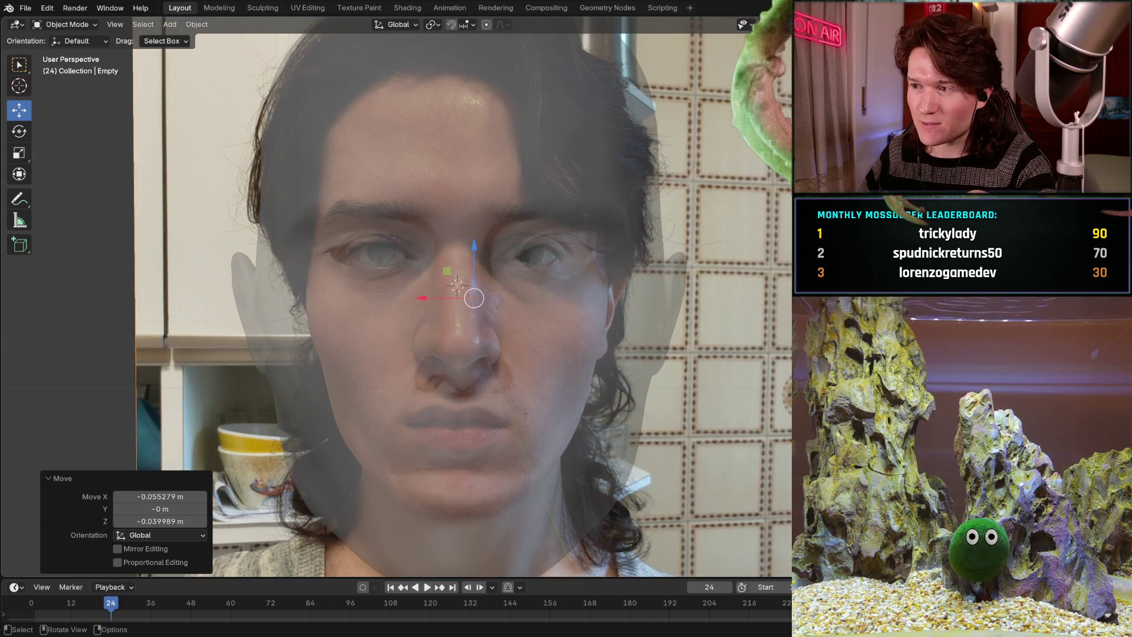
key("ctrl+KP_1")
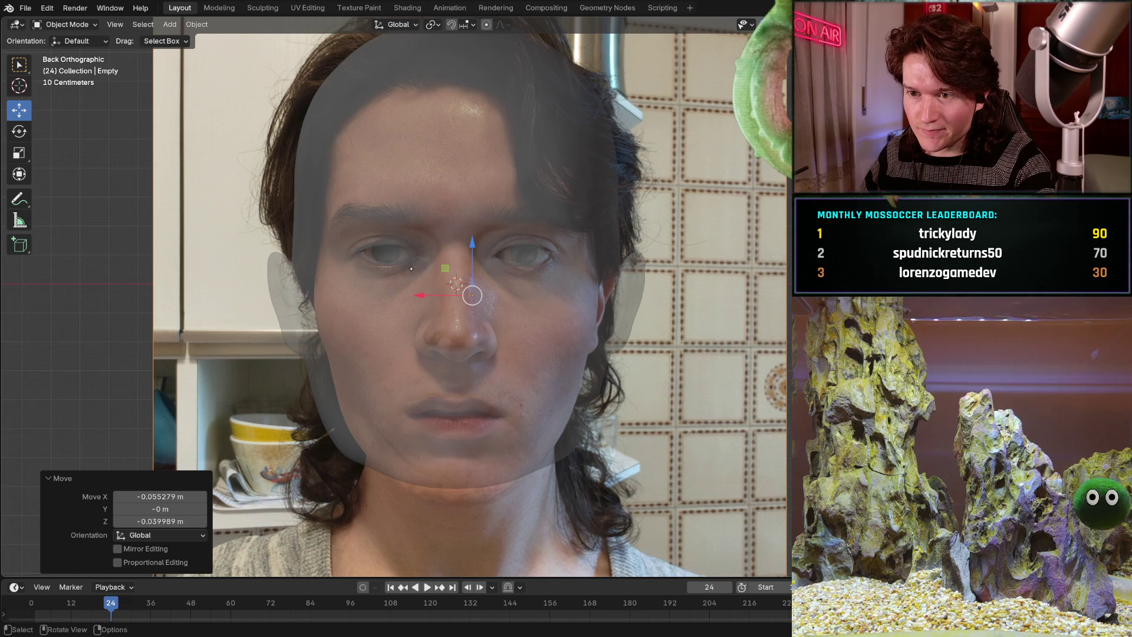
mouse_move(414, 260)
middle_mouse_down("ctrl")
mouse_move(406, 283)
mouse_move(439, 288)
mouse_move(440, 265)
mouse_move(440, 274)
middle_mouse_up("ctrl")
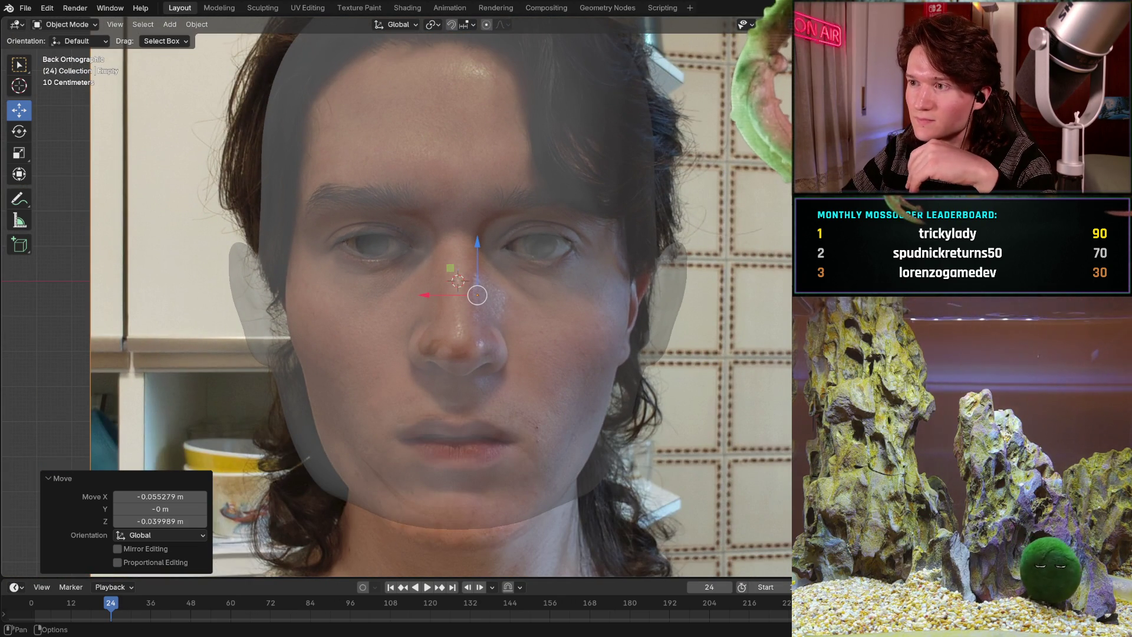
key("alt+z")
key("alt+z")
key("alt+z")
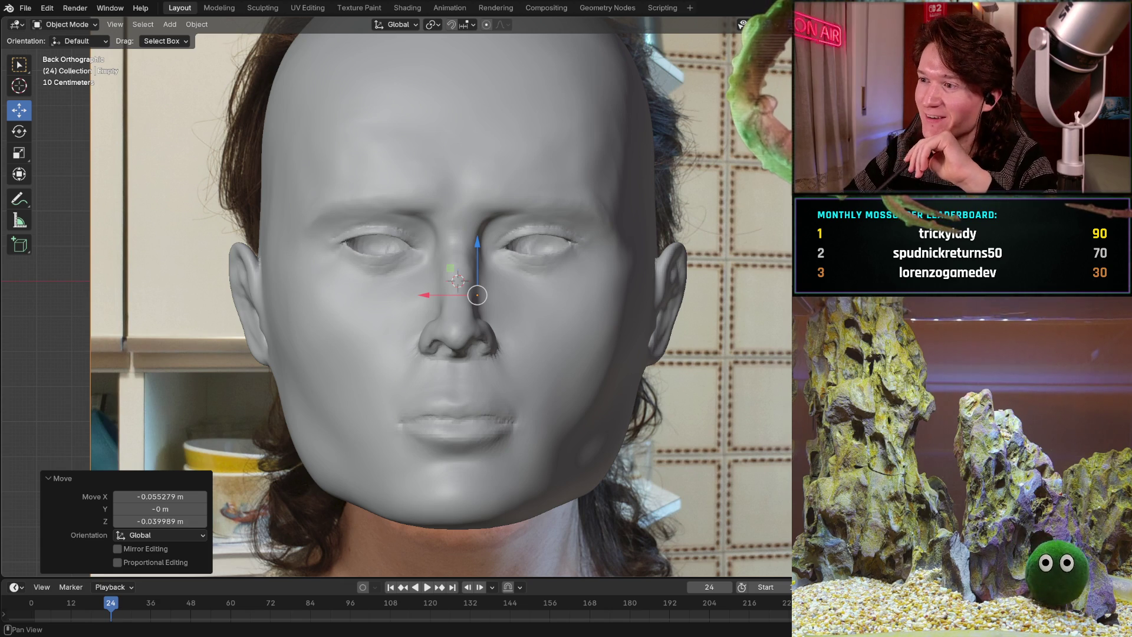
Orbit to a three-quarter perspective view and turn X-ray back on over the photo.
key("n")
key("n")
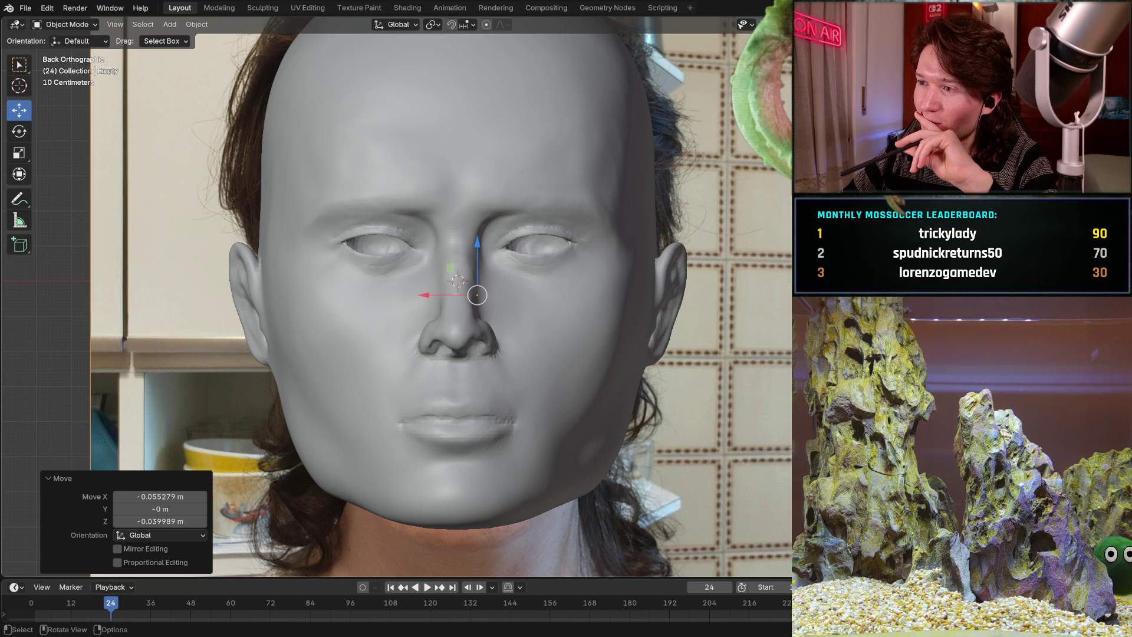
key("KP_1")
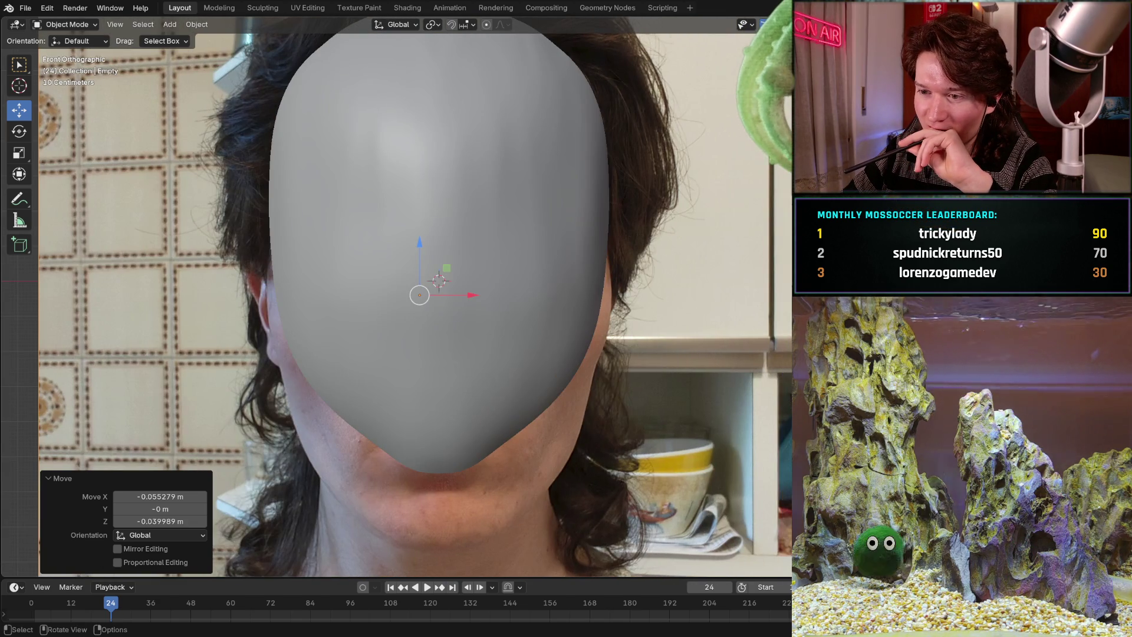
key("ctrl+KP_1")
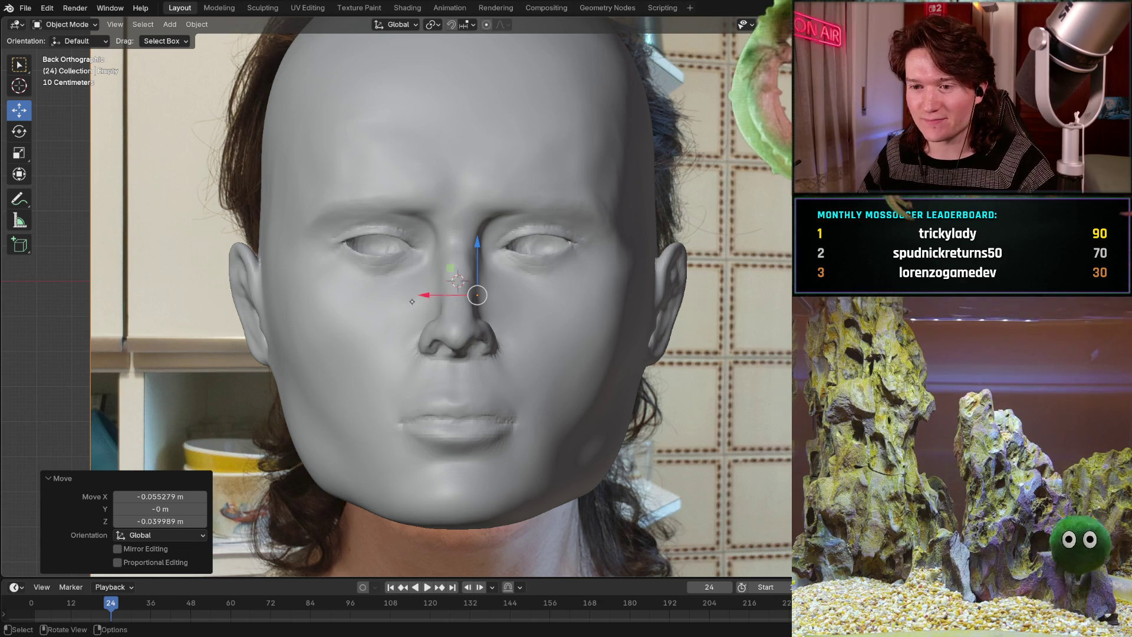
key("KP_5")
scroll(388, 352, "down", 5)
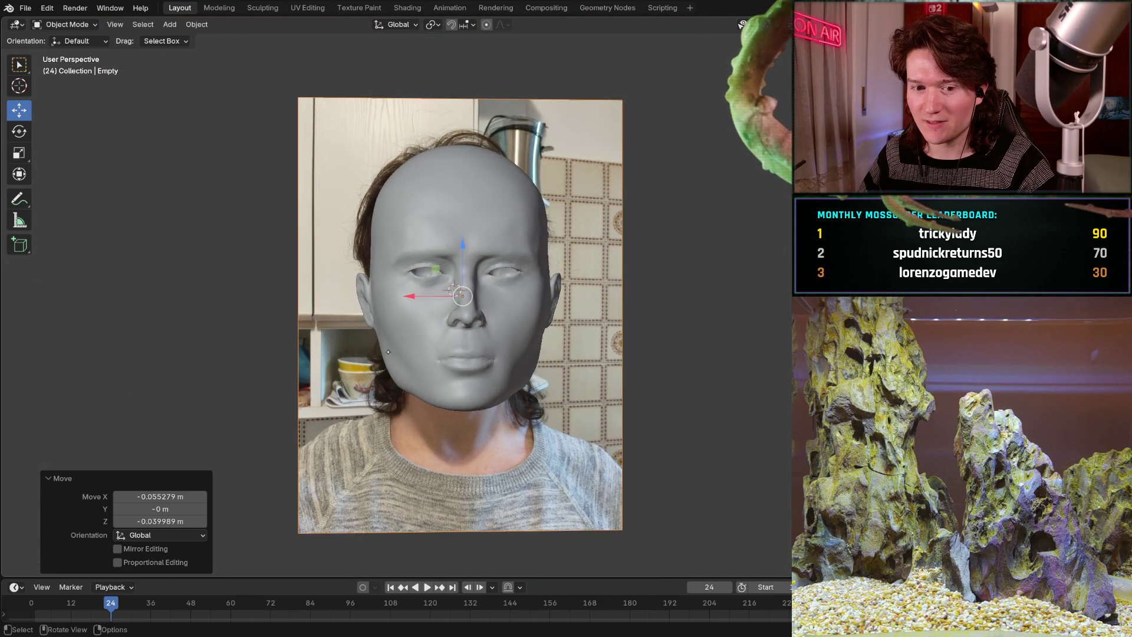
mouse_move(388, 352)
middle_mouse_down()
mouse_move(519, 354)
mouse_move(434, 351)
mouse_move(412, 330)
mouse_move(460, 292)
middle_mouse_up()
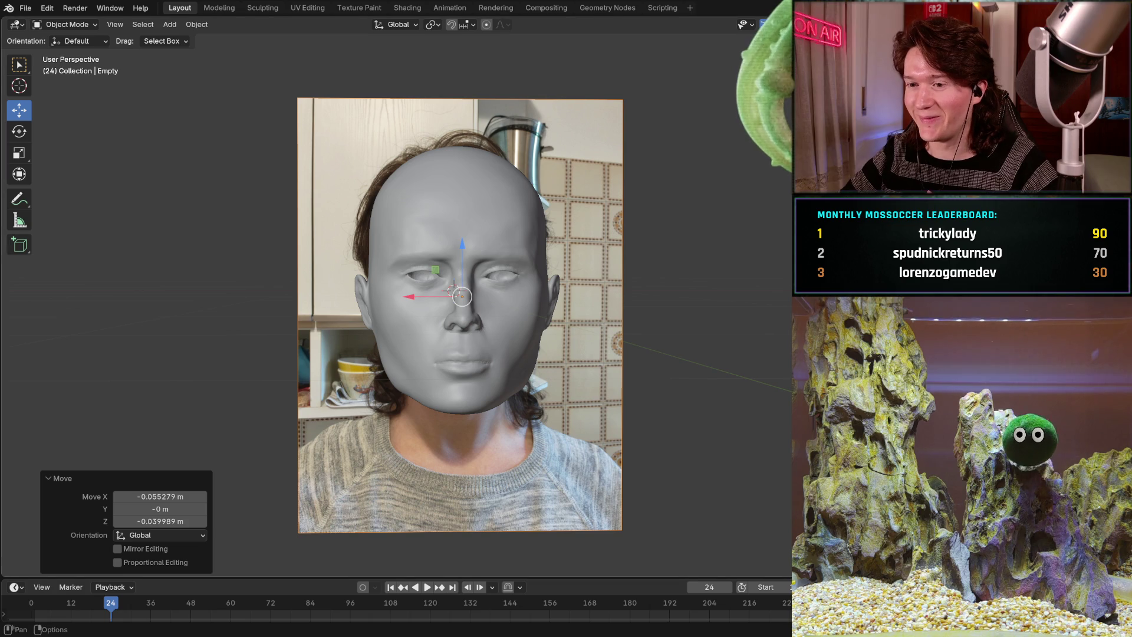
key("shift")
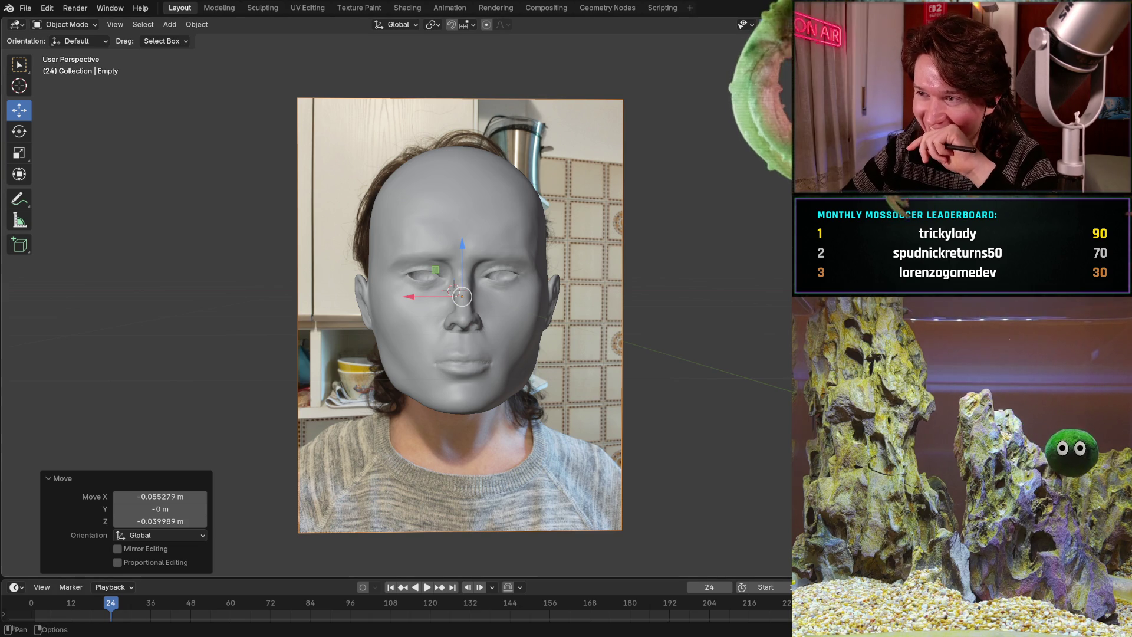
key("alt+z")
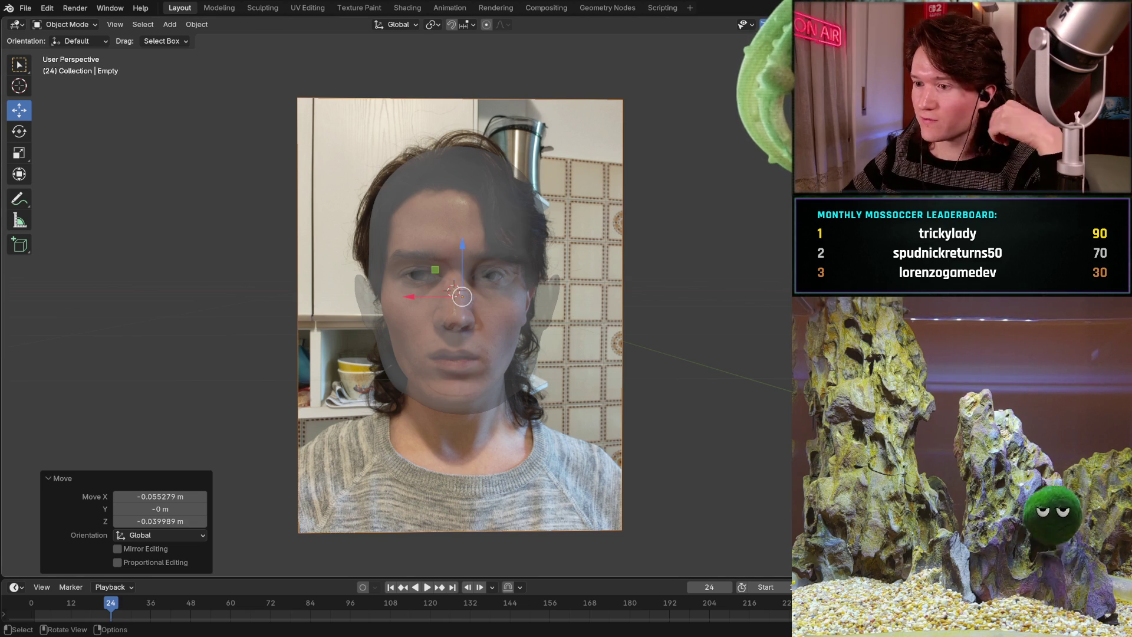
Flip repeatedly between Front and Back Orthographic views, then zoom in close on the face.
key("KP_1")
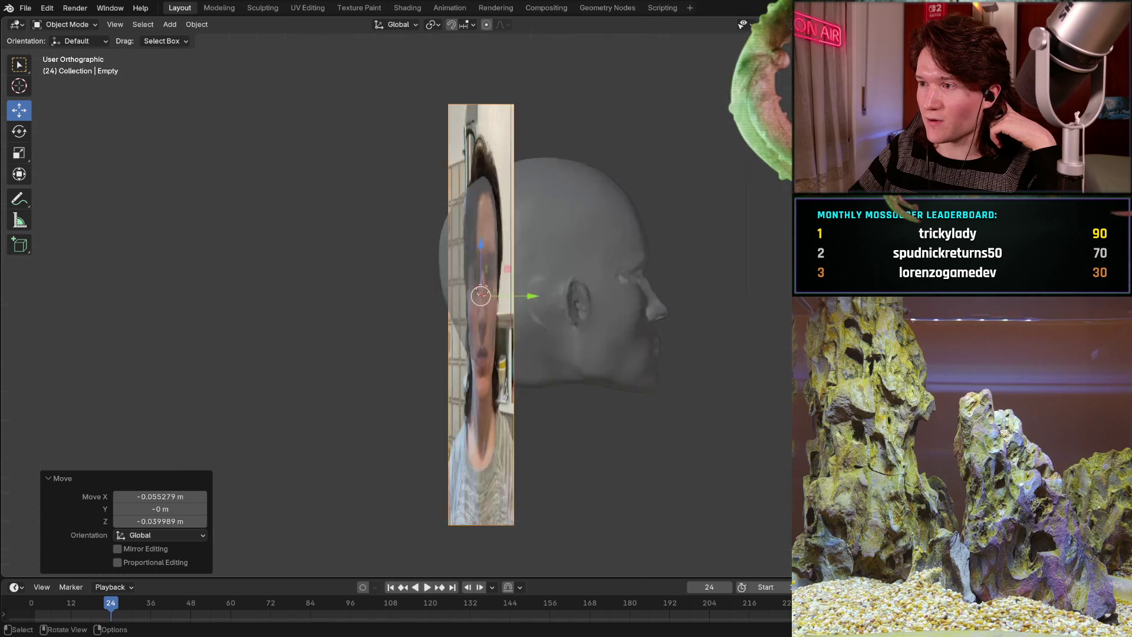
key("ctrl+KP_1")
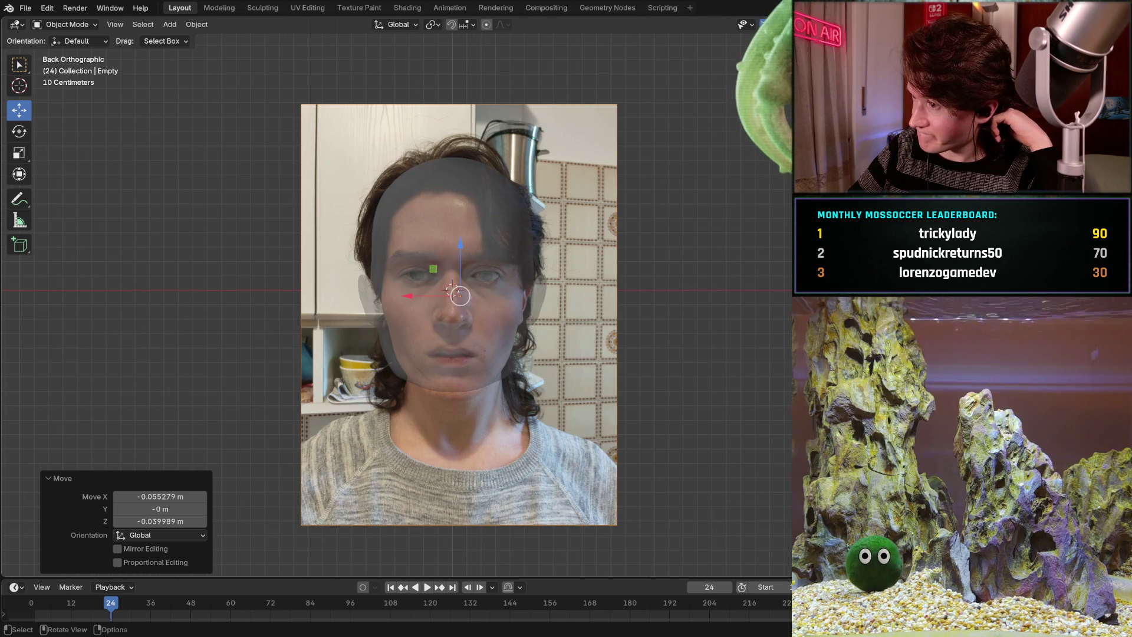
key("KP_1")
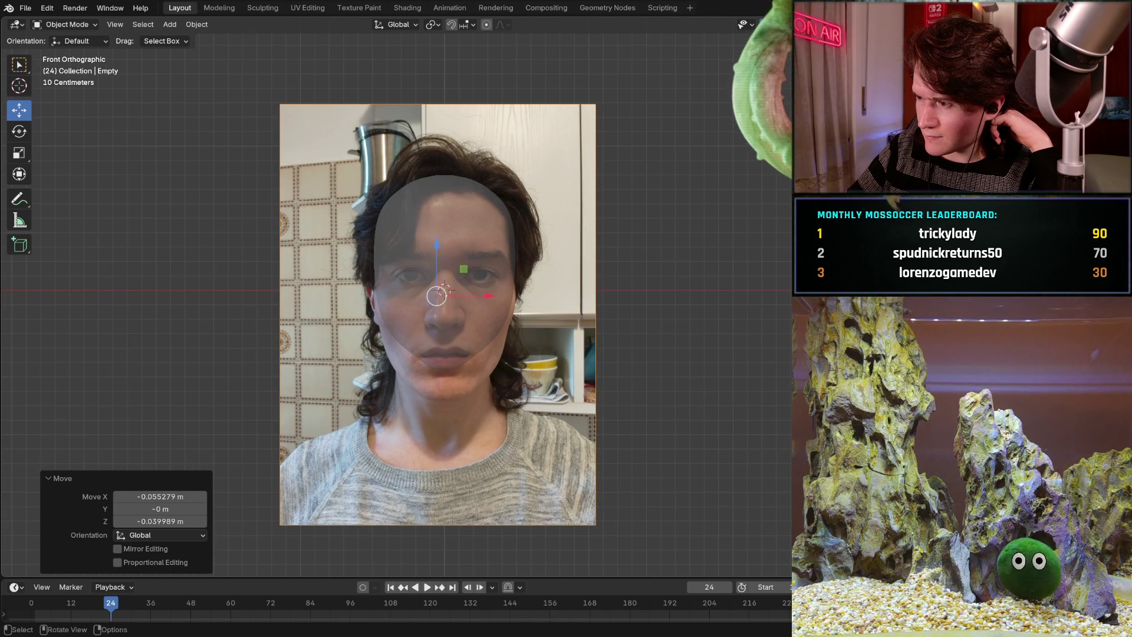
key("ctrl+KP_1")
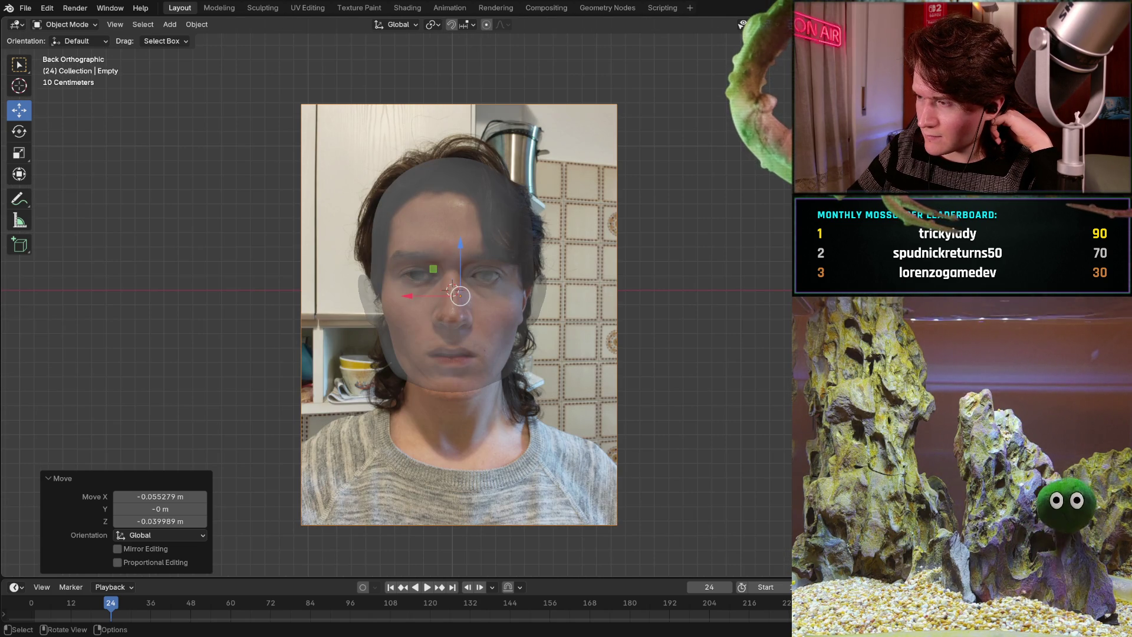
key("KP_1")
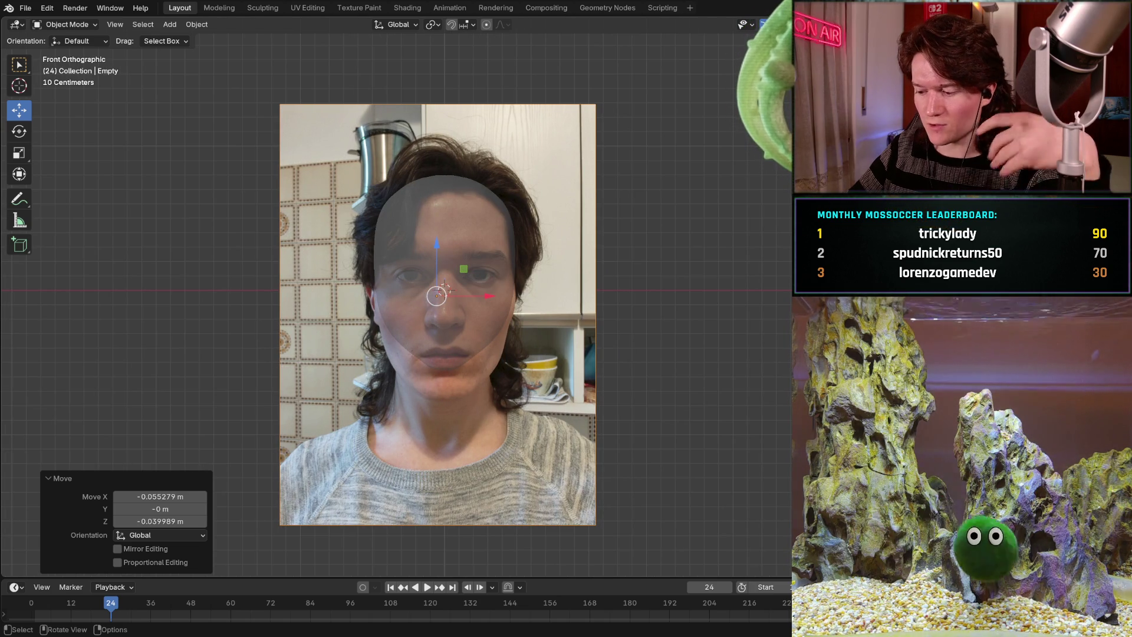
key("ctrl+KP_1")
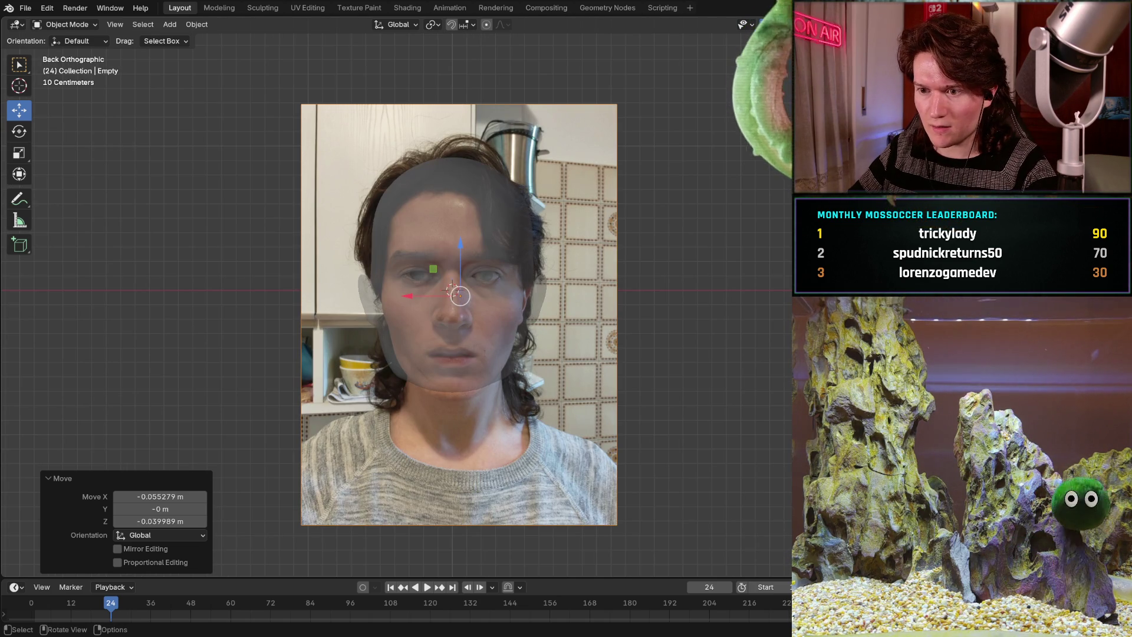
key("KP_1")
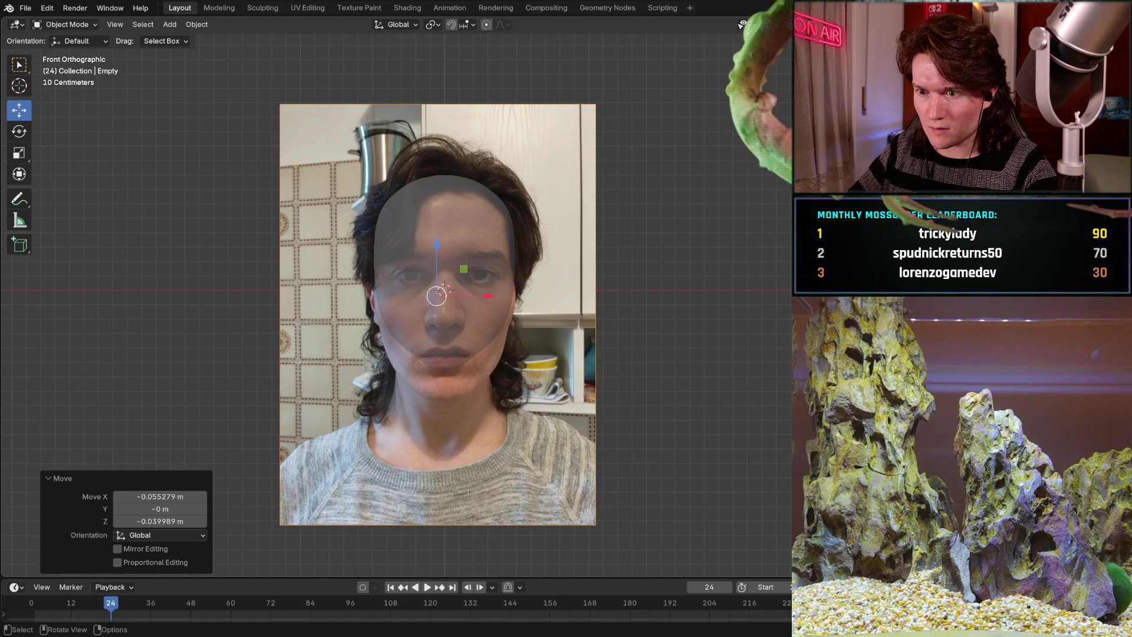
key("ctrl+KP_1")
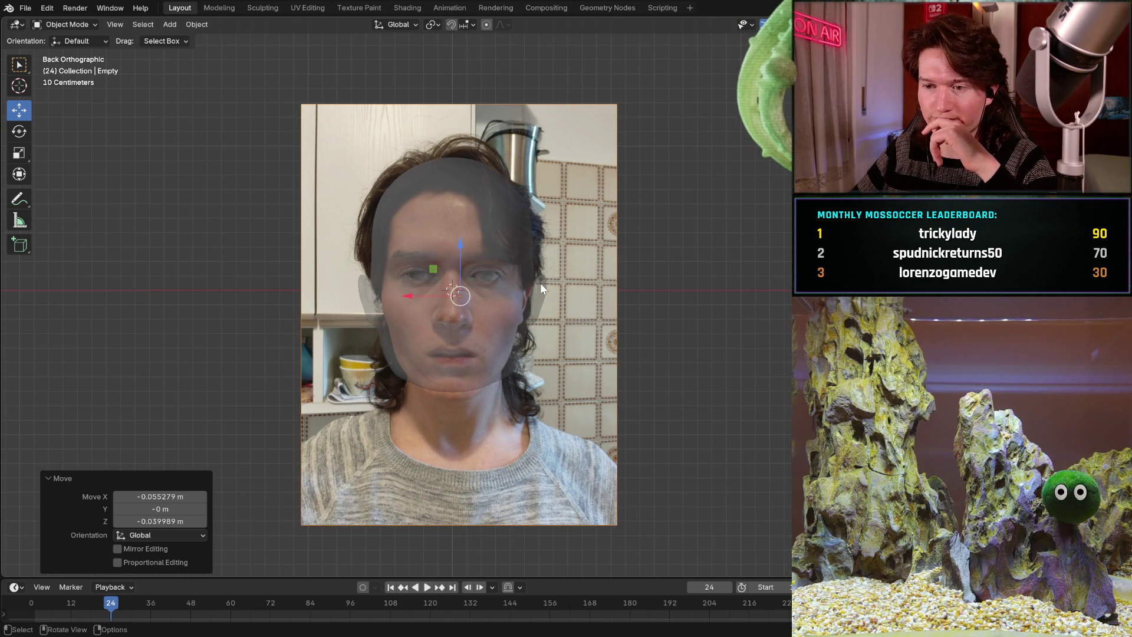
key("s")
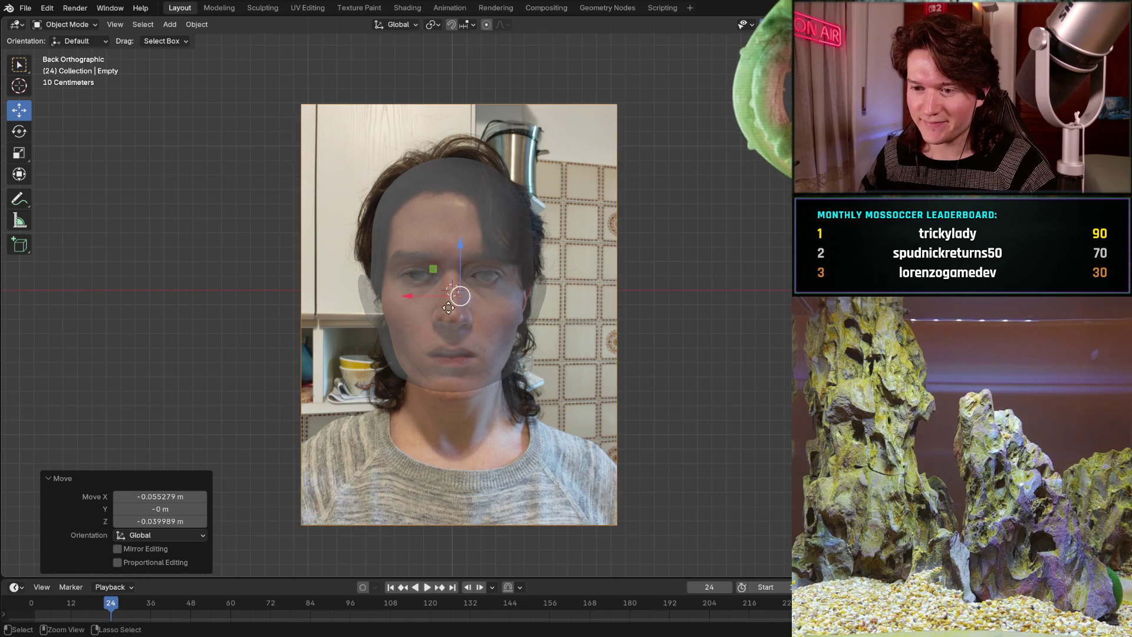
scroll(469, 273, "up", 5)
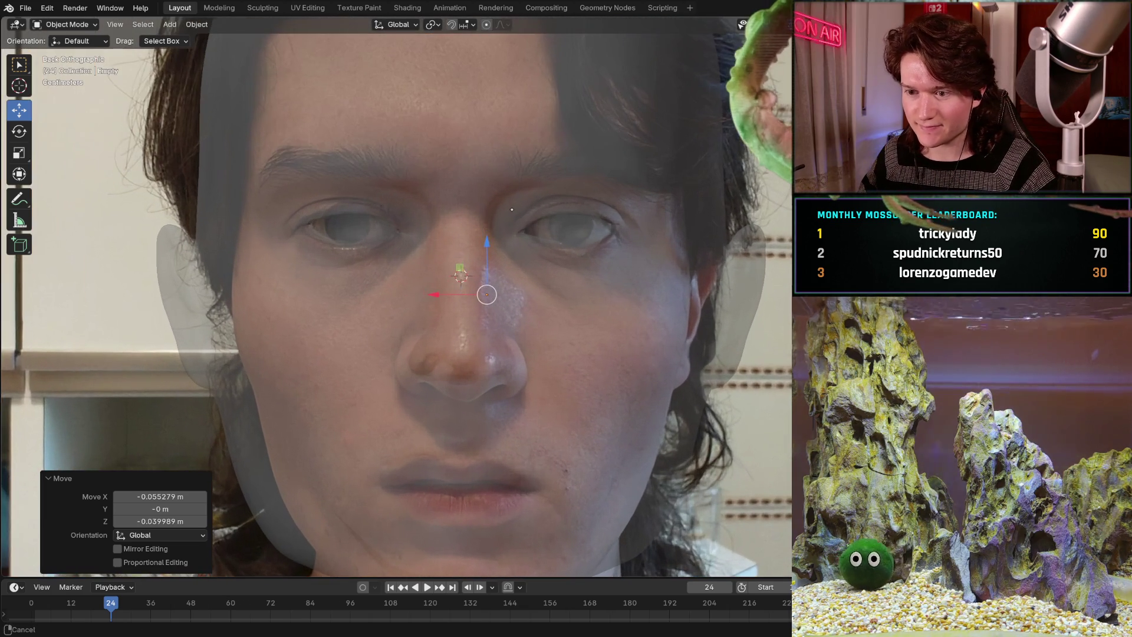
Recentre on the face, turn X-ray off, and select the sculpted head mesh.
middle_click_drag(513, 202, 489, 232, "shift")
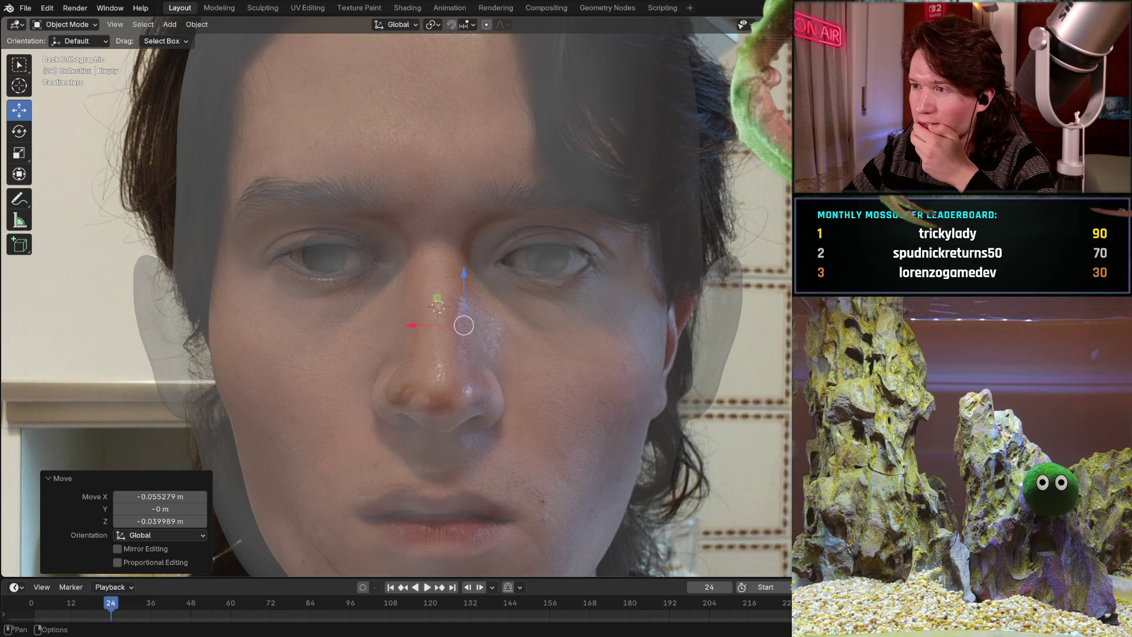
key("alt+z")
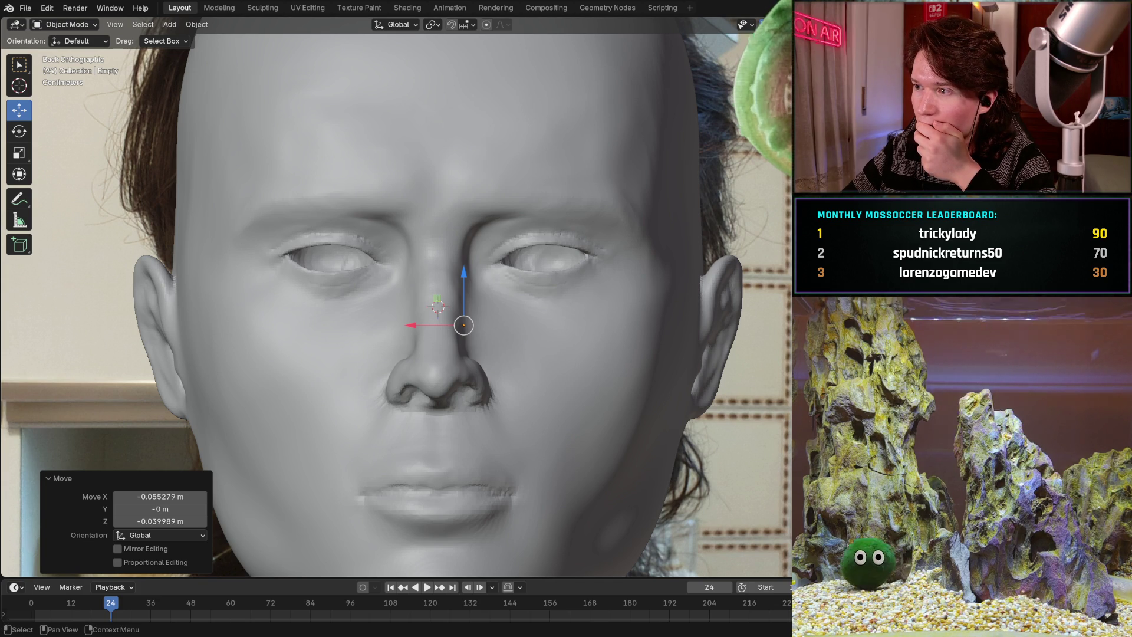
left_click(437, 177)
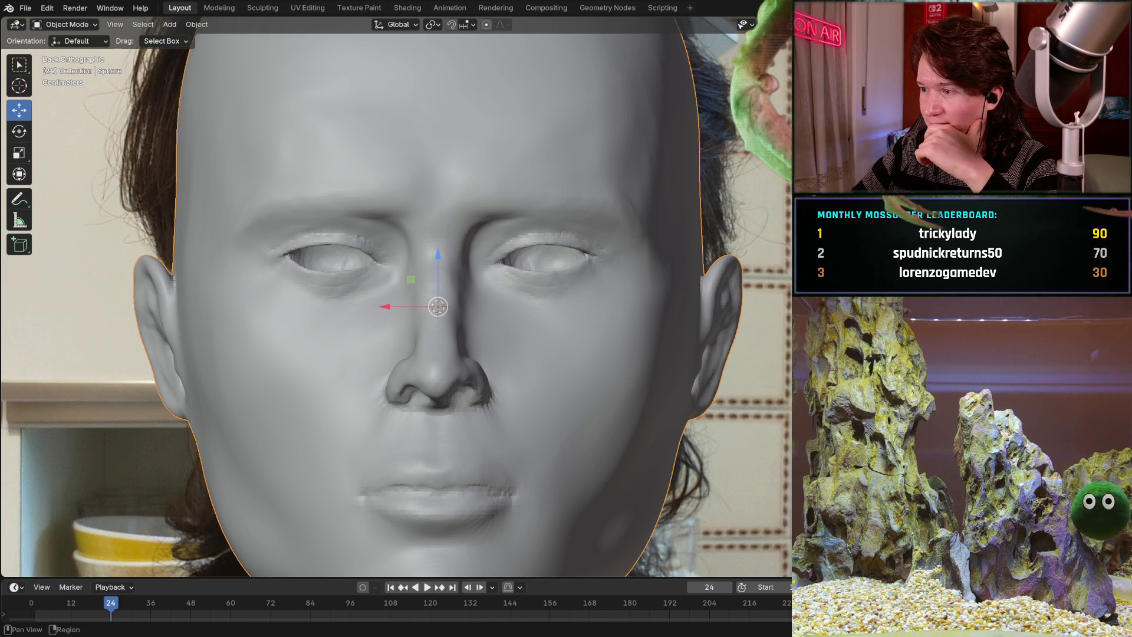
right_click(402, 302)
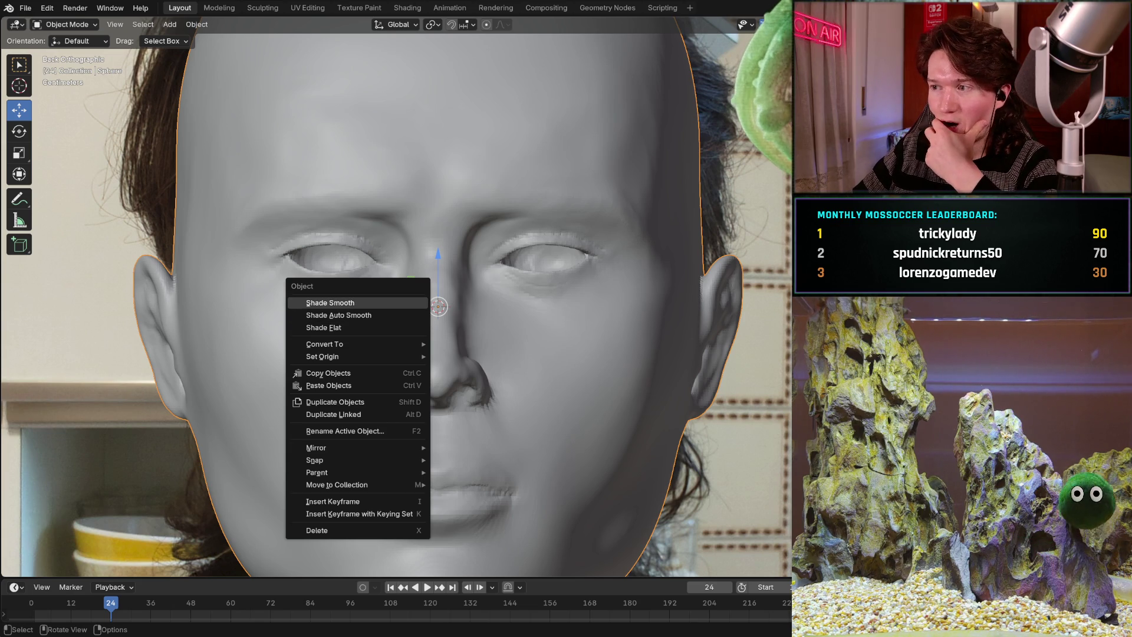
key("Escape")
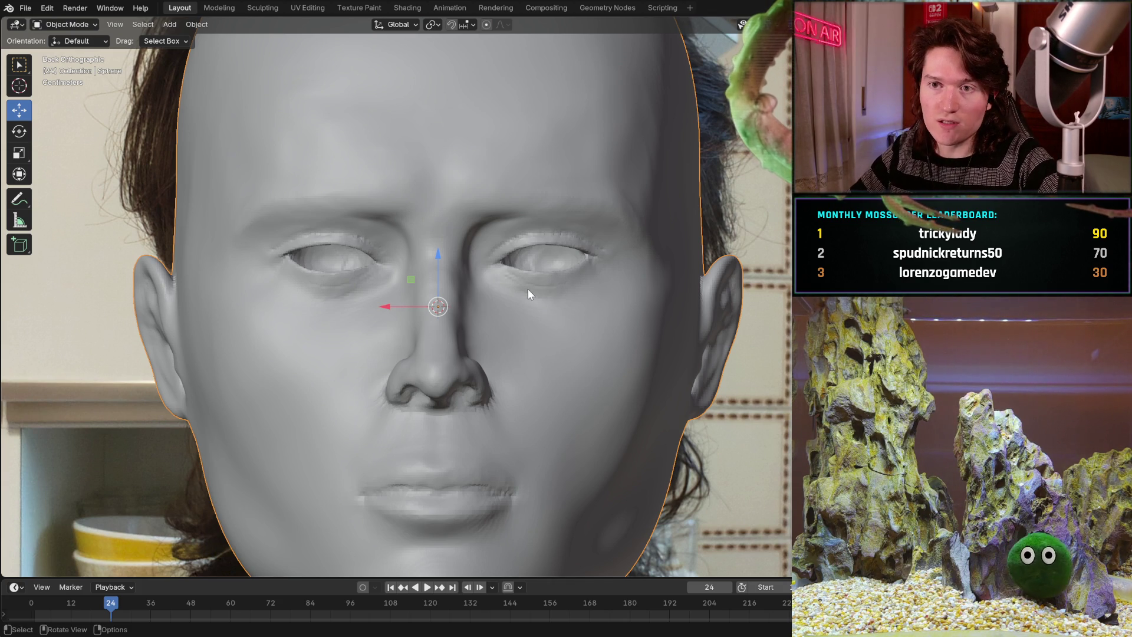
left_click(204, 24)
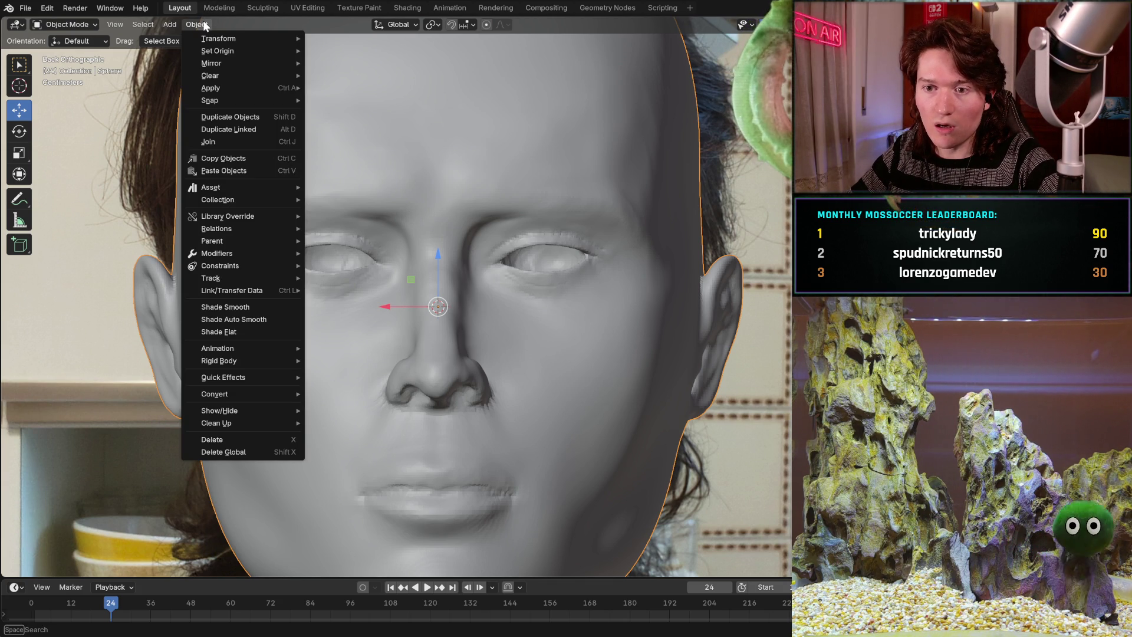
mouse_move(211, 101)
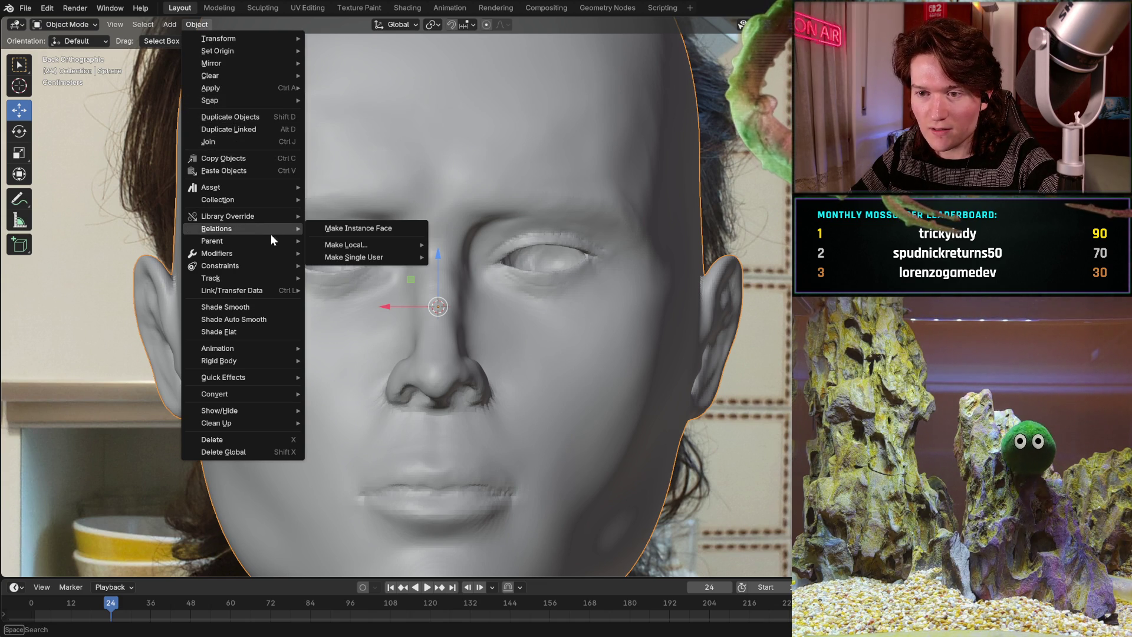
mouse_move(290, 289)
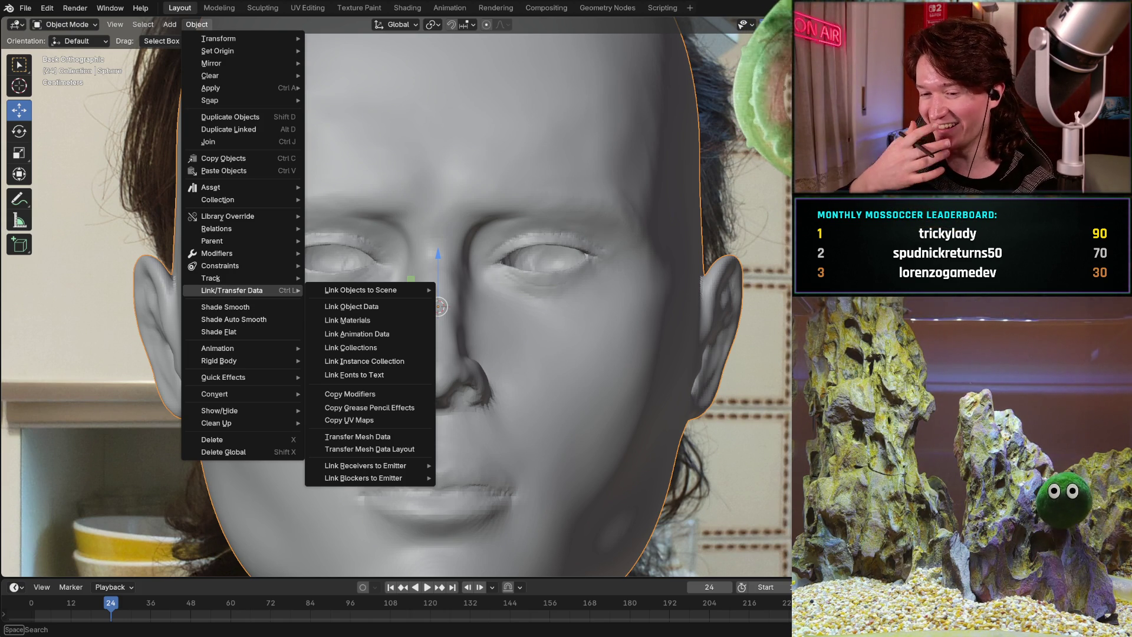
key("Escape")
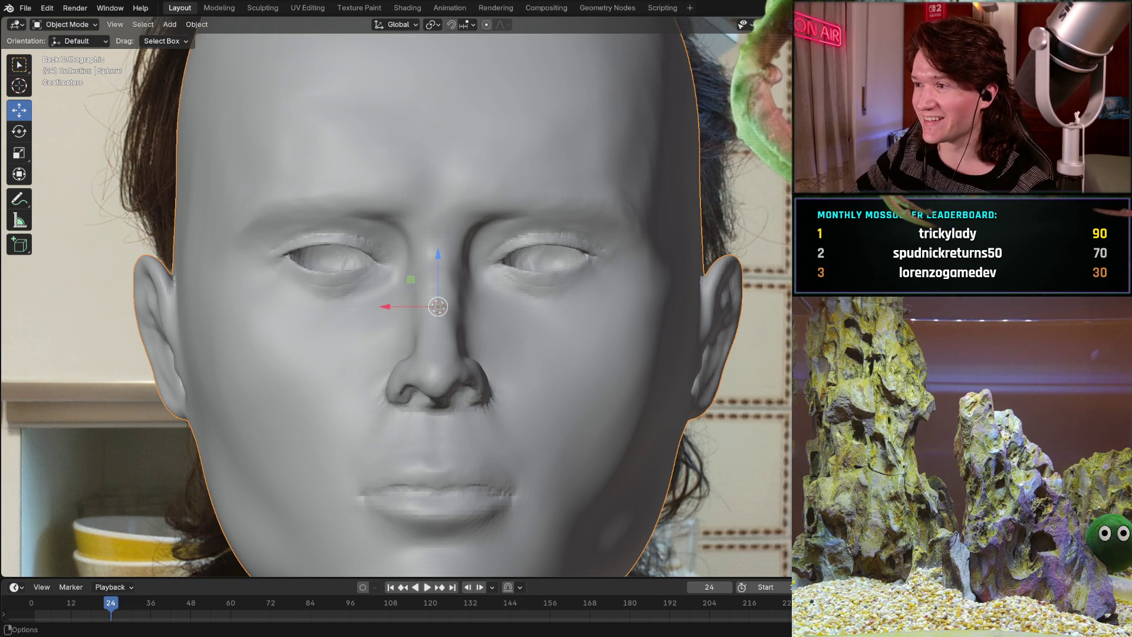
From Bottom Orthographic view, drag the reference image Empty 1.3444 m along Y, placing it in front of the head.
key("ctrl+z")
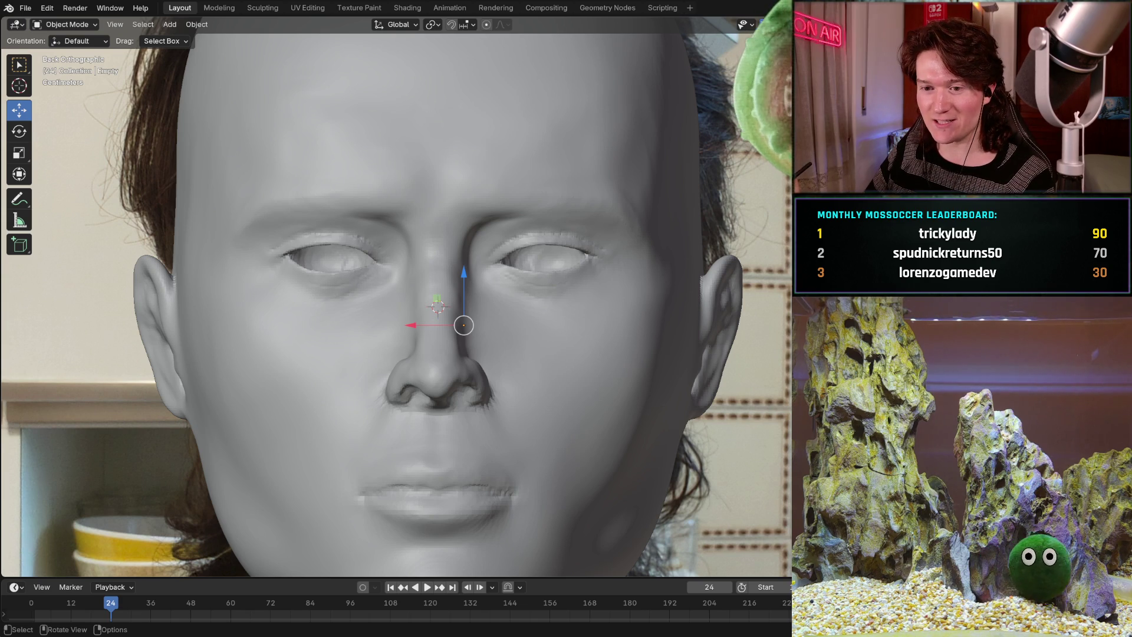
scroll(450, 295, "down", 3)
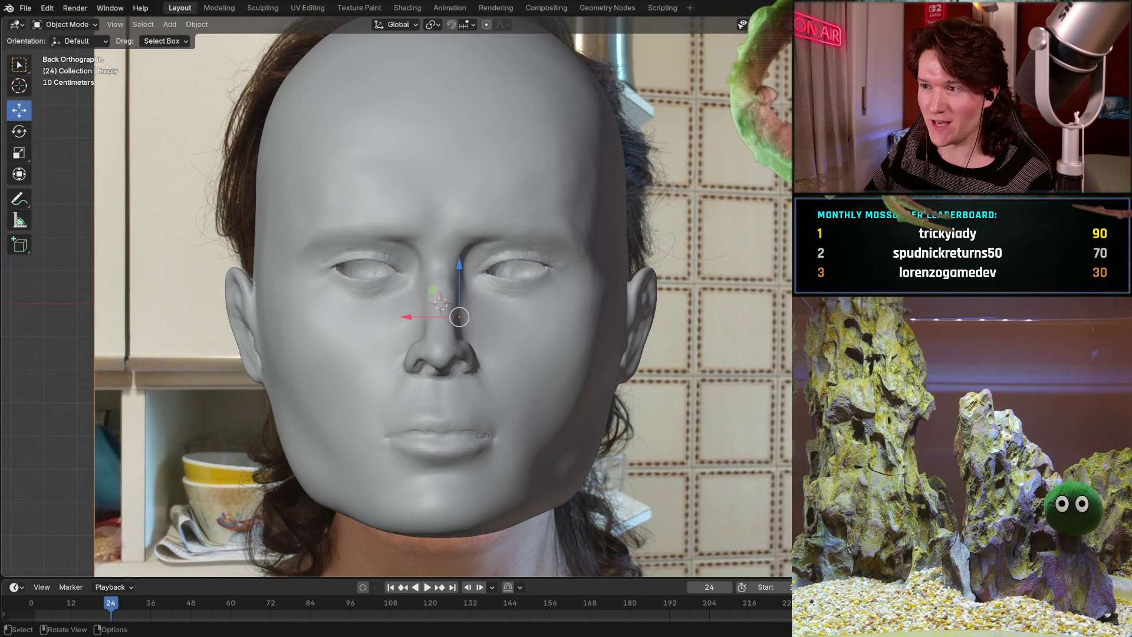
key("KP_1")
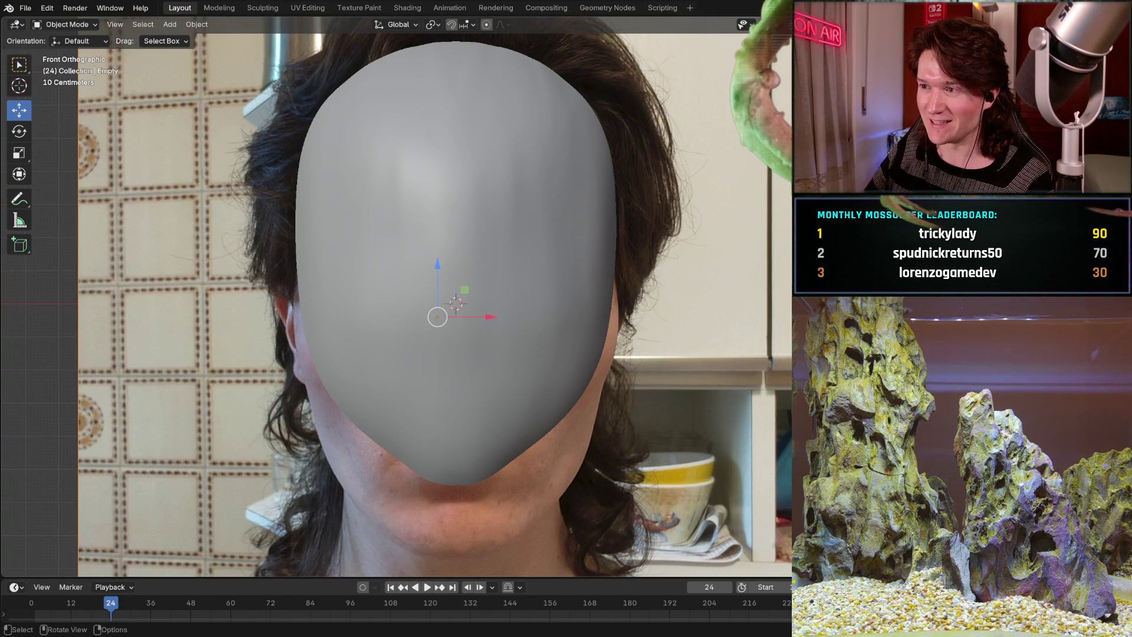
key("ctrl+KP_7")
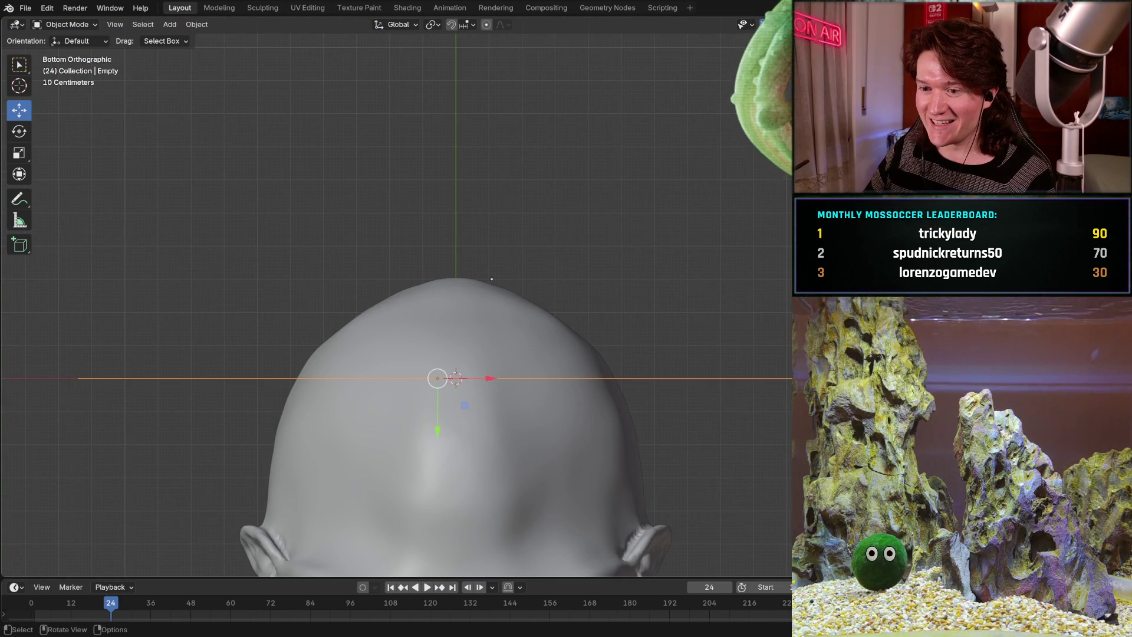
scroll(492, 279, "down", 5)
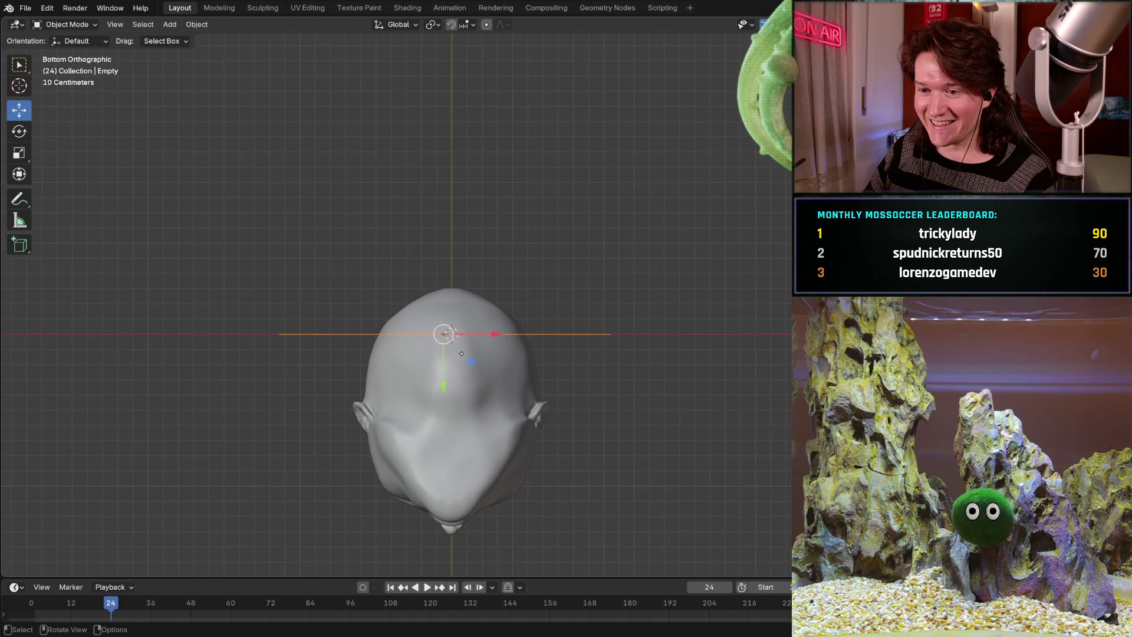
middle_click_drag(461, 353, 463, 276, "shift")
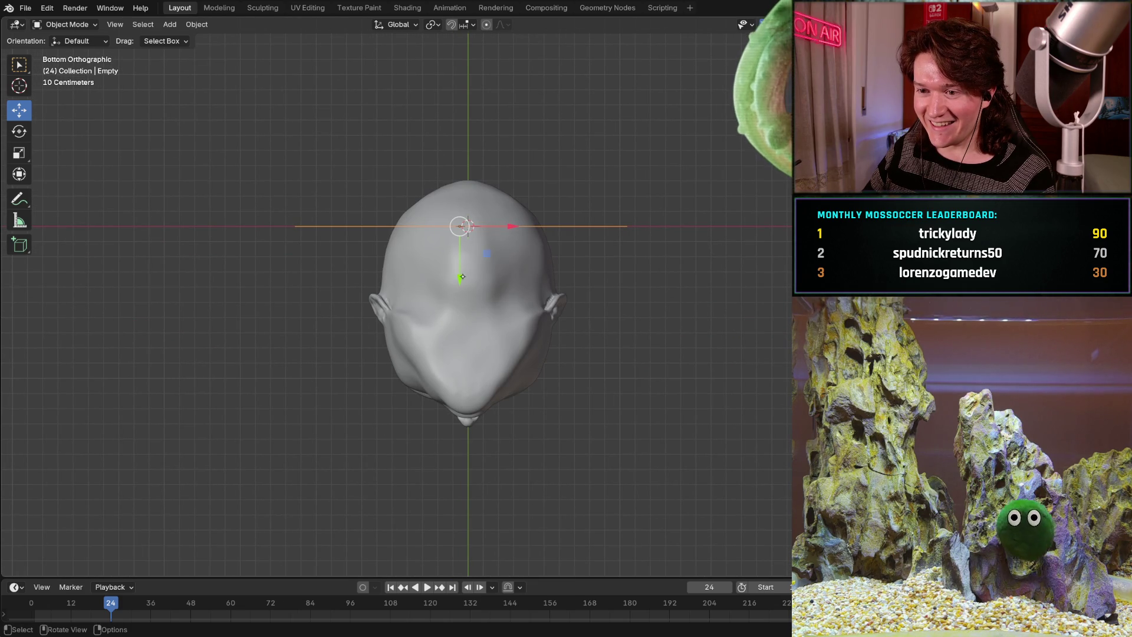
left_click_drag(462, 277, 470, 490)
mouse_move(470, 490)
middle_mouse_down()
mouse_move(597, 208)
mouse_move(503, 240)
mouse_move(517, 220)
mouse_move(765, 546)
mouse_move(320, 310)
mouse_move(509, 295)
mouse_move(498, 284)
middle_mouse_up()
scroll(489, 275, "up", 3)
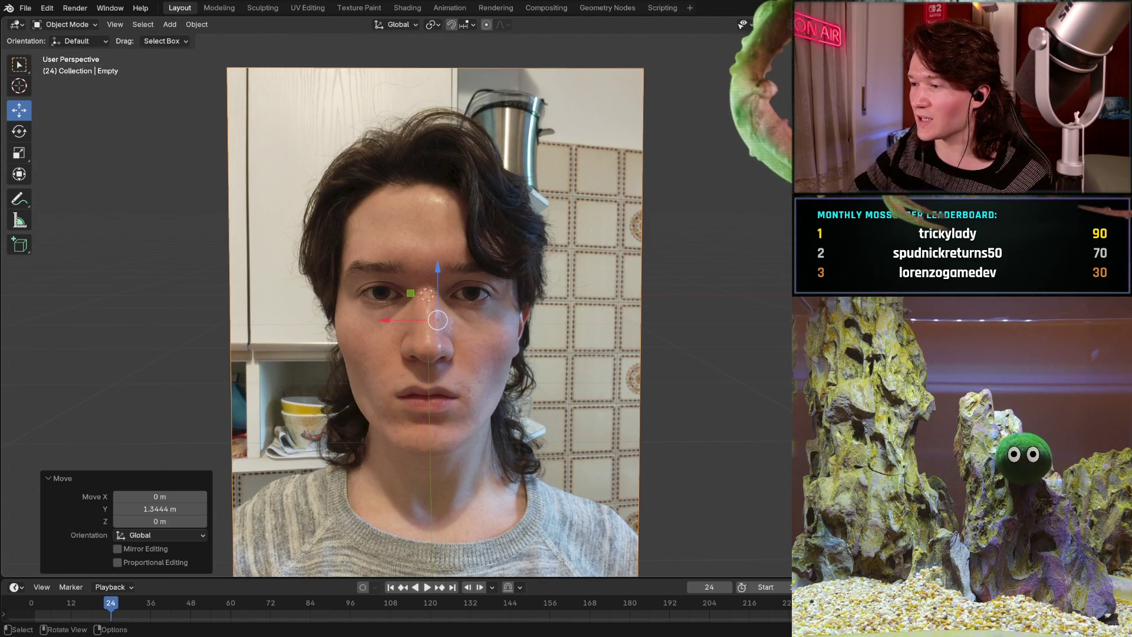
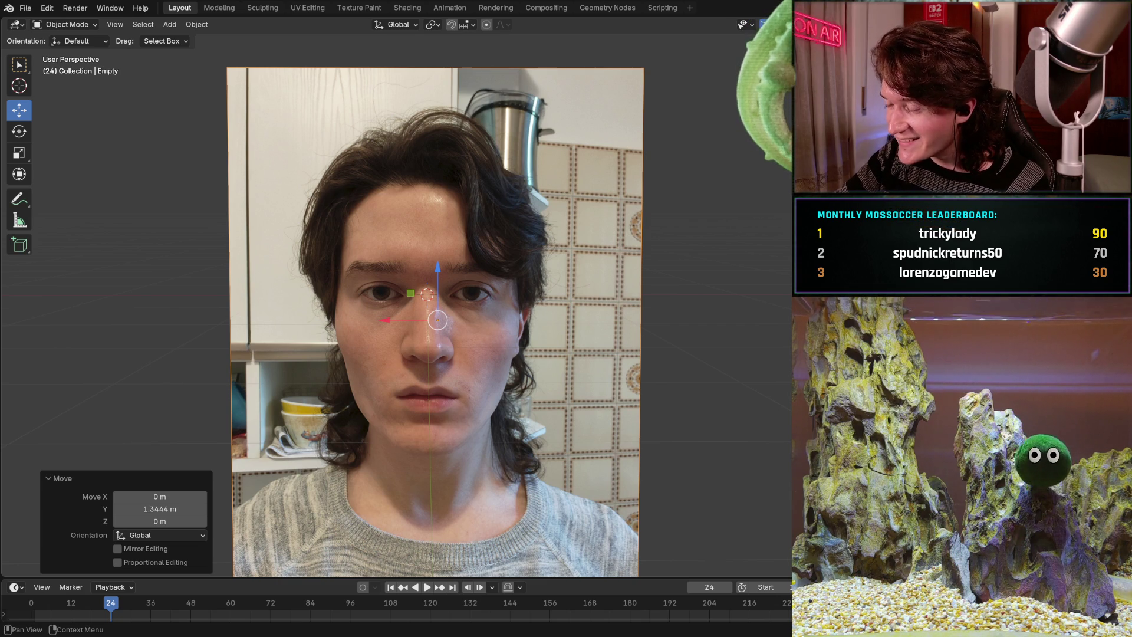
Move the head mesh onto the photo's face, then zoom in and orbit slightly.
key("g")
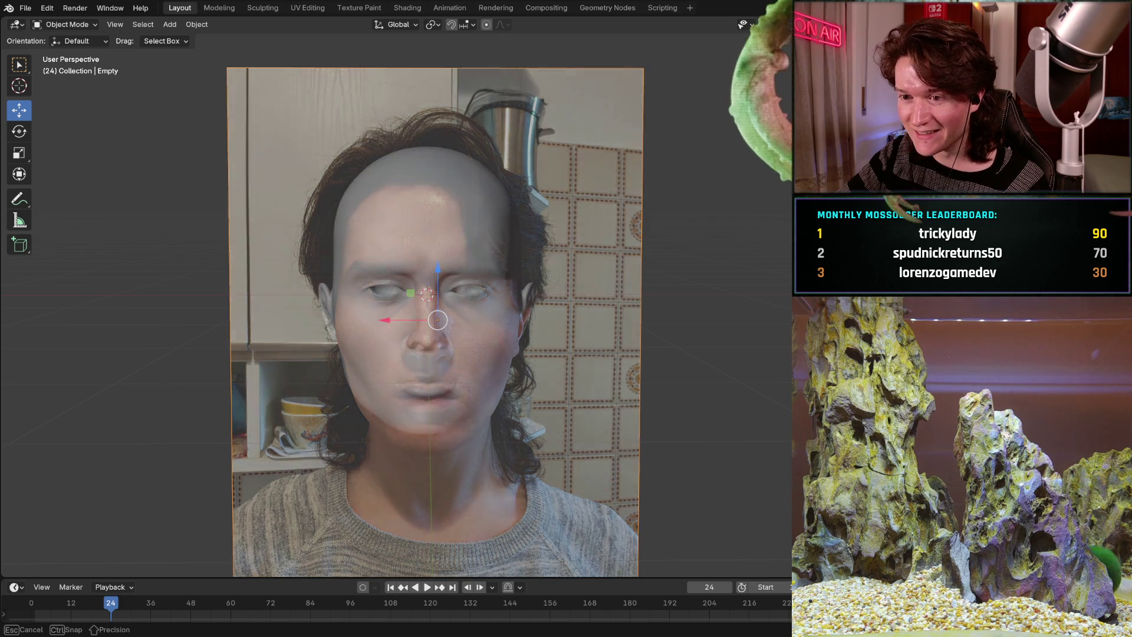
left_click(574, 333)
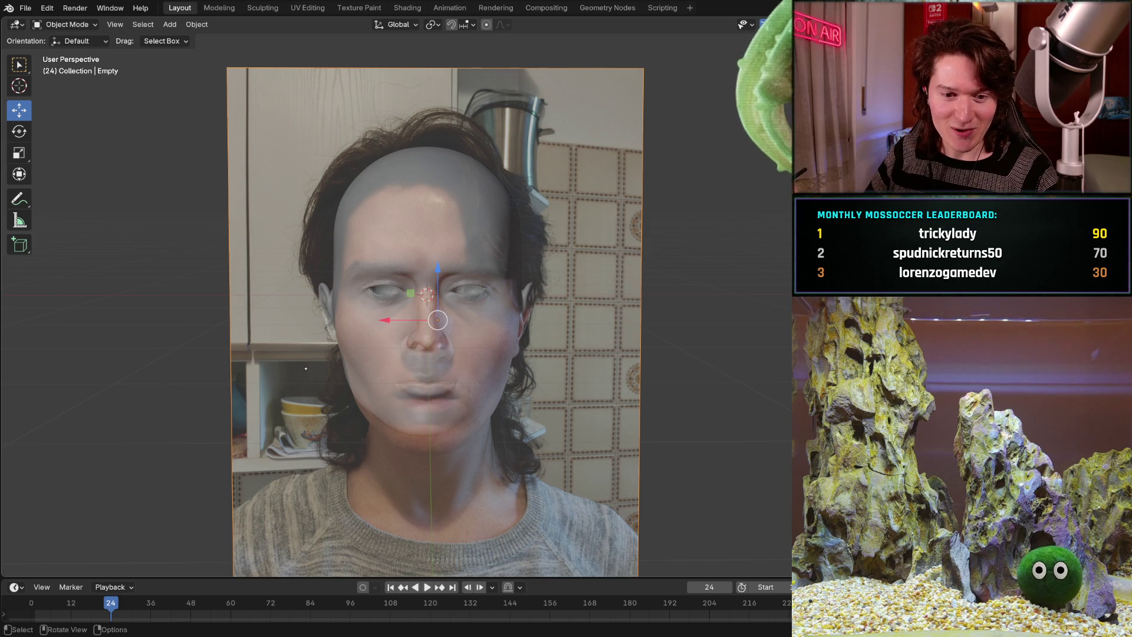
scroll(381, 286, "up", 5)
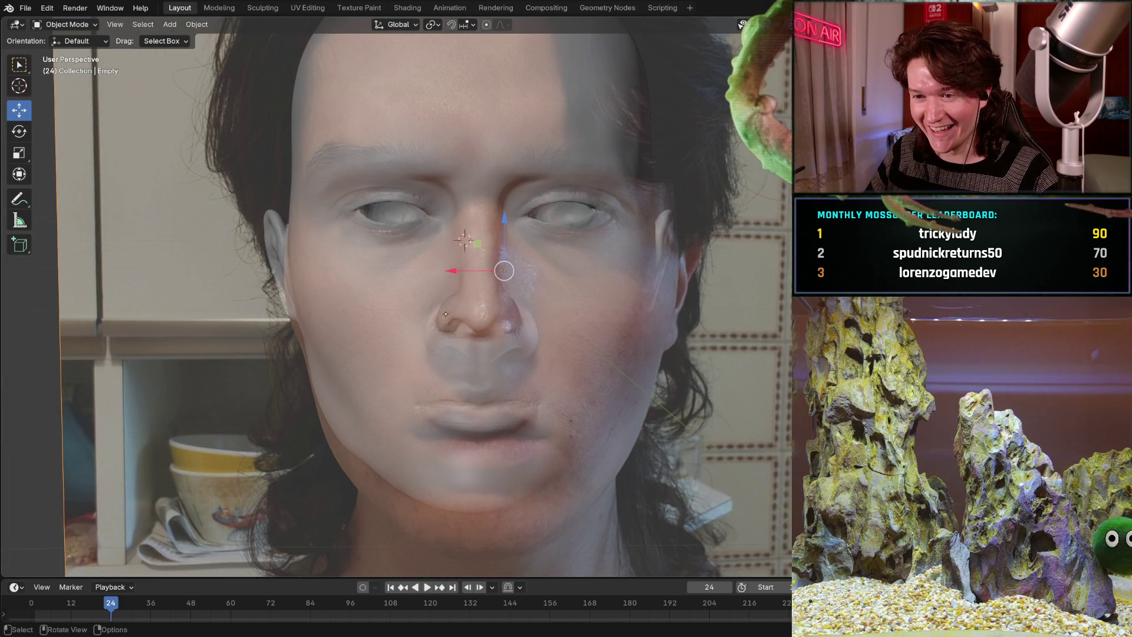
mouse_move(380, 286)
middle_mouse_down()
mouse_move(390, 288)
mouse_move(377, 288)
middle_mouse_up()
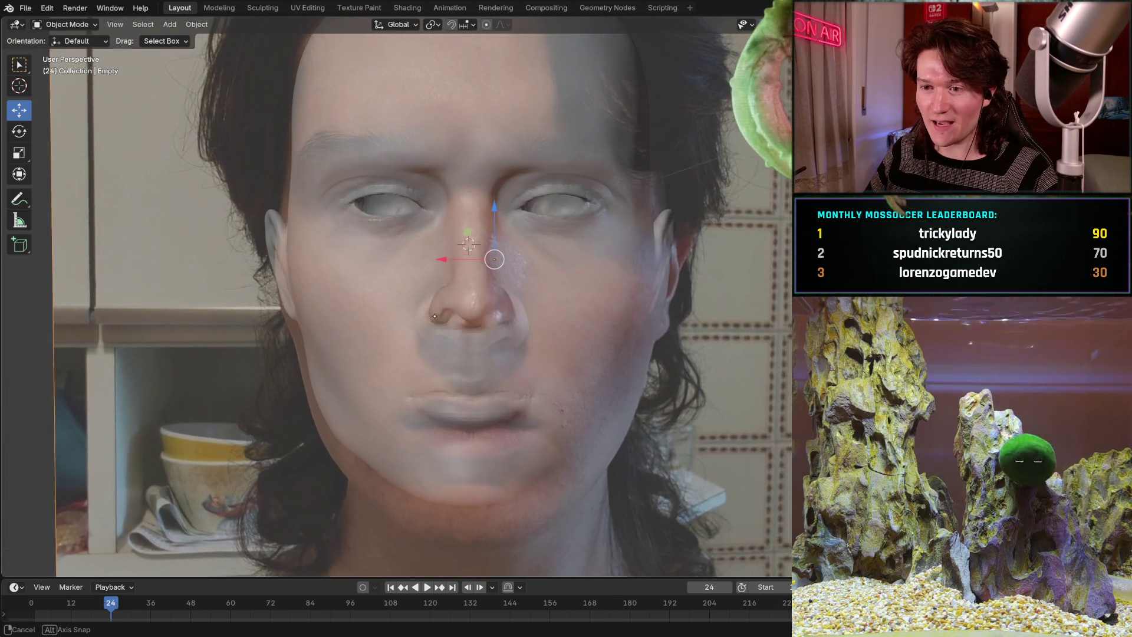
middle_click_drag(434, 316, 434, 313)
View the face in Back Orthographic, end the pending move and open the Sculpting workspace.
key("ctrl+KP_1")
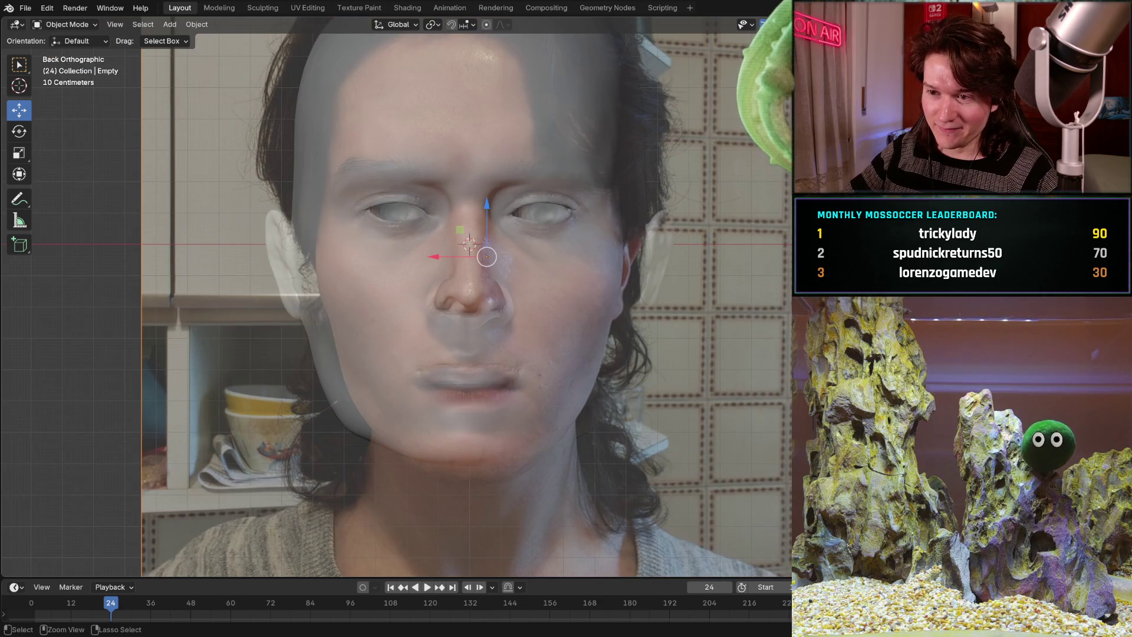
middle_click_drag(530, 254, 526, 298, "shift")
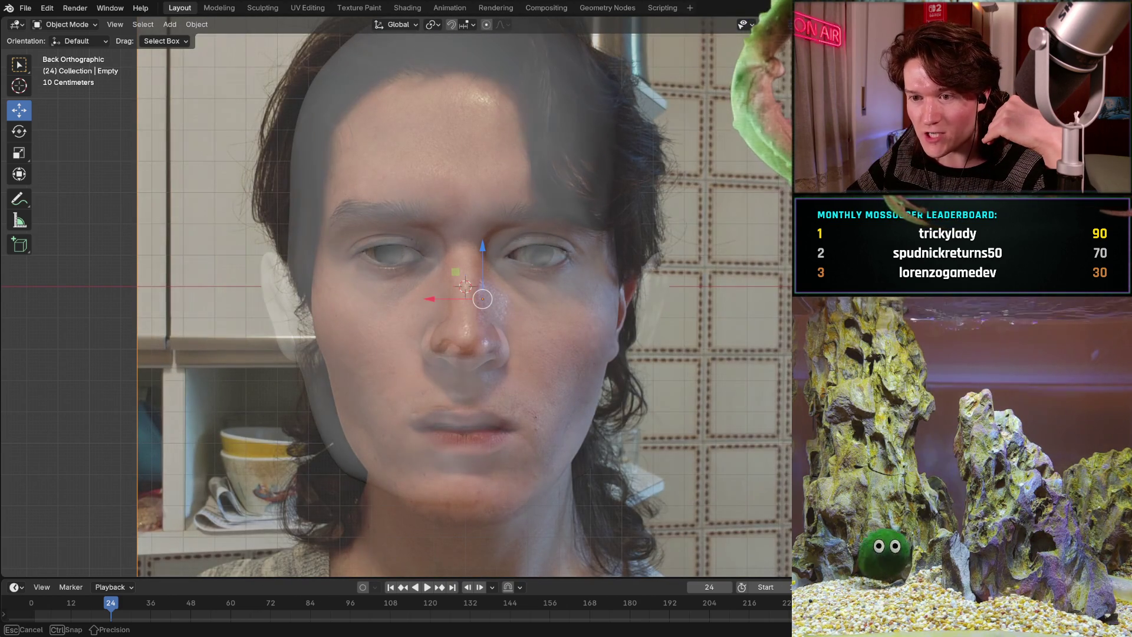
key("Escape")
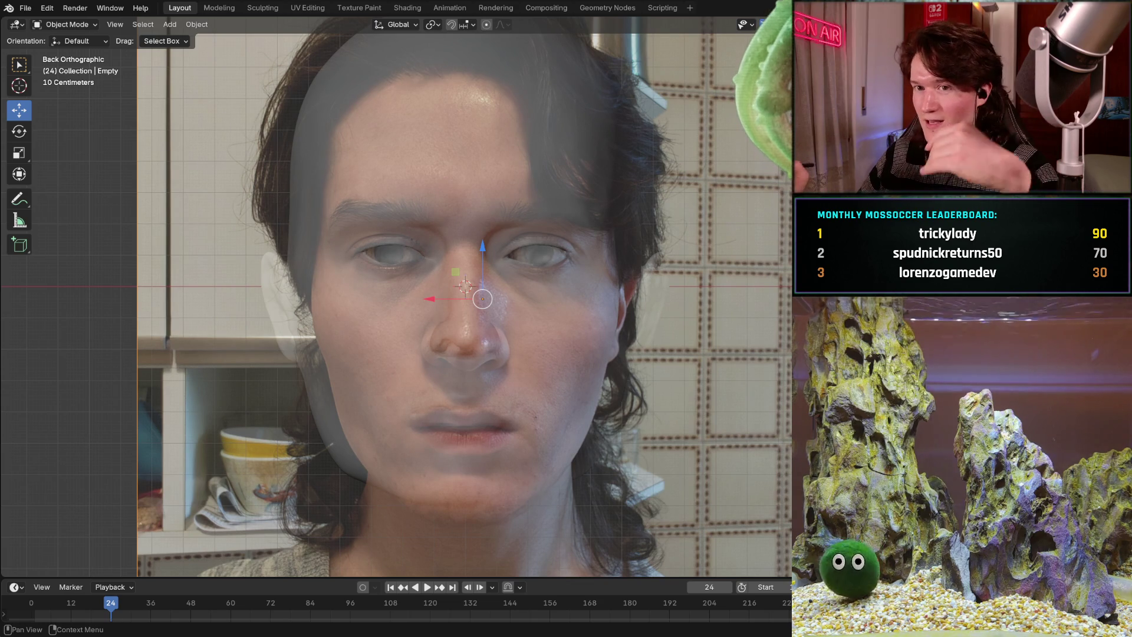
left_click(271, 8)
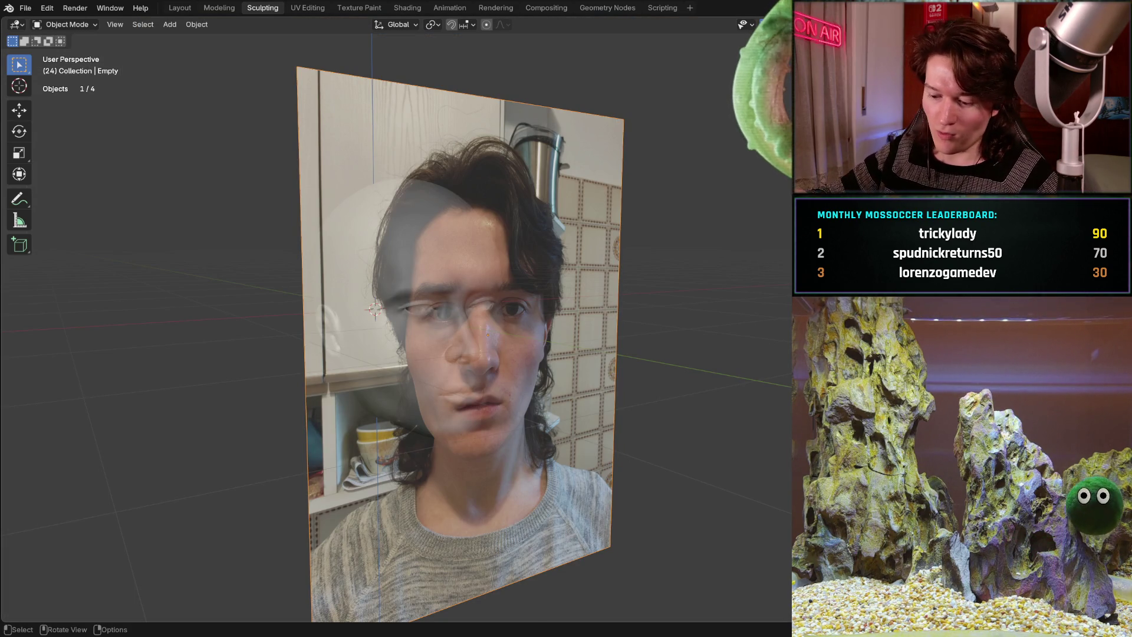
Zoom in on the eye in Back Orthographic view and nudge the empty slightly into place.
key("ctrl+KP_1")
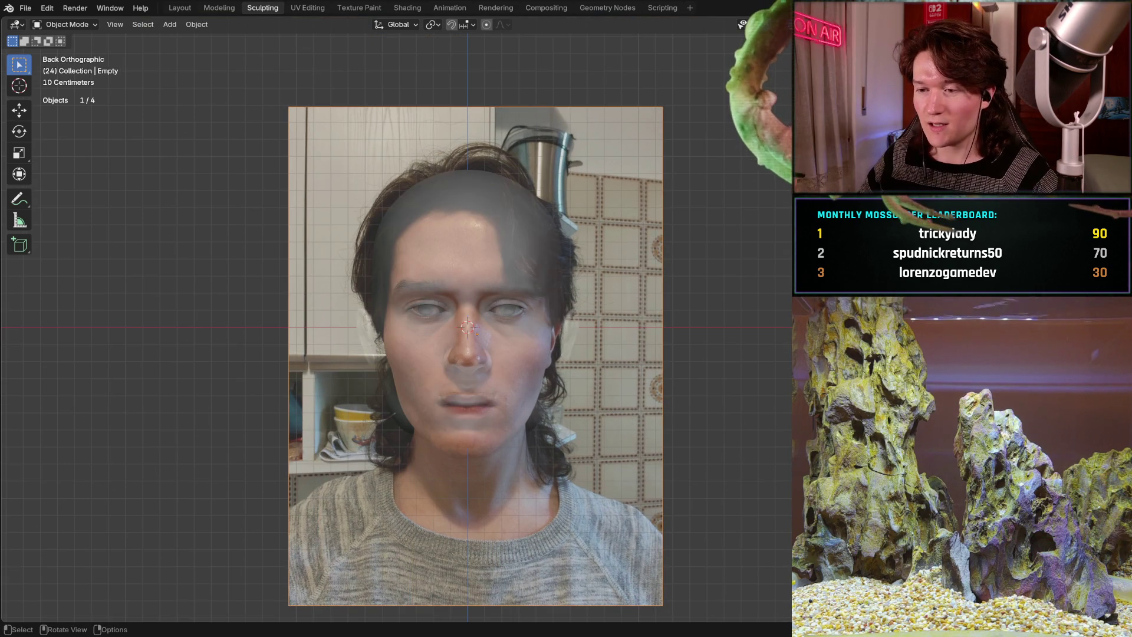
mouse_move(328, 318)
middle_mouse_down("ctrl")
mouse_move(435, 258)
mouse_move(425, 274)
mouse_move(561, 278)
middle_mouse_up("ctrl")
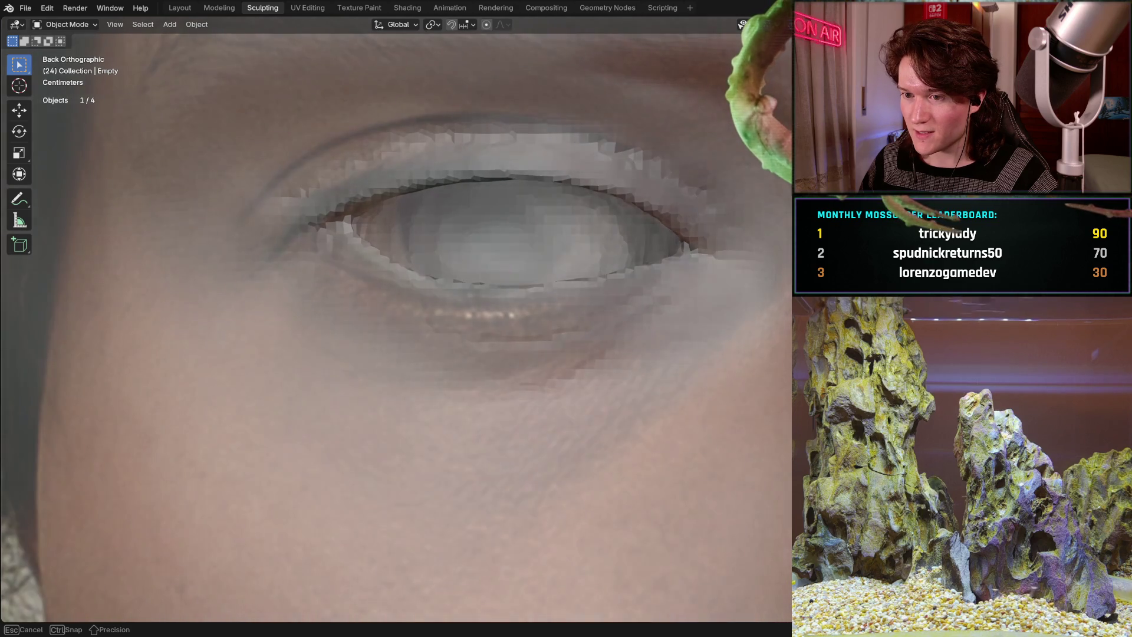
middle_click_drag(376, 250, 376, 250, "ctrl")
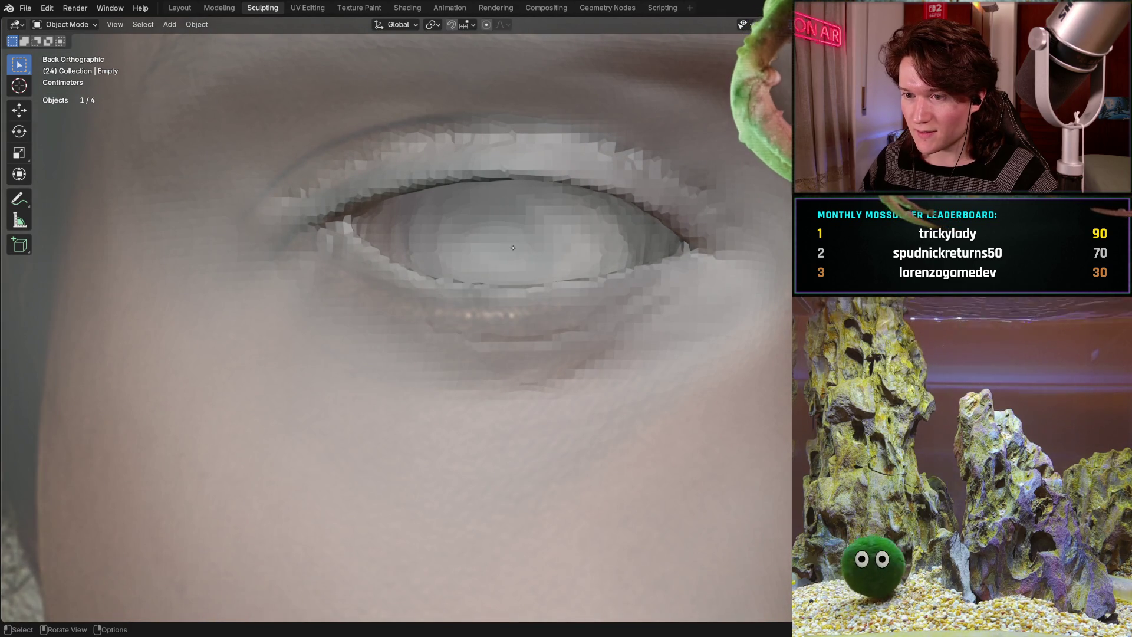
key("g")
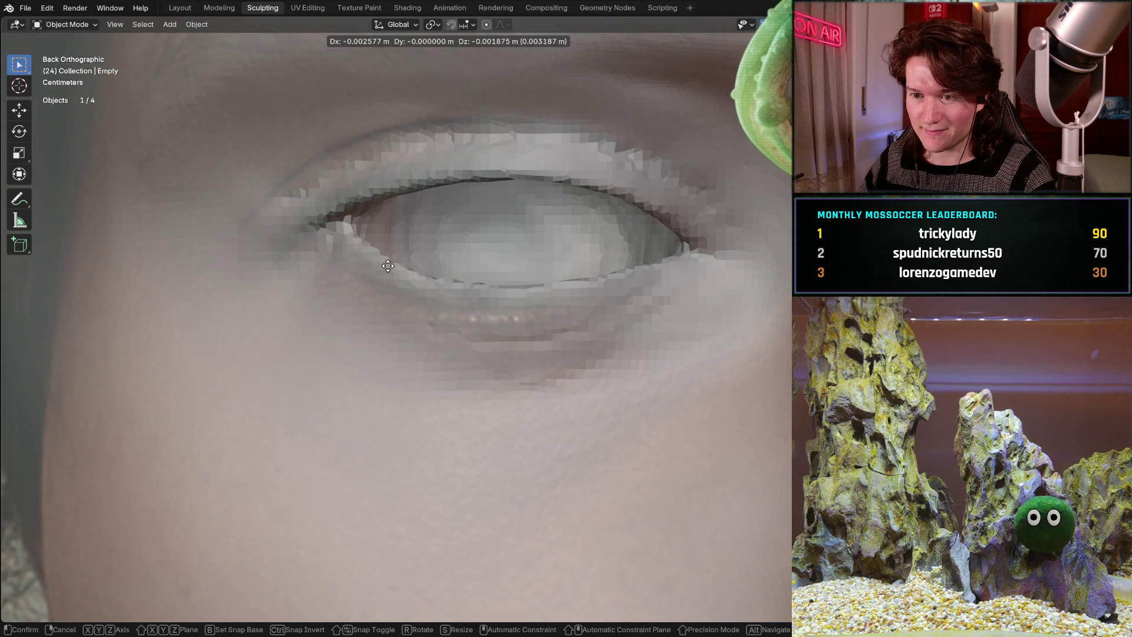
left_click(388, 262)
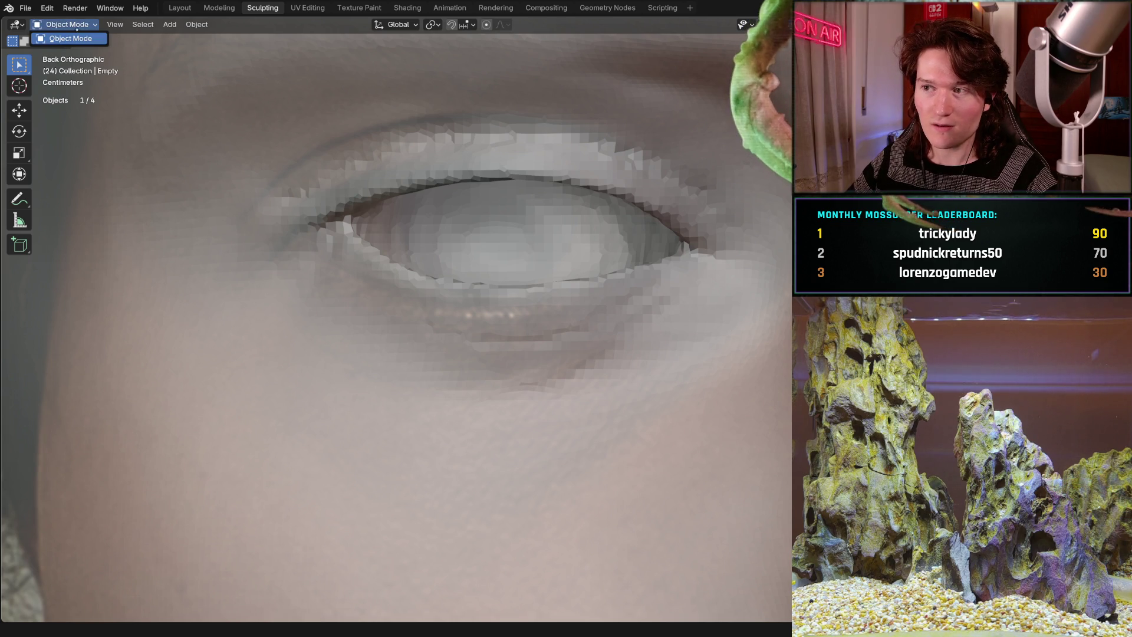
Select the head mesh and bring up the interaction mode list.
left_click(70, 38)
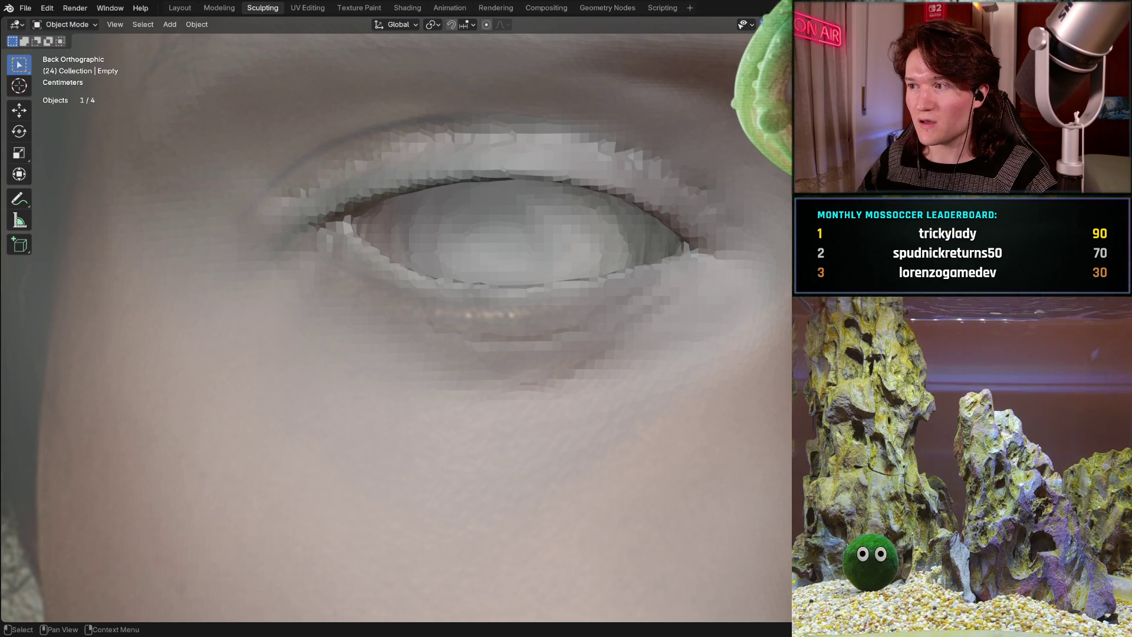
left_click(690, 88)
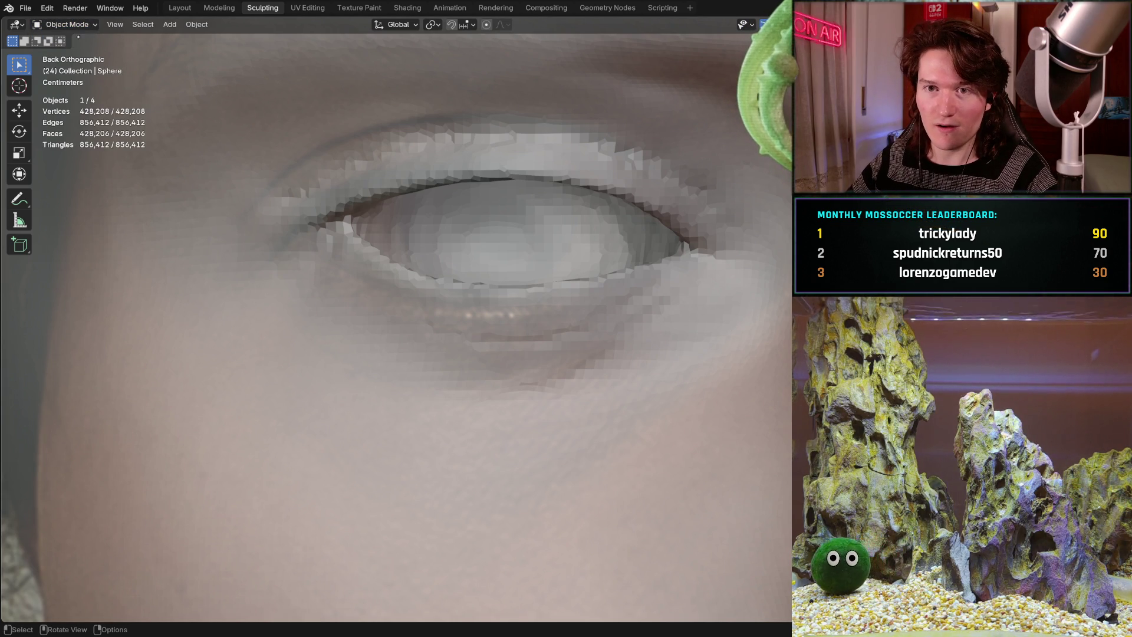
left_click(65, 24)
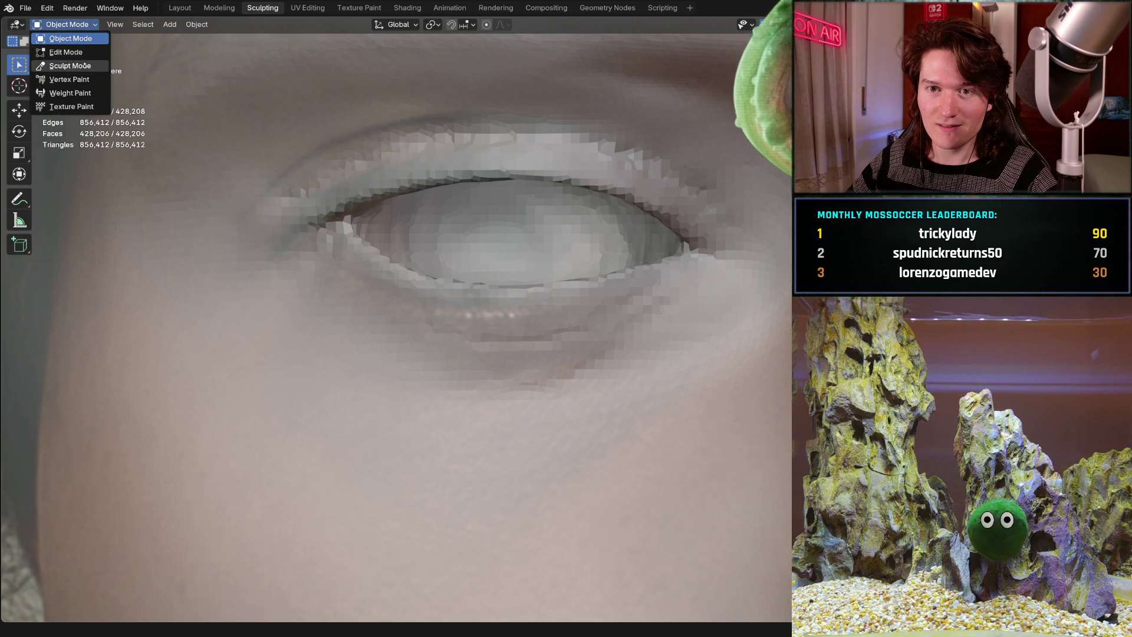
Enter Sculpt Mode, shrink the Grab brush and pull the lower eyelid edge into shape.
left_click(70, 65)
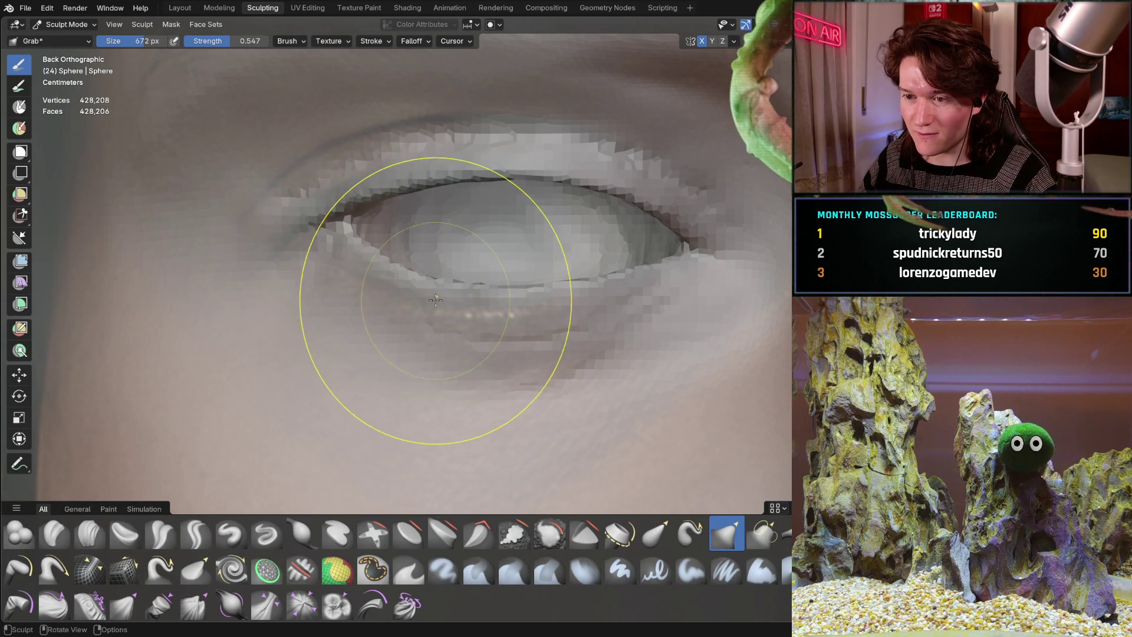
key("f")
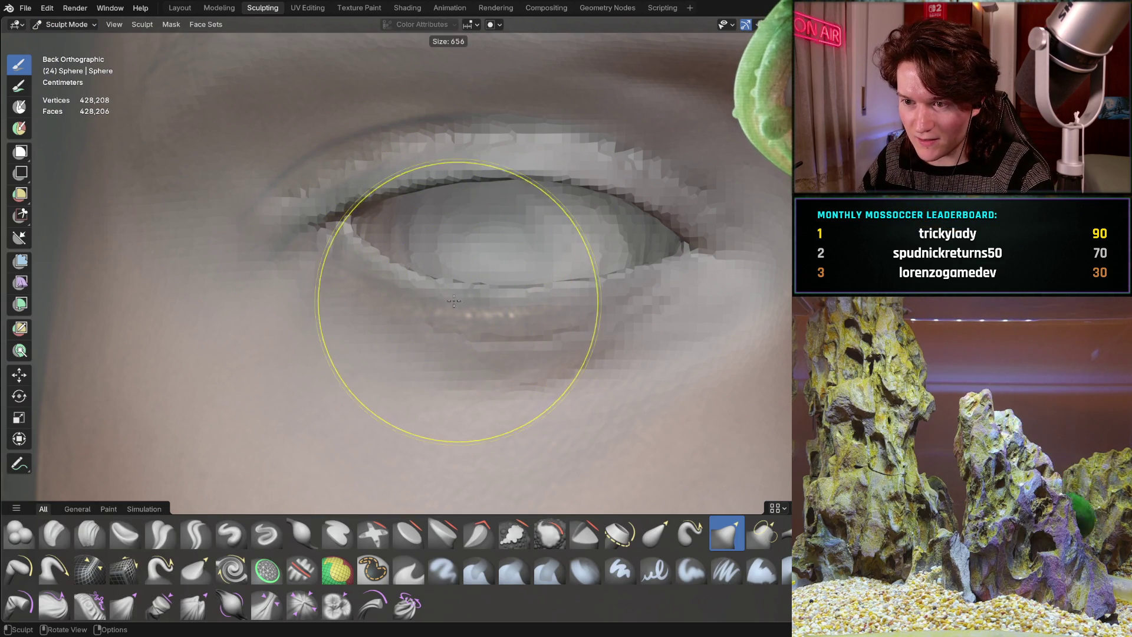
left_click(475, 300)
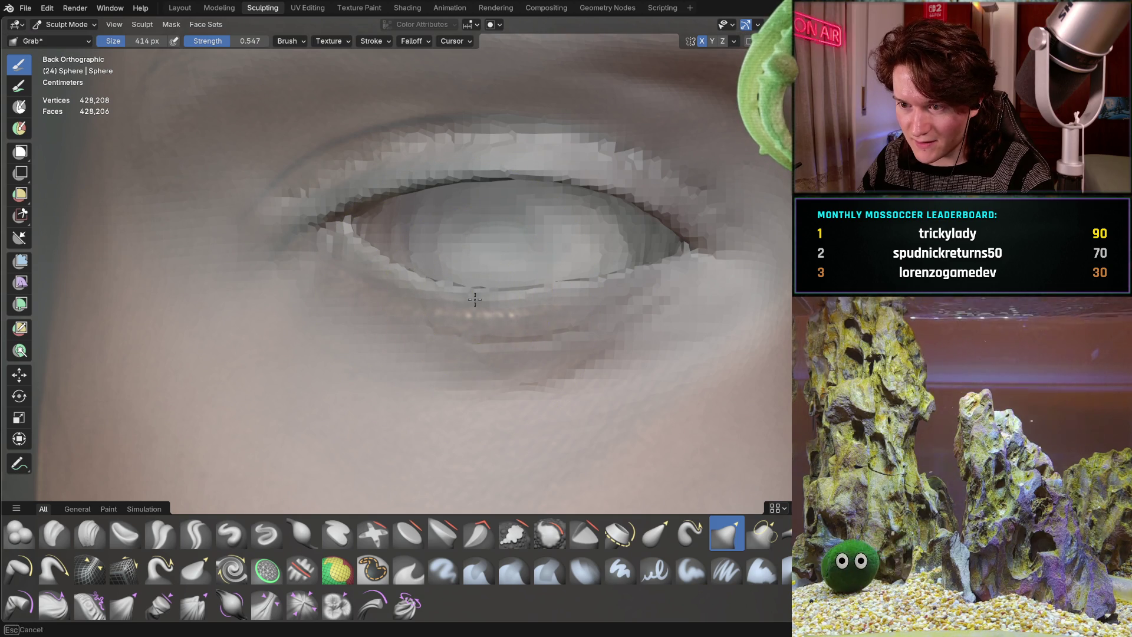
mouse_move(475, 300)
left_mouse_down()
mouse_move(475, 283)
mouse_move(540, 305)
mouse_move(590, 293)
mouse_move(587, 277)
mouse_move(590, 293)
mouse_move(442, 295)
mouse_move(425, 307)
left_mouse_up()
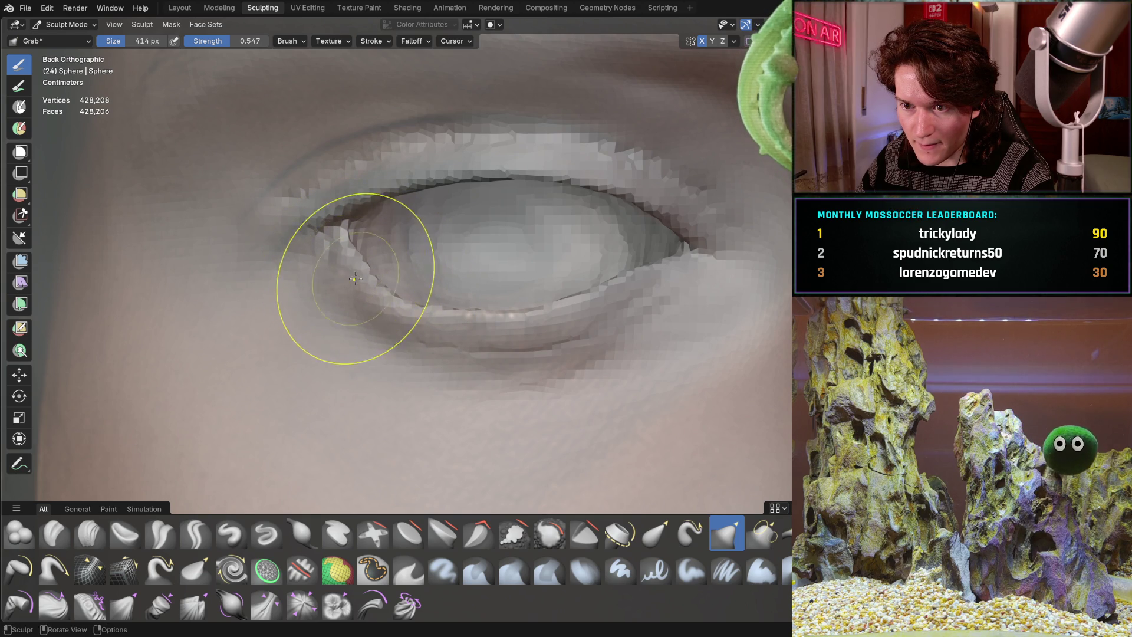
With a 276 px brush, reshape the inner eye corner into a fold, undoing one stroke.
key("f")
left_click(349, 266)
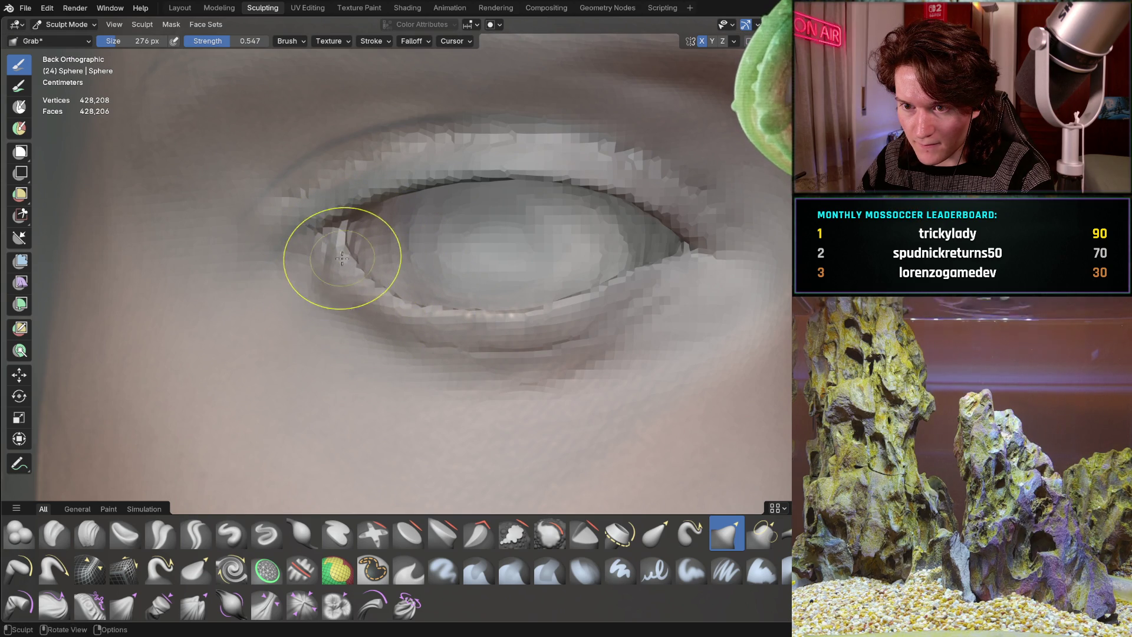
left_click_drag(330, 254, 365, 283)
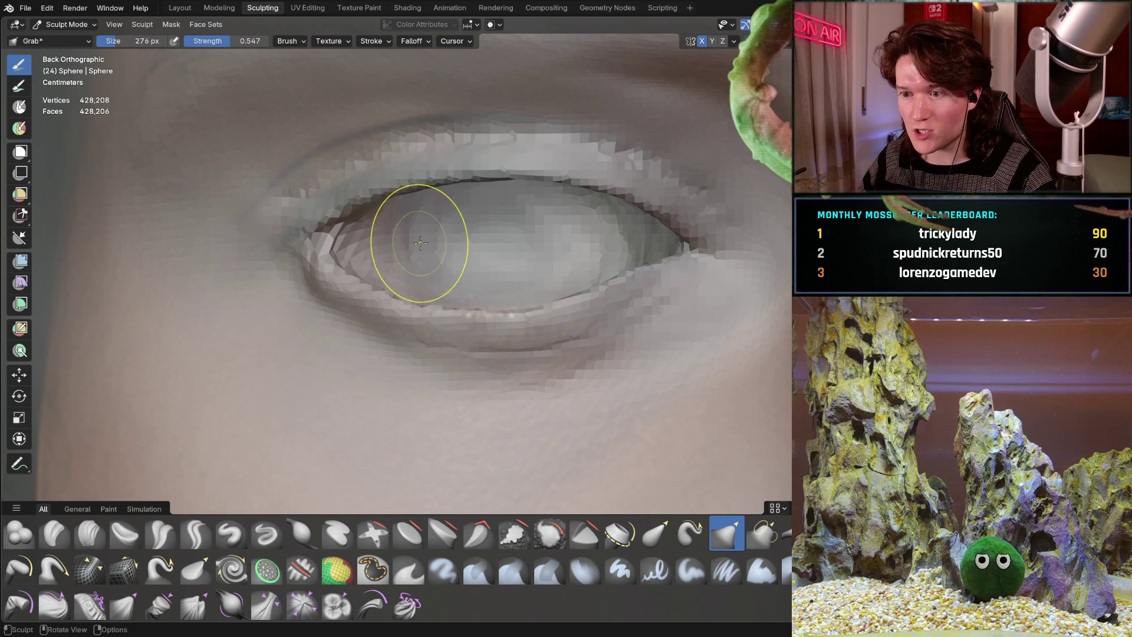
key("ctrl+z")
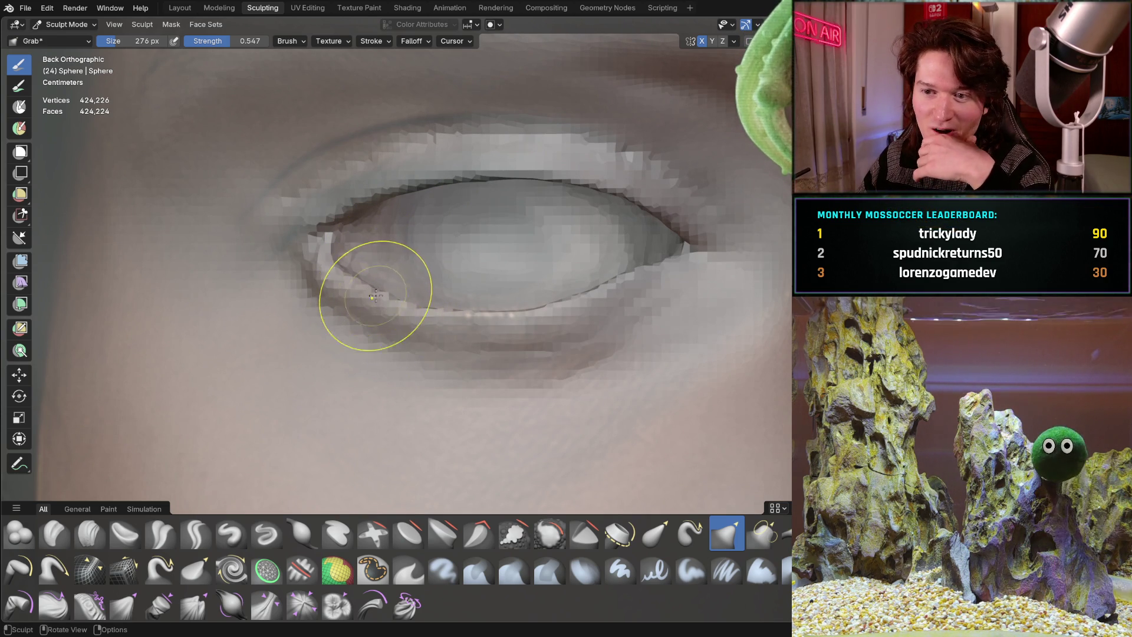
left_click_drag(331, 252, 339, 252)
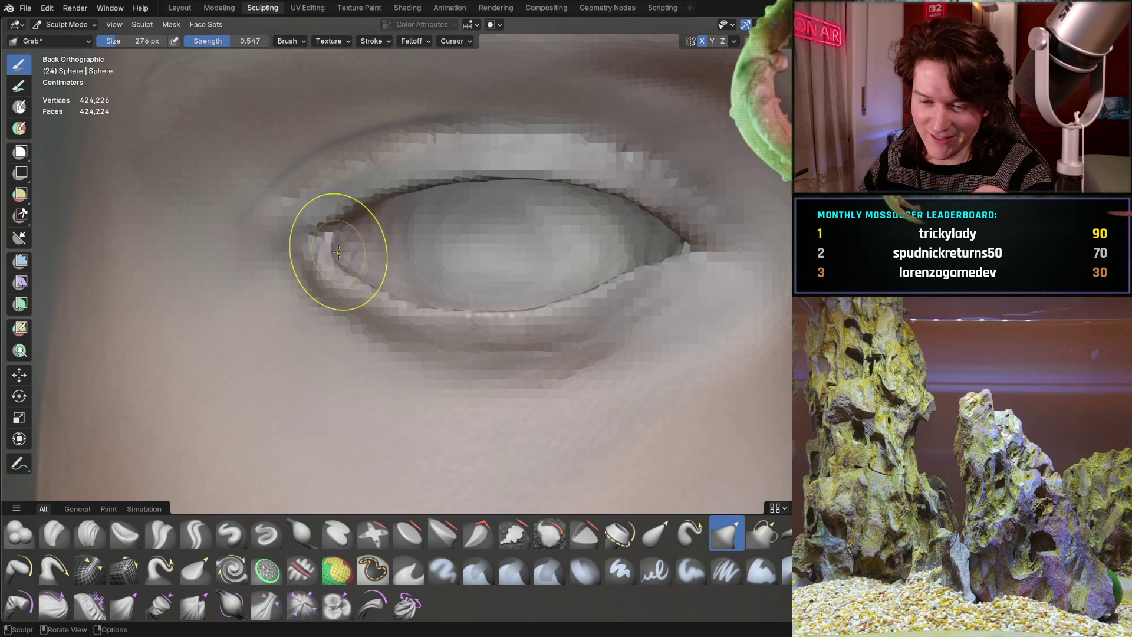
mouse_move(343, 248)
middle_mouse_down("ctrl")
mouse_move(347, 201)
mouse_move(414, 278)
mouse_move(320, 308)
middle_mouse_up("ctrl")
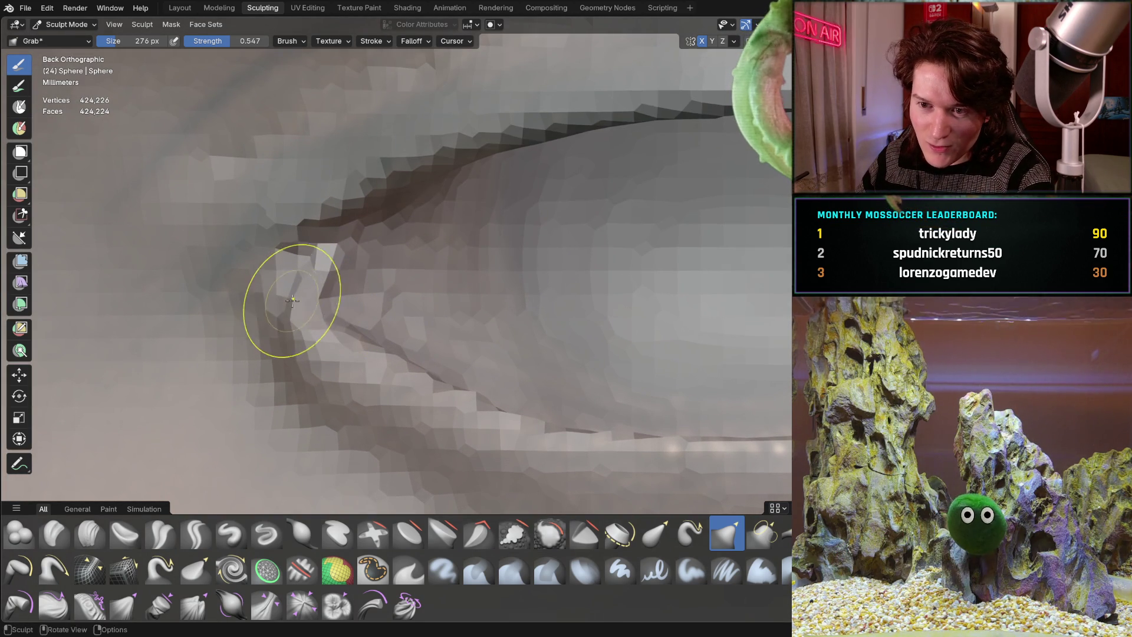
mouse_move(305, 287)
left_mouse_down()
mouse_move(245, 295)
mouse_move(336, 303)
left_mouse_up()
key("ctrl+z")
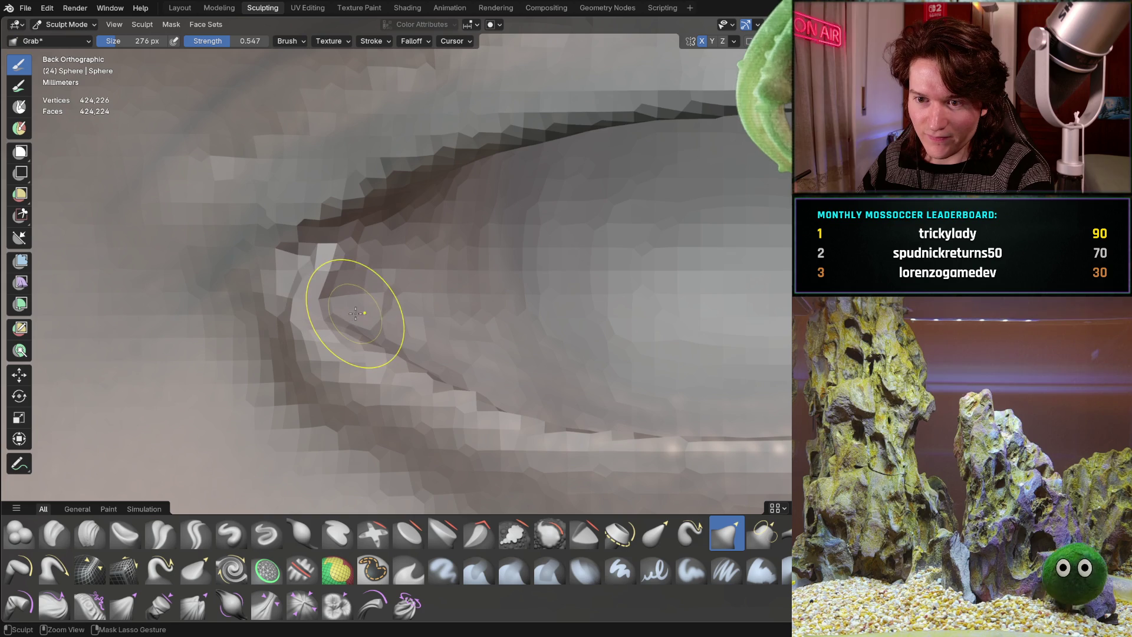
mouse_move(355, 313)
middle_mouse_down()
mouse_move(493, 265)
mouse_move(589, 177)
mouse_move(435, 265)
mouse_move(543, 177)
mouse_move(578, 190)
mouse_move(554, 198)
middle_mouse_up()
mouse_move(354, 290)
middle_mouse_down()
mouse_move(524, 211)
mouse_move(475, 182)
middle_mouse_up()
middle_click_drag(413, 287, 468, 202)
mouse_move(372, 321)
middle_mouse_down()
mouse_move(427, 251)
mouse_move(412, 224)
mouse_move(486, 301)
middle_mouse_up()
mouse_move(377, 215)
middle_mouse_down()
mouse_move(374, 183)
mouse_move(441, 318)
middle_mouse_up()
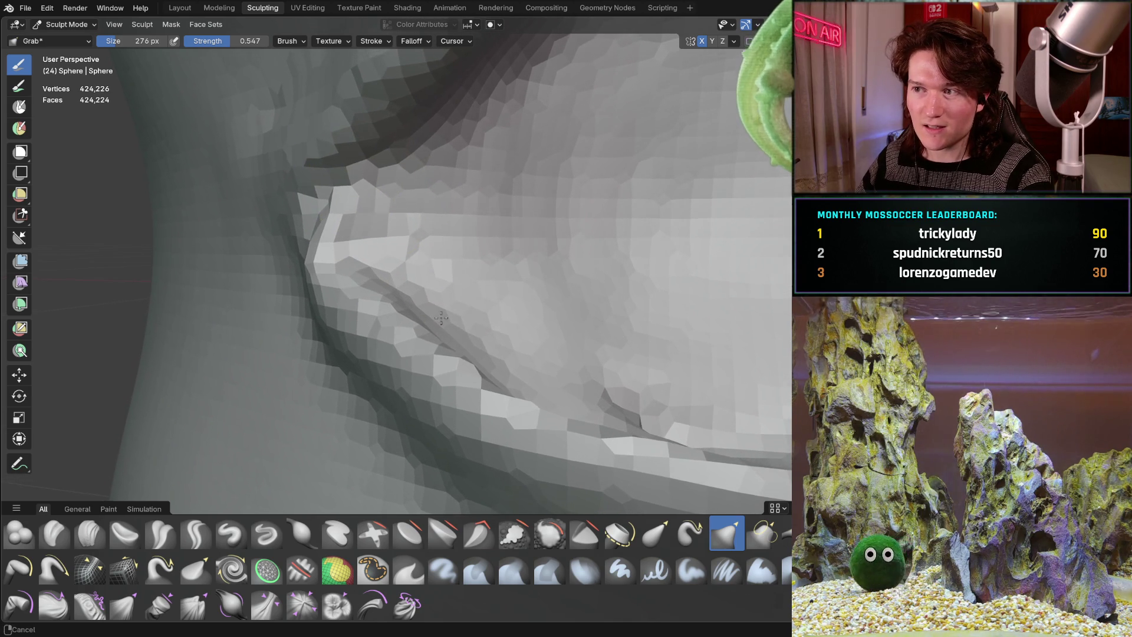
middle_click_drag(499, 221, 440, 230)
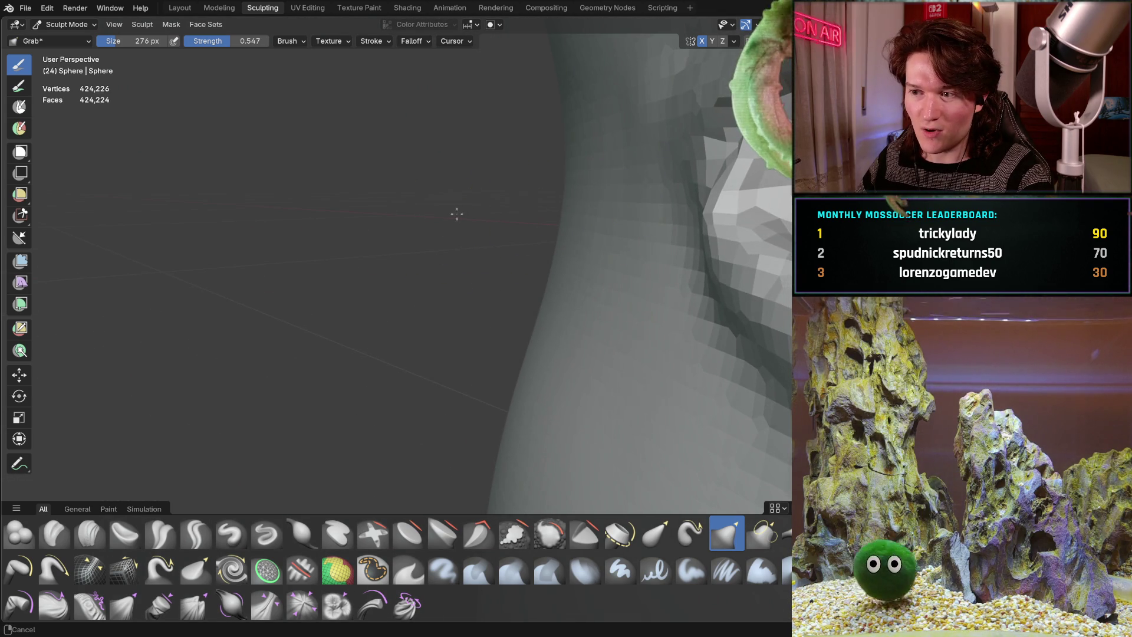
middle_click_drag(601, 202, 634, 190)
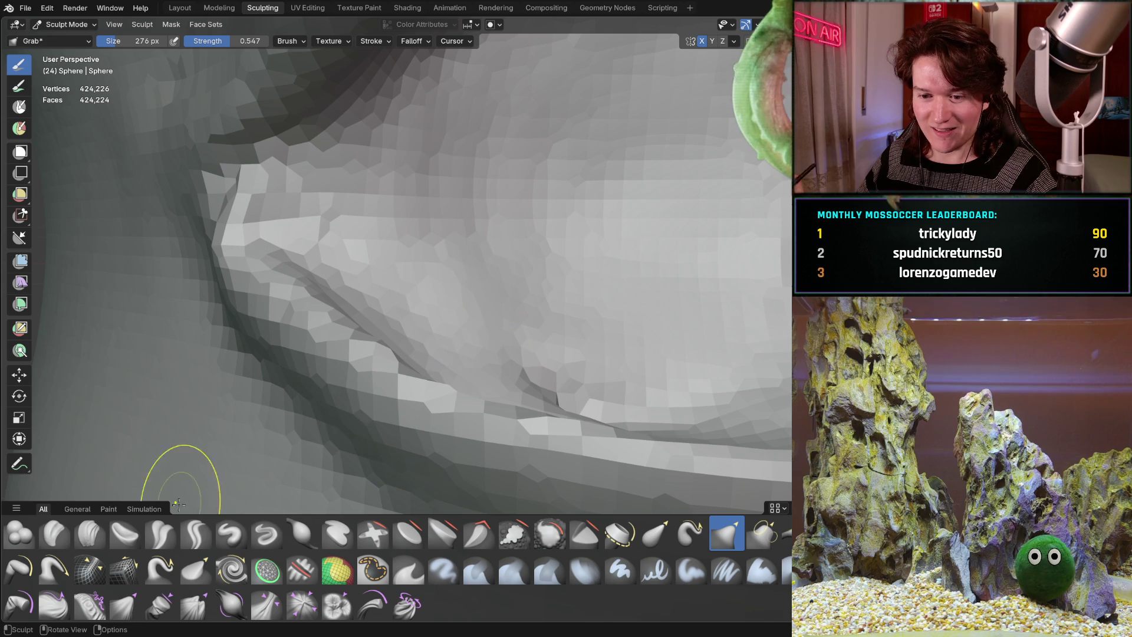
Switch to Clay Strips and build up clay near the eye-corner crease, inspecting it from several angles.
left_click(90, 532)
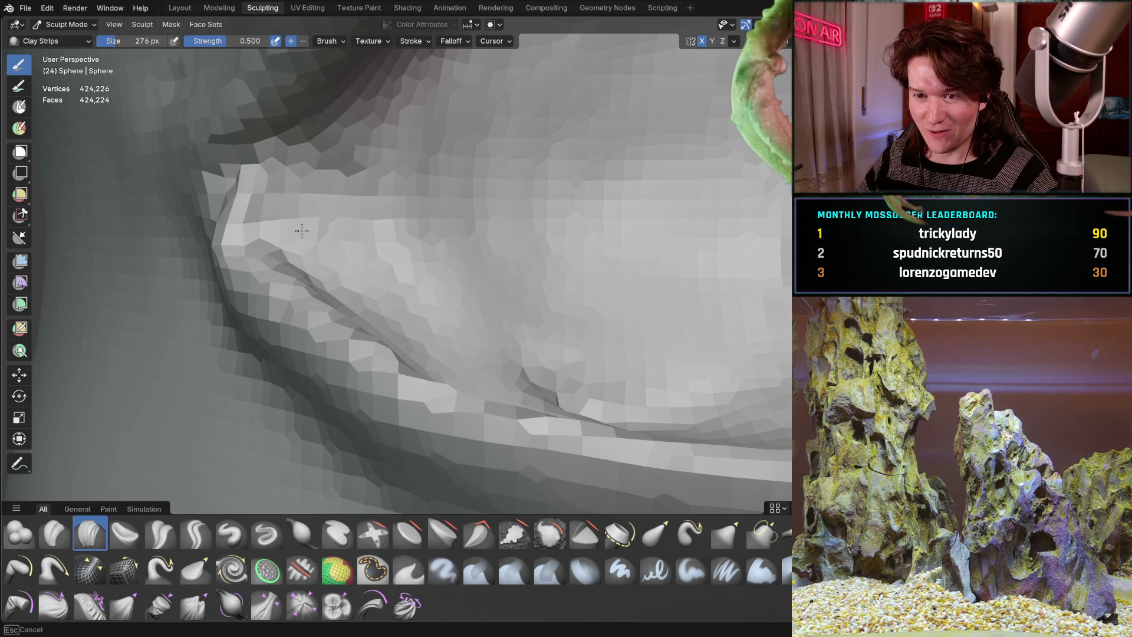
mouse_move(301, 230)
left_mouse_down()
mouse_move(253, 216)
mouse_move(341, 197)
mouse_move(425, 156)
mouse_move(435, 196)
mouse_move(426, 235)
left_mouse_up()
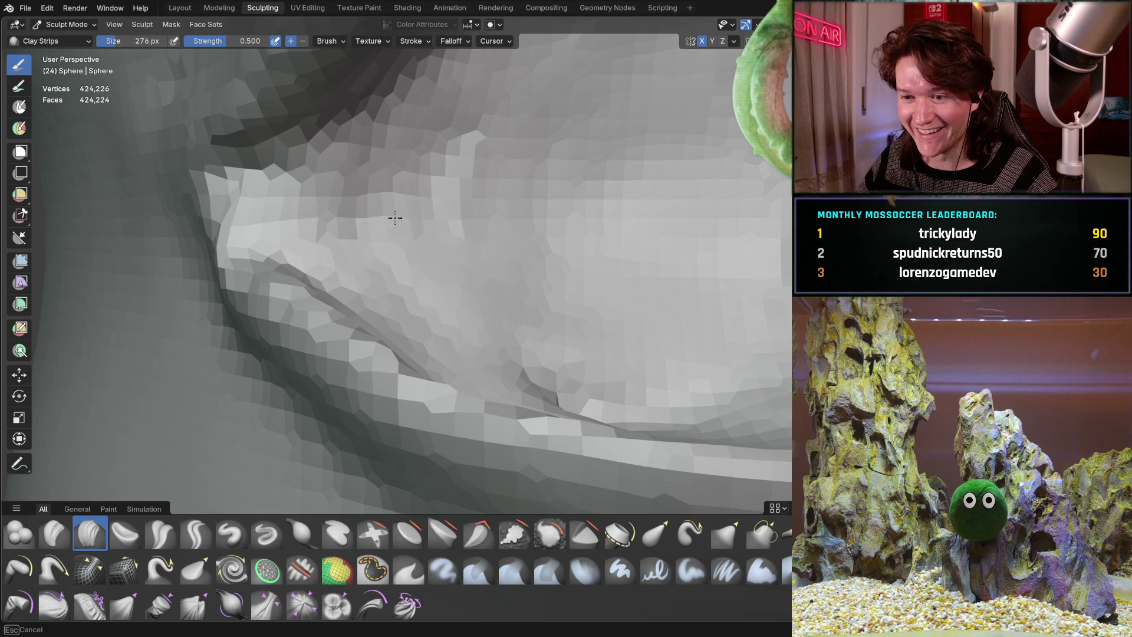
middle_click_drag(425, 227, 443, 159)
mouse_move(396, 349)
middle_mouse_down()
mouse_move(356, 386)
mouse_move(362, 377)
middle_mouse_up()
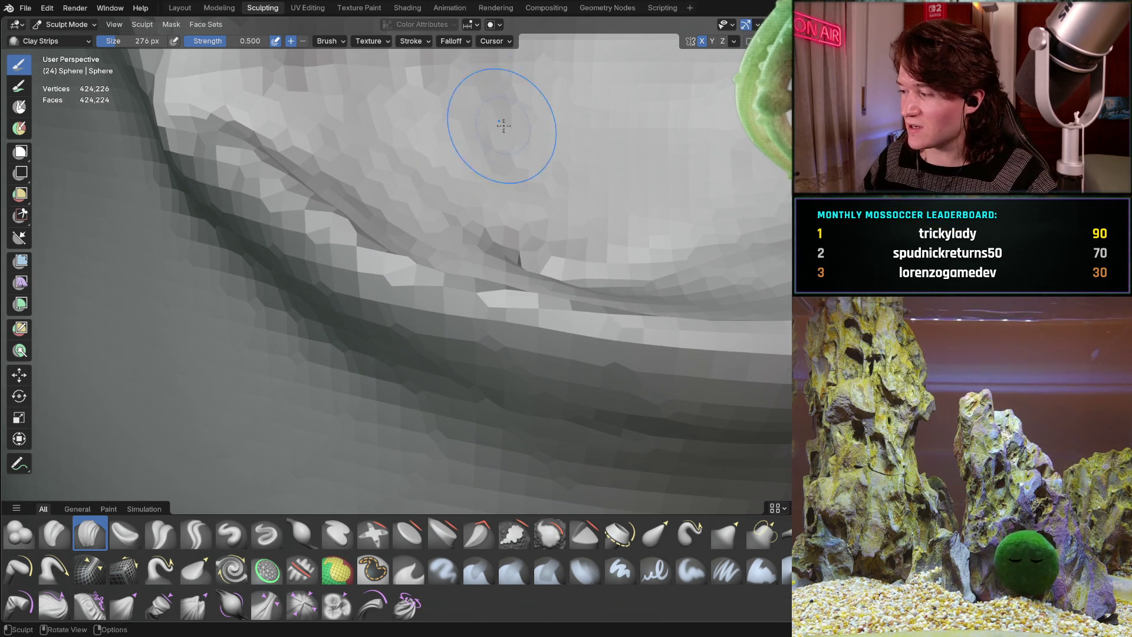
middle_click_drag(412, 342, 402, 353)
middle_click_drag(464, 125, 529, 359)
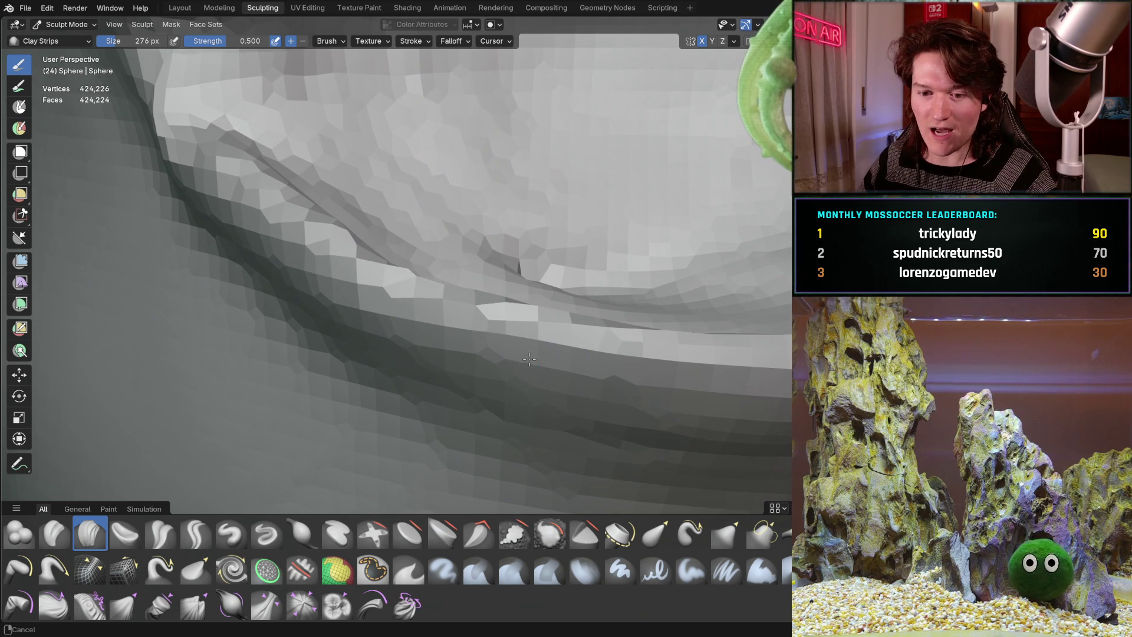
middle_click_drag(375, 158, 547, 359)
mouse_move(327, 212)
middle_mouse_down()
mouse_move(409, 240)
mouse_move(291, 253)
mouse_move(507, 359)
mouse_move(295, 187)
mouse_move(424, 353)
middle_mouse_up()
middle_click_drag(426, 252, 409, 300)
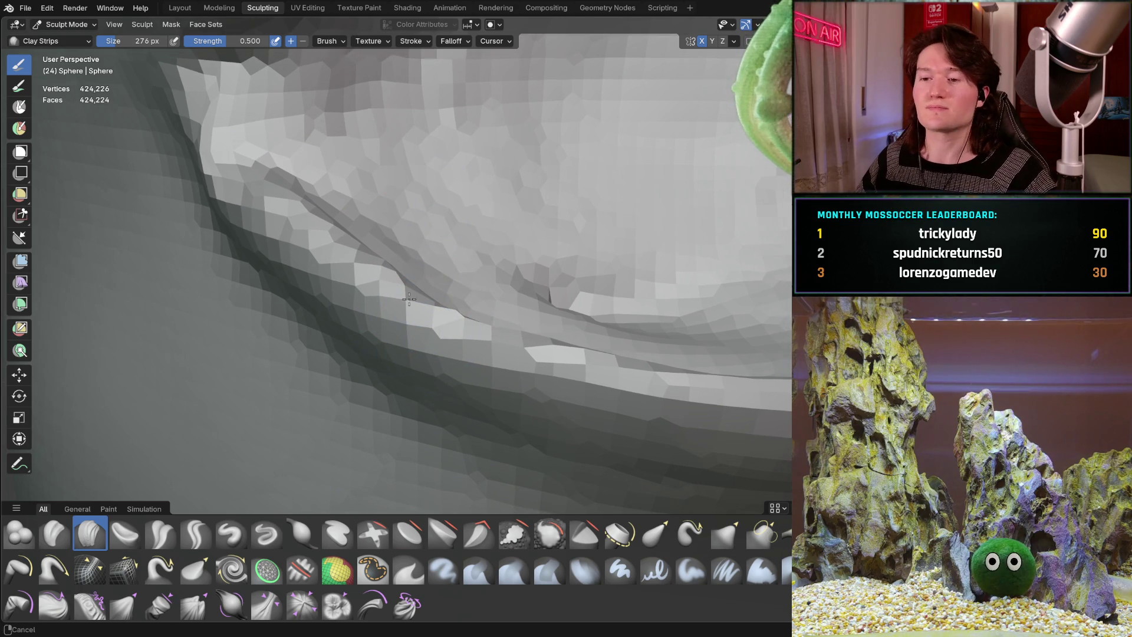
mouse_move(494, 105)
middle_mouse_down()
mouse_move(373, 212)
mouse_move(476, 249)
mouse_move(420, 202)
middle_mouse_up()
Add three more clay strokes along and across the upper crease, ending in Back Orthographic view.
scroll(420, 202, "up", 3)
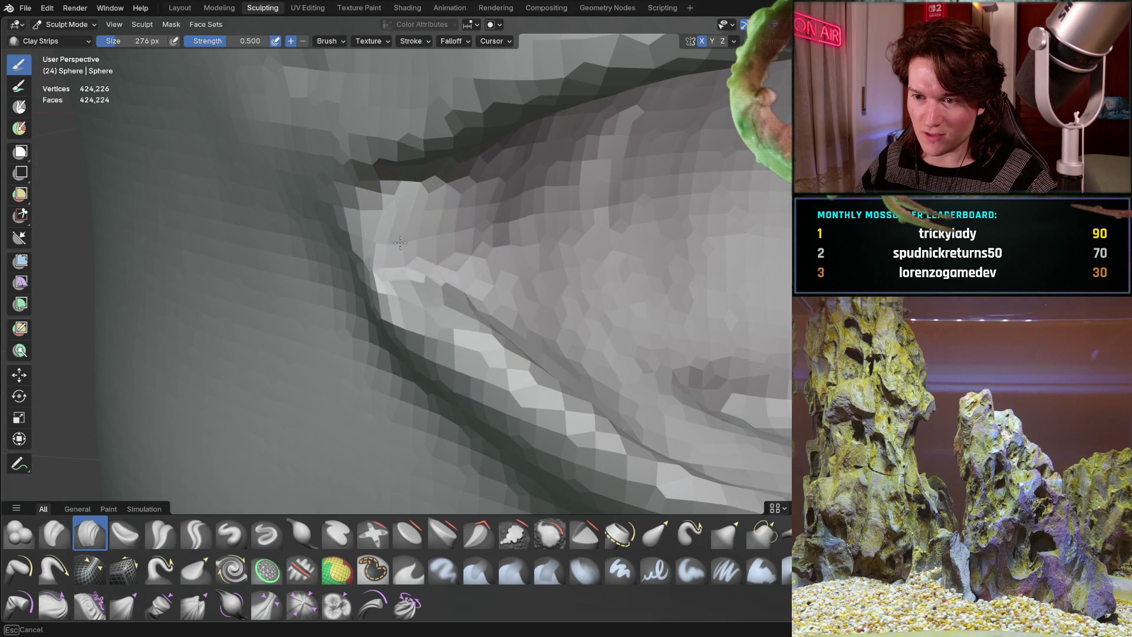
middle_click_drag(475, 264, 485, 202)
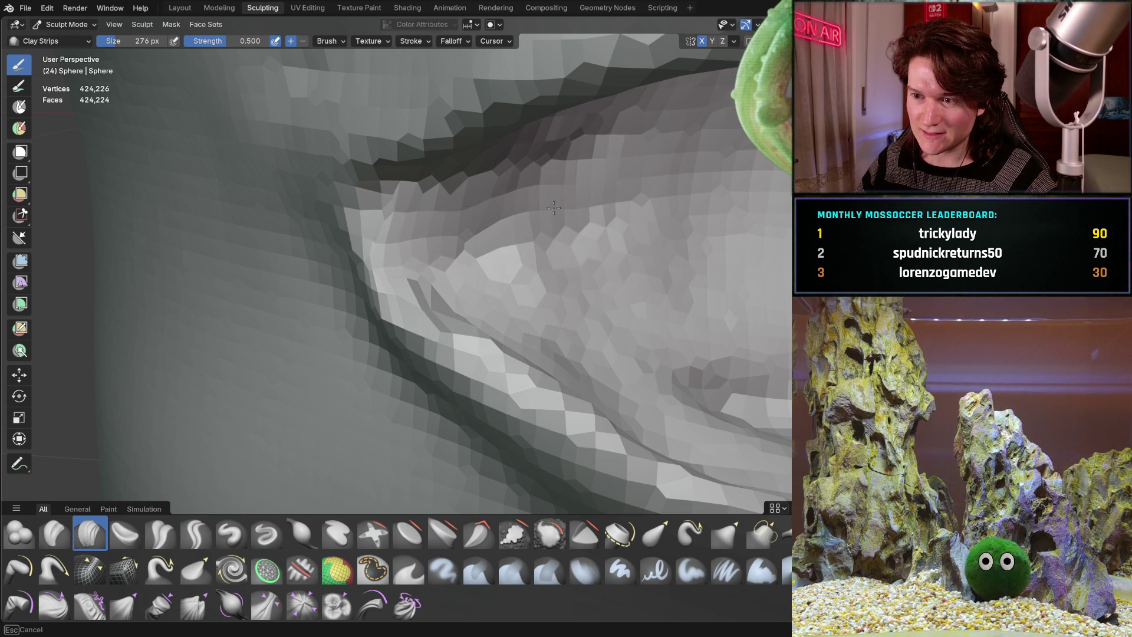
middle_click_drag(478, 262, 564, 274)
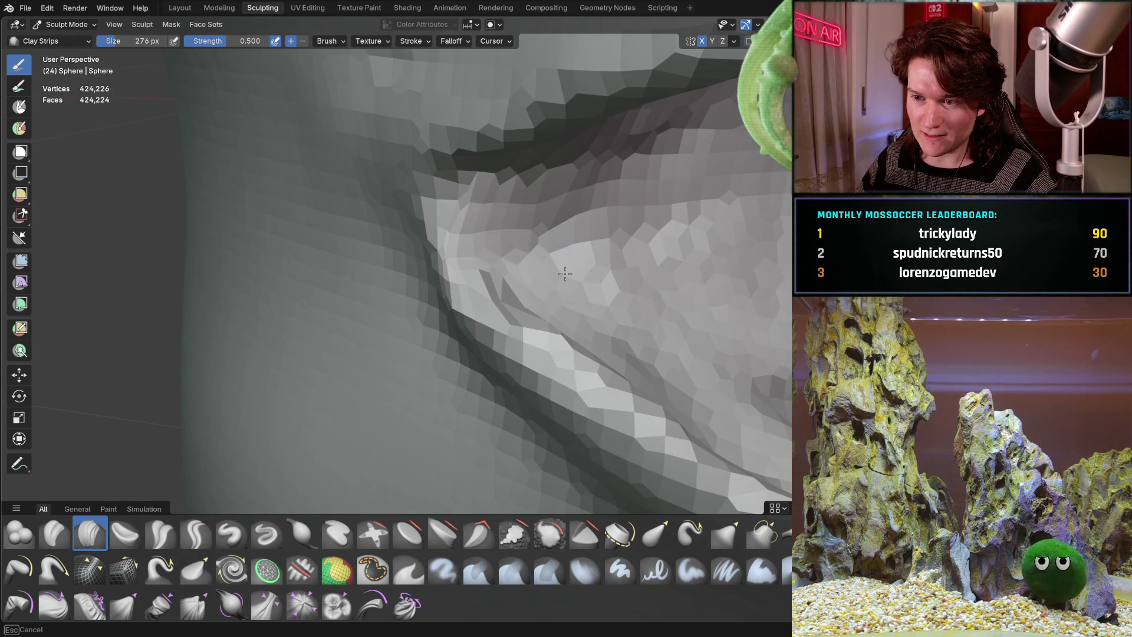
middle_click_drag(579, 359, 695, 286)
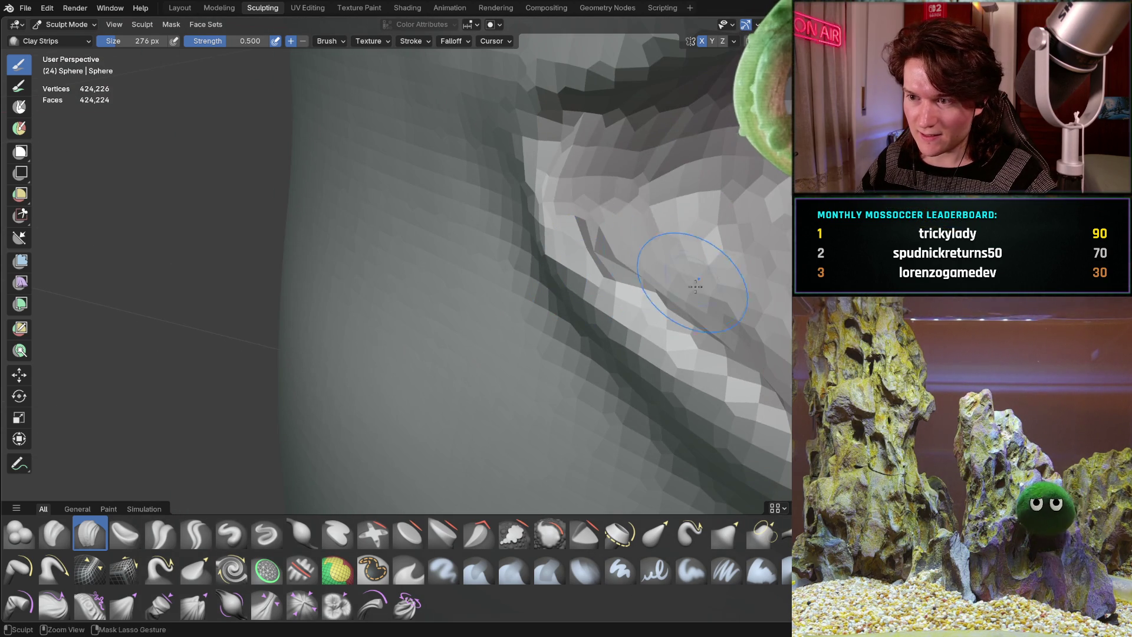
mouse_move(616, 183)
left_mouse_down()
mouse_move(654, 153)
mouse_move(701, 194)
mouse_move(785, 96)
left_mouse_up()
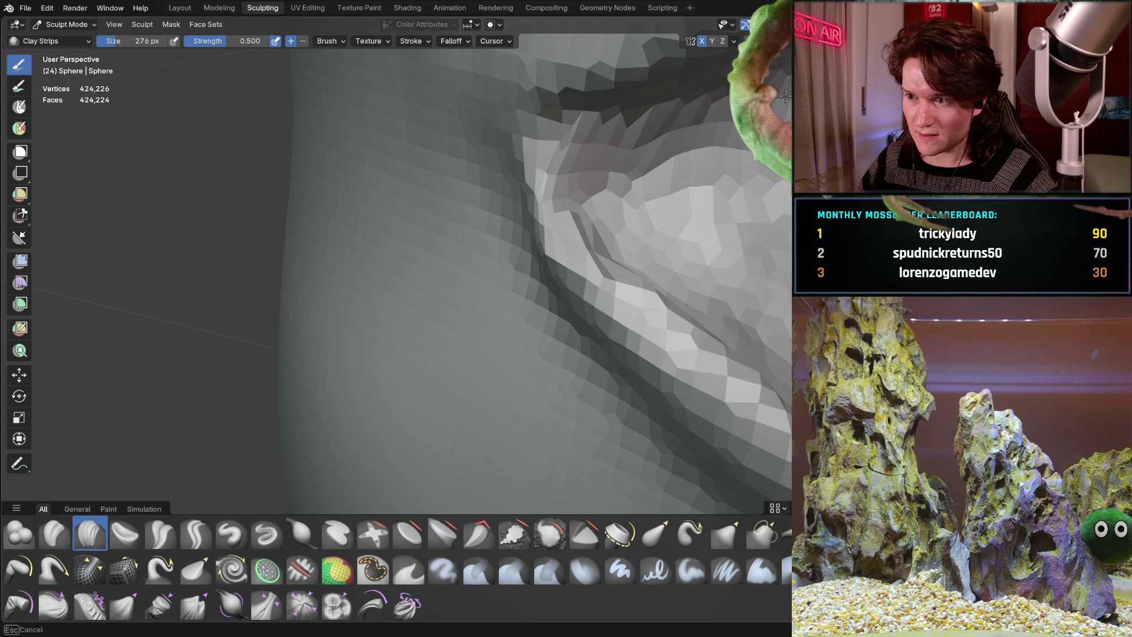
mouse_move(687, 288)
left_mouse_down()
mouse_move(628, 182)
mouse_move(515, 224)
left_mouse_up()
left_click_drag(549, 183, 357, 175)
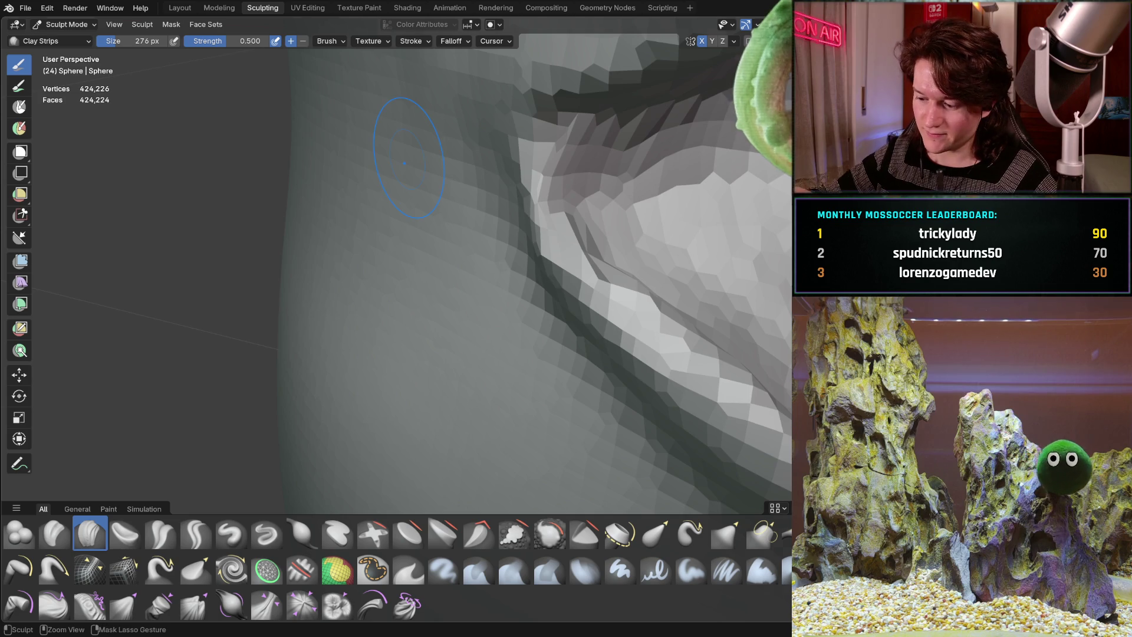
key("ctrl+KP_1")
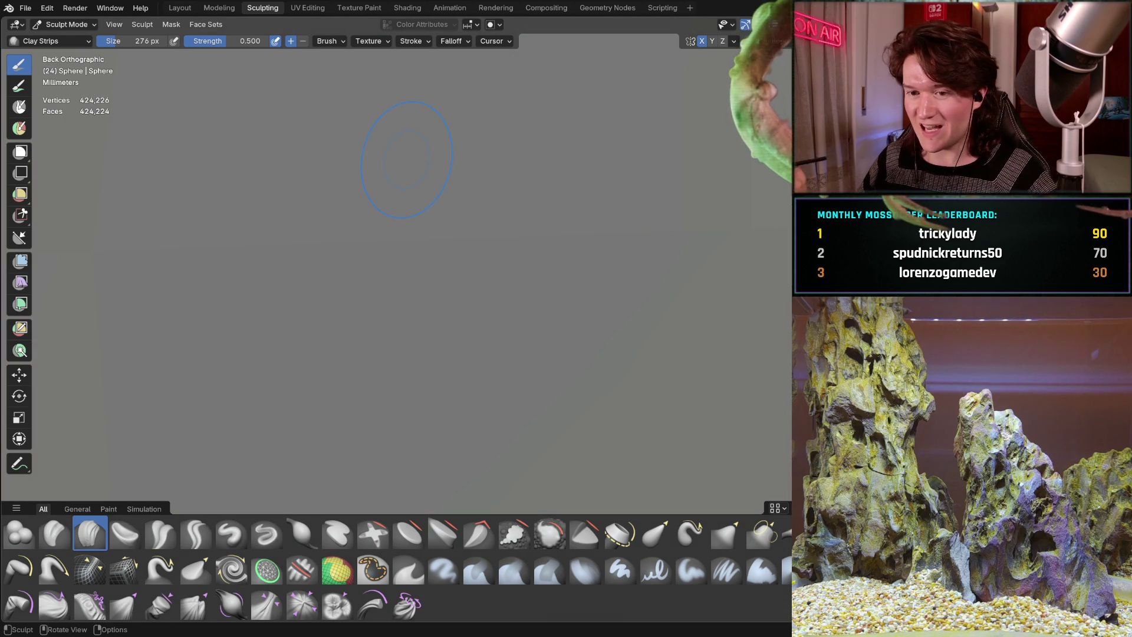
Switch to the Grab brush at 740 px and zoom in on the eye-corner fold.
scroll(454, 353, "up", 3)
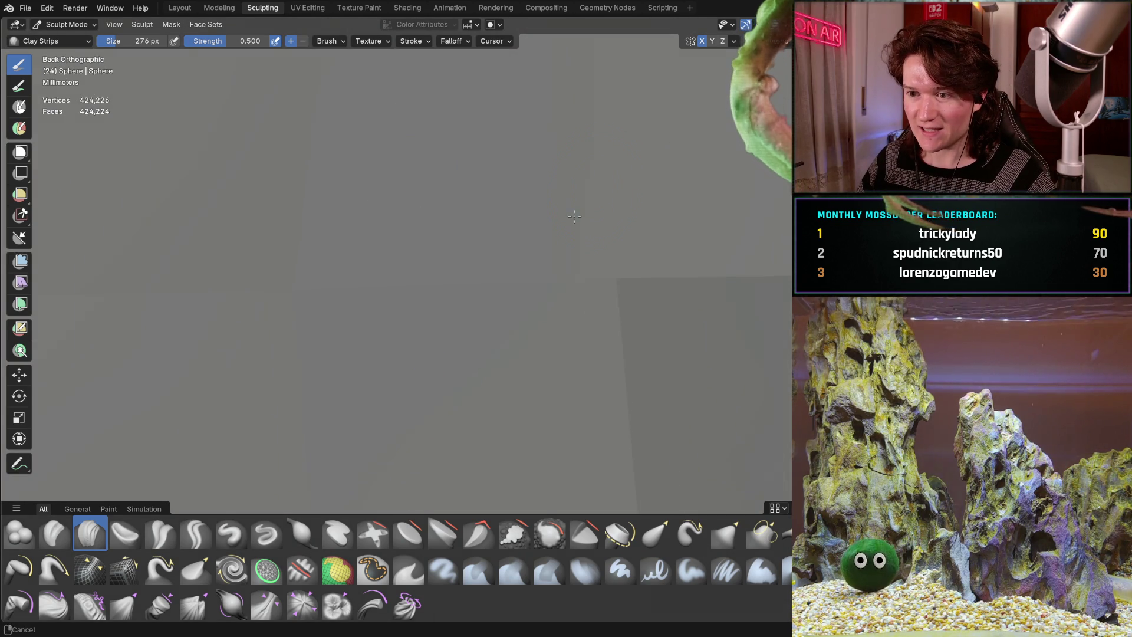
scroll(401, 383, "down", 4)
scroll(450, 138, "up", 2)
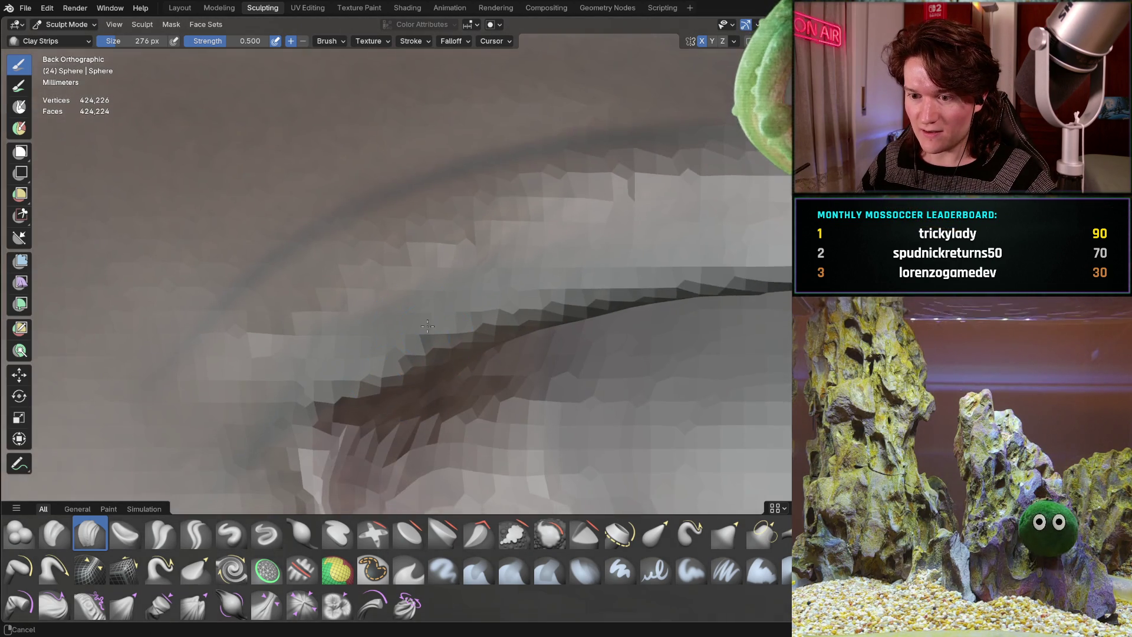
mouse_move(450, 138)
middle_mouse_down("ctrl")
mouse_move(419, 344)
mouse_move(438, 308)
middle_mouse_up("ctrl")
key("g")
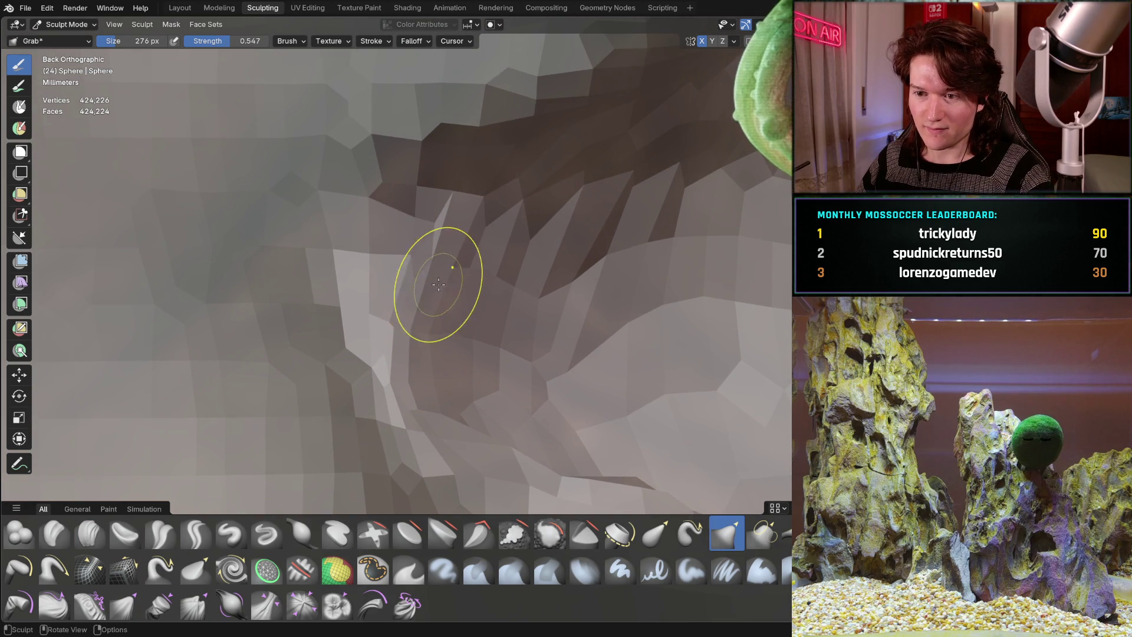
key("f")
left_click(505, 316)
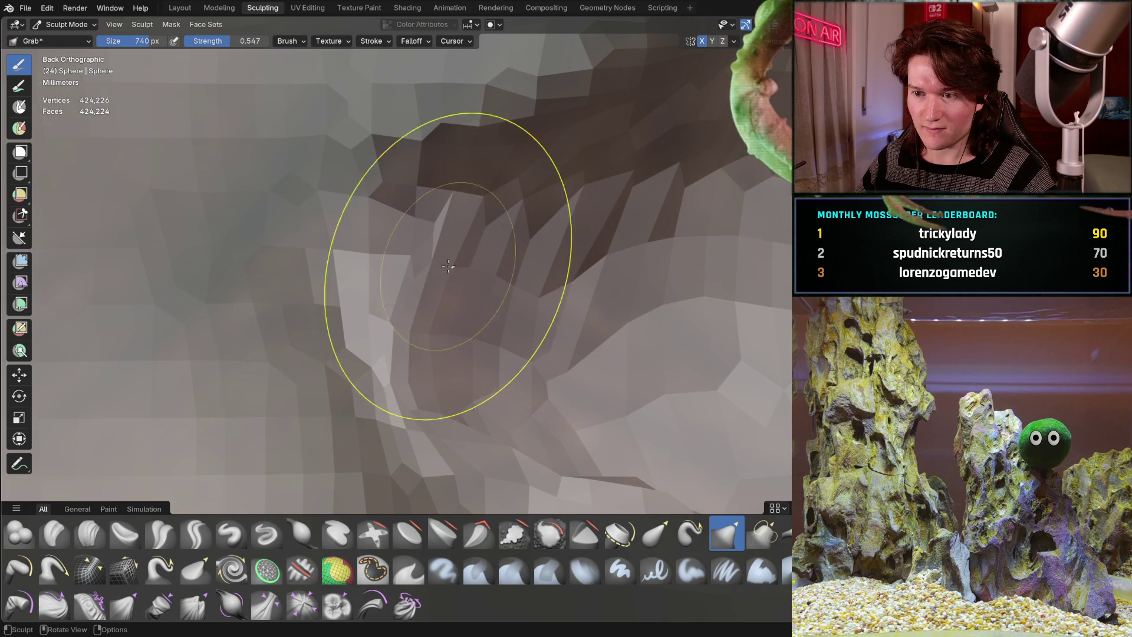
mouse_move(480, 277)
middle_mouse_down("ctrl")
mouse_move(357, 399)
mouse_move(379, 245)
middle_mouse_up("ctrl")
Shrink the brush to 436 px and make four strokes reshaping the eye-corner fold.
key("f")
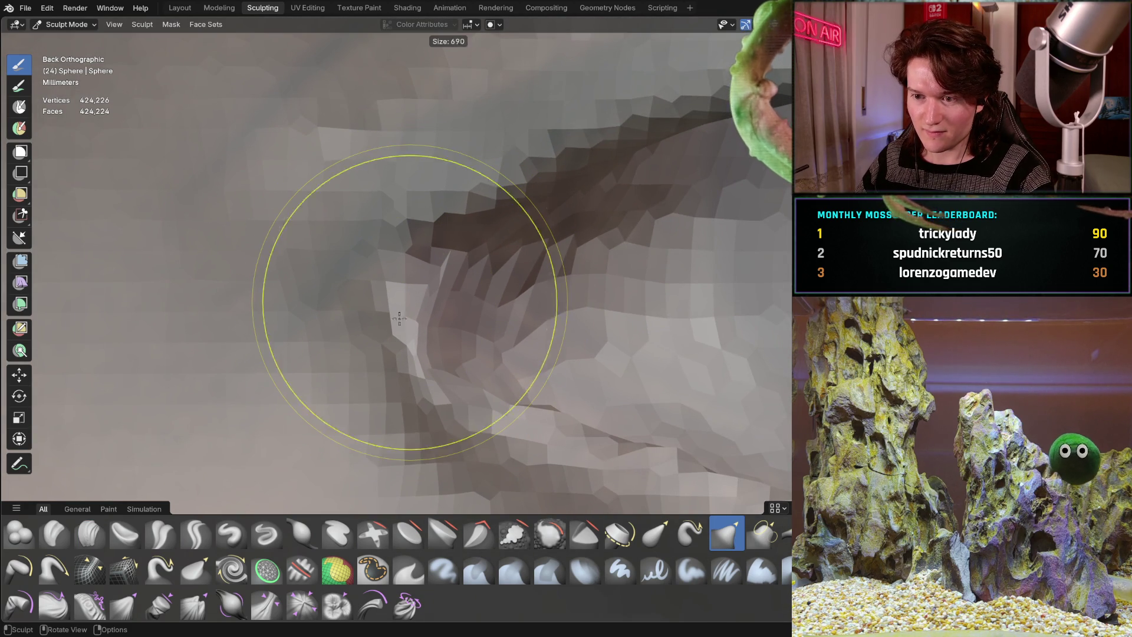
left_click(343, 390)
left_click_drag(408, 306, 377, 265)
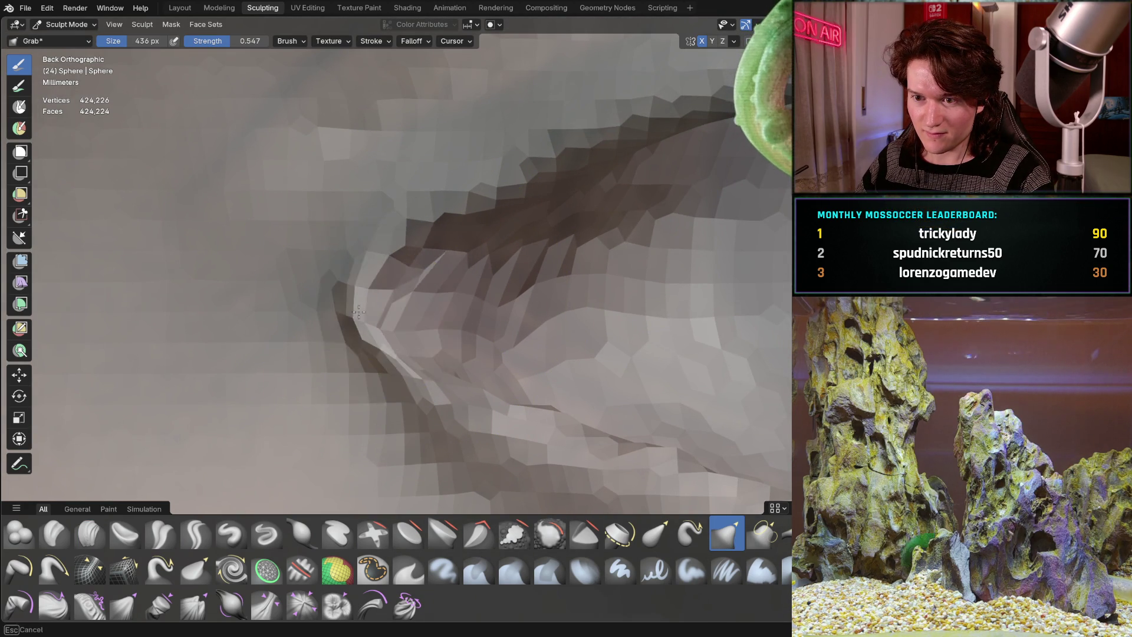
mouse_move(374, 328)
left_mouse_down()
mouse_move(422, 360)
mouse_move(384, 309)
mouse_move(316, 320)
mouse_move(317, 341)
mouse_move(379, 256)
mouse_move(348, 290)
left_mouse_up()
left_click_drag(404, 217, 475, 191)
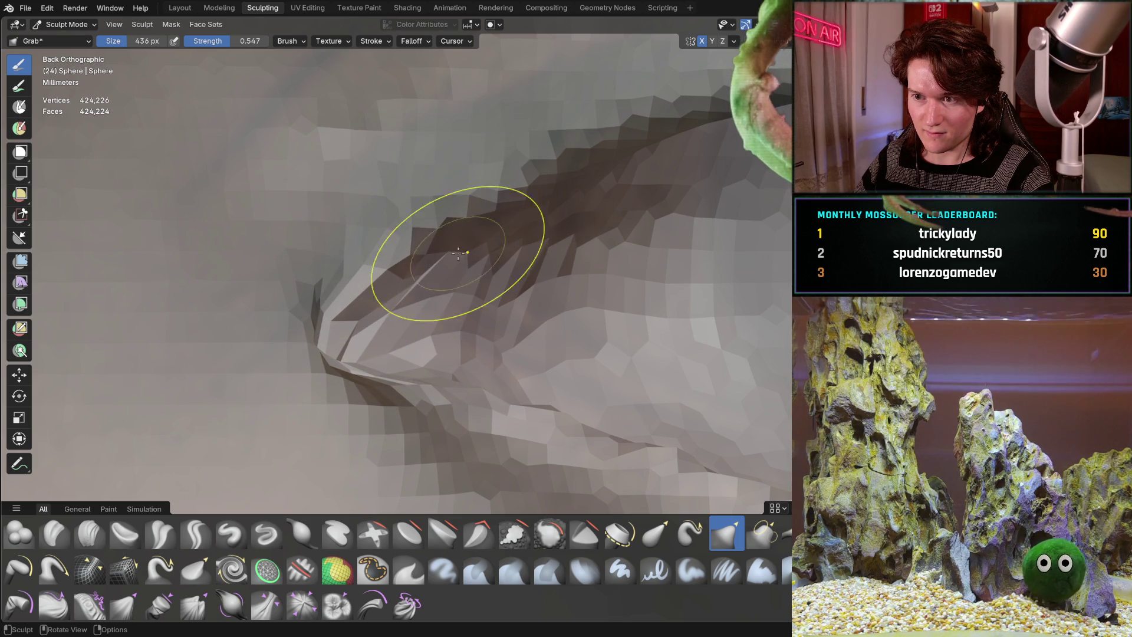
left_click_drag(386, 379, 336, 354)
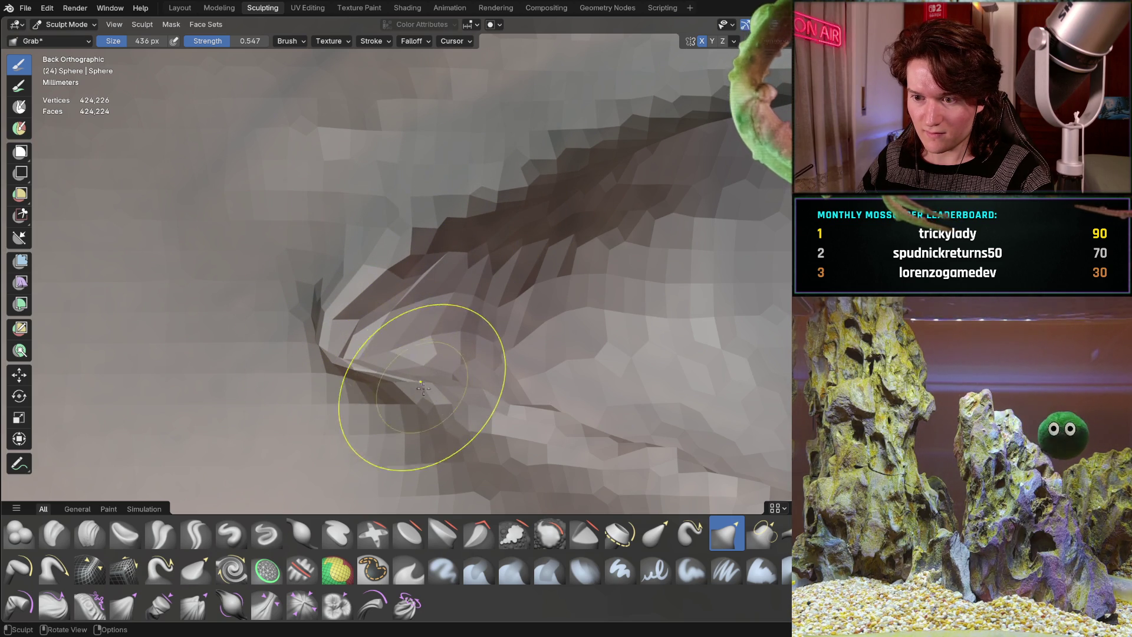
scroll(589, 257, "down", 6)
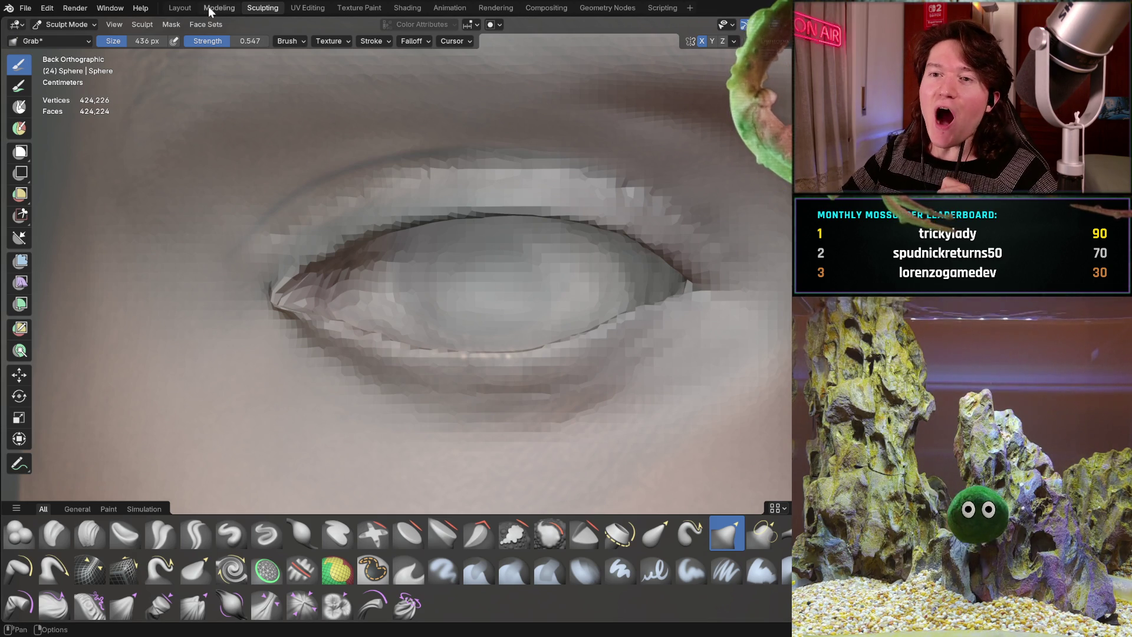
Check the head mesh's alignment with the reference Empty in Layout, then go back to Sculpting.
left_click(180, 8)
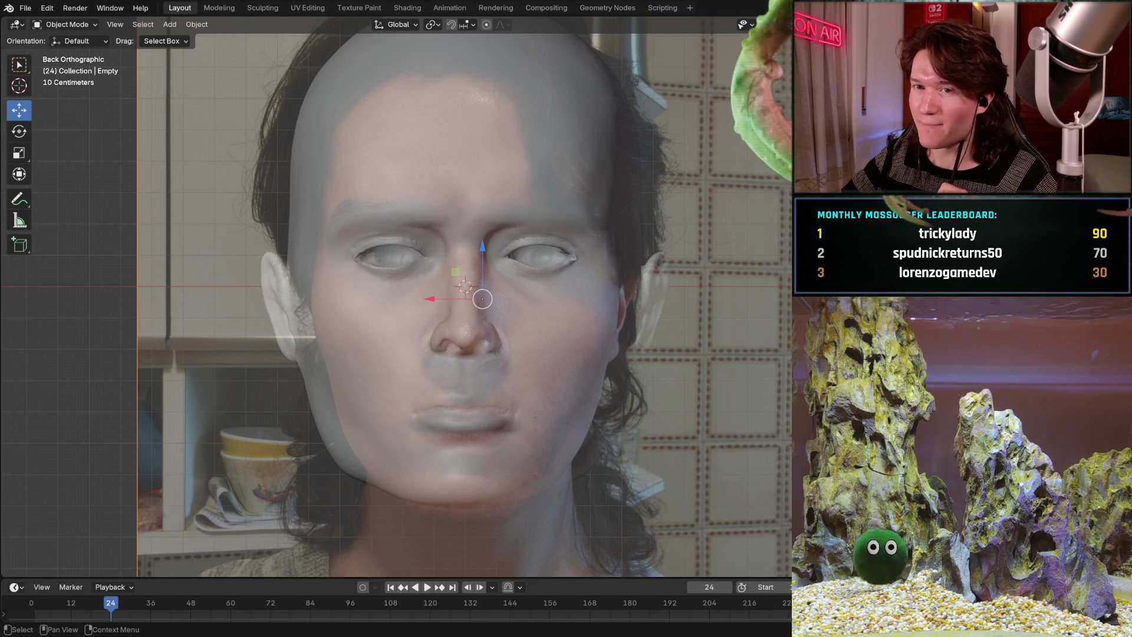
key("g")
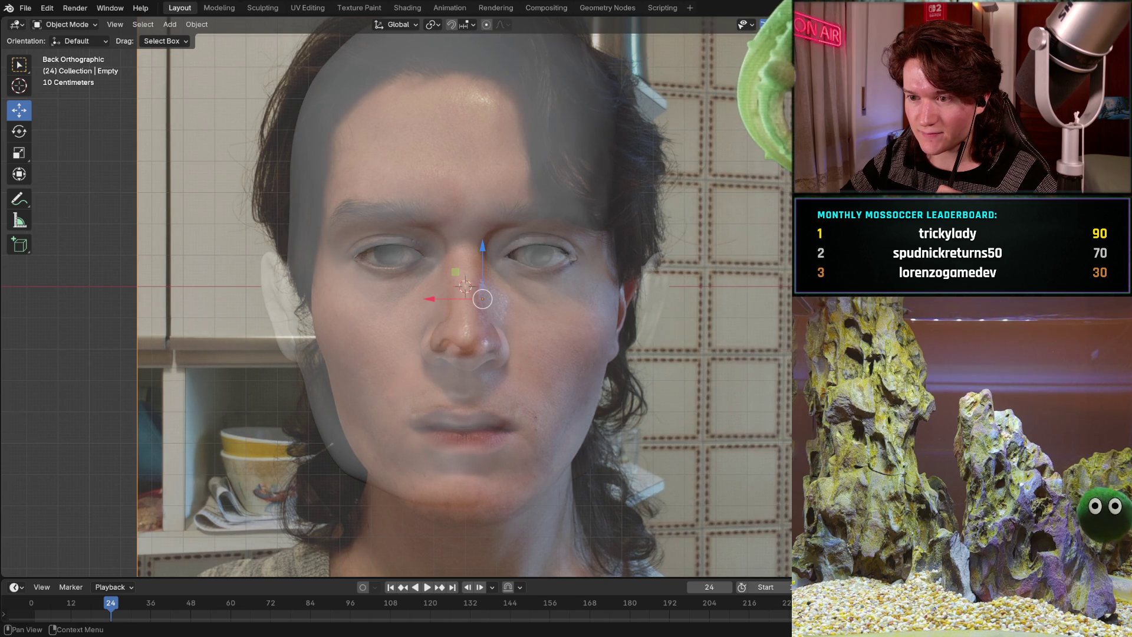
left_click(266, 8)
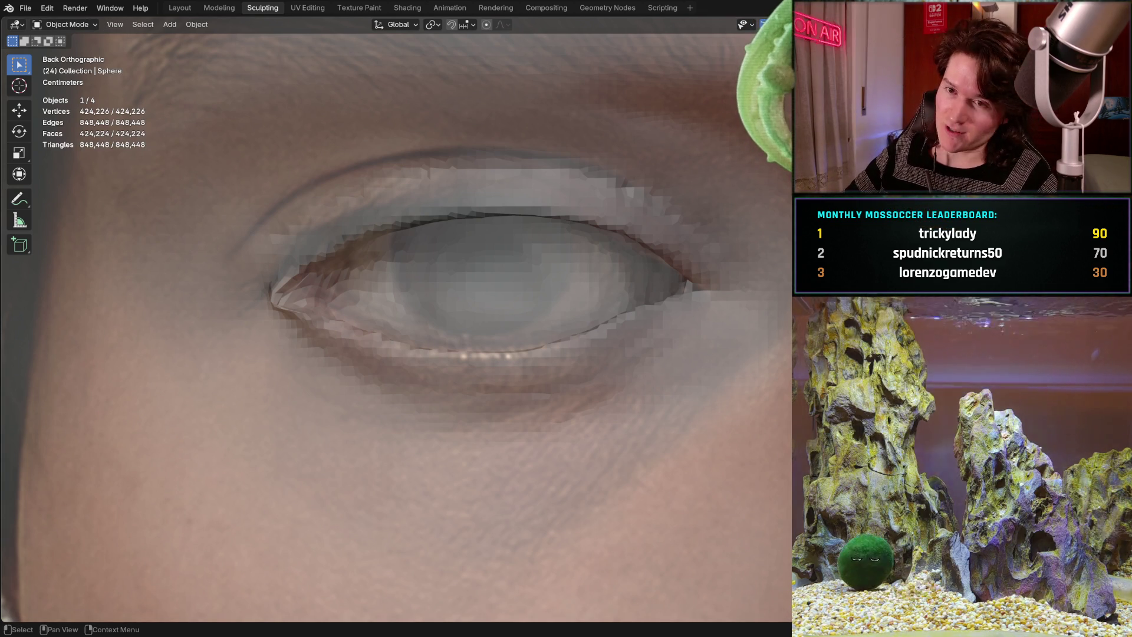
Enter Sculpt Mode and pull the inner eye corner and upper eyelid edge with Grab.
left_click(91, 24)
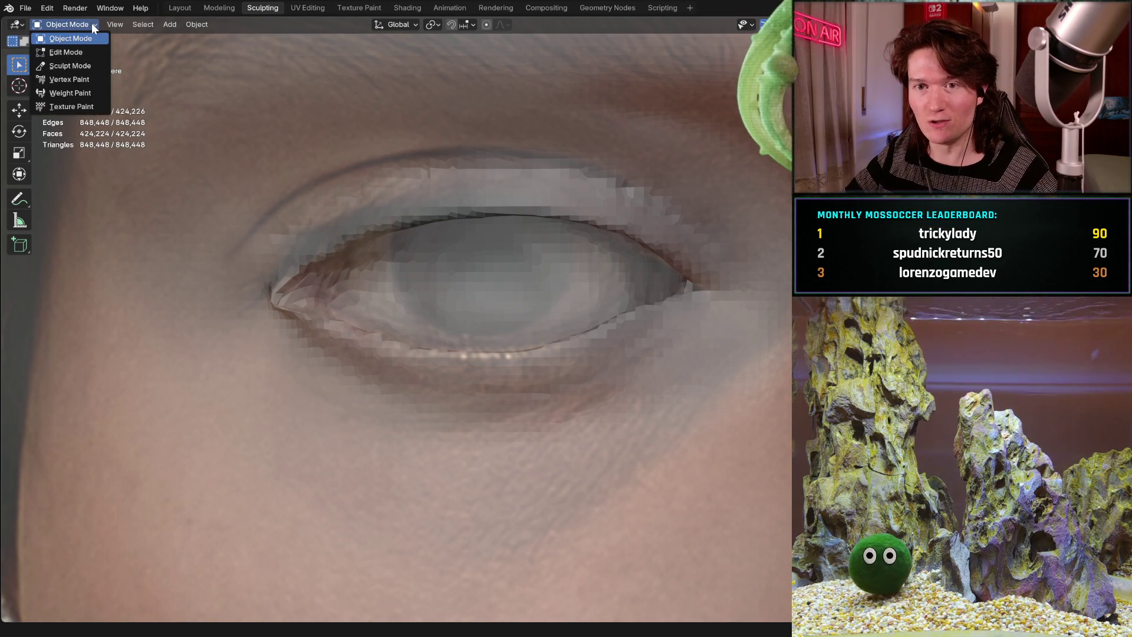
left_click(88, 66)
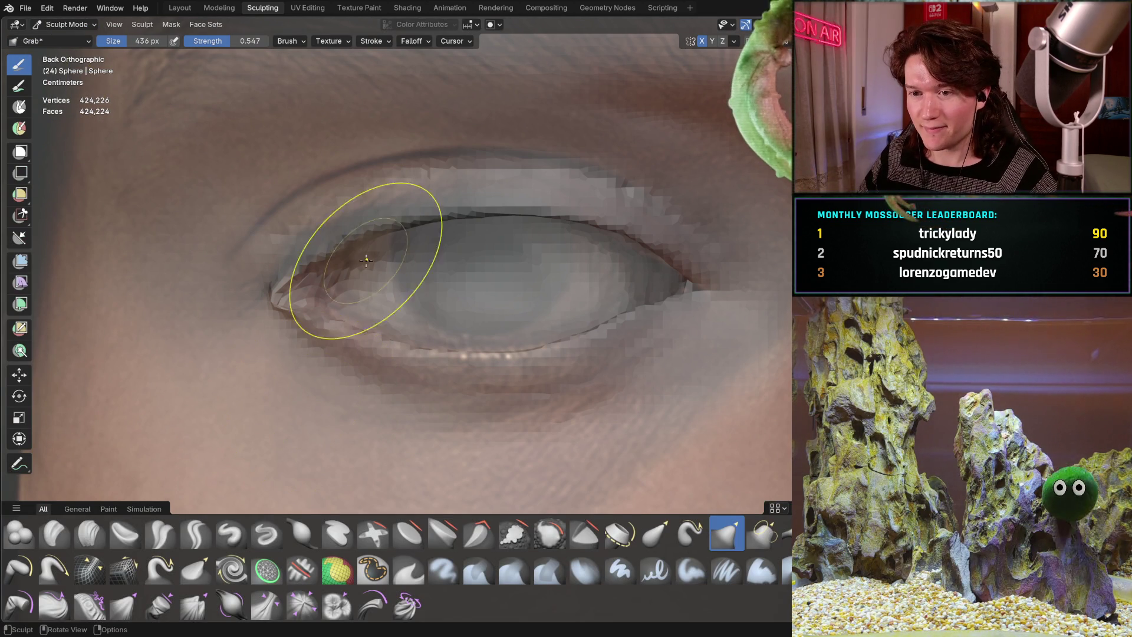
mouse_move(336, 251)
left_mouse_down()
mouse_move(319, 256)
mouse_move(316, 245)
left_mouse_up()
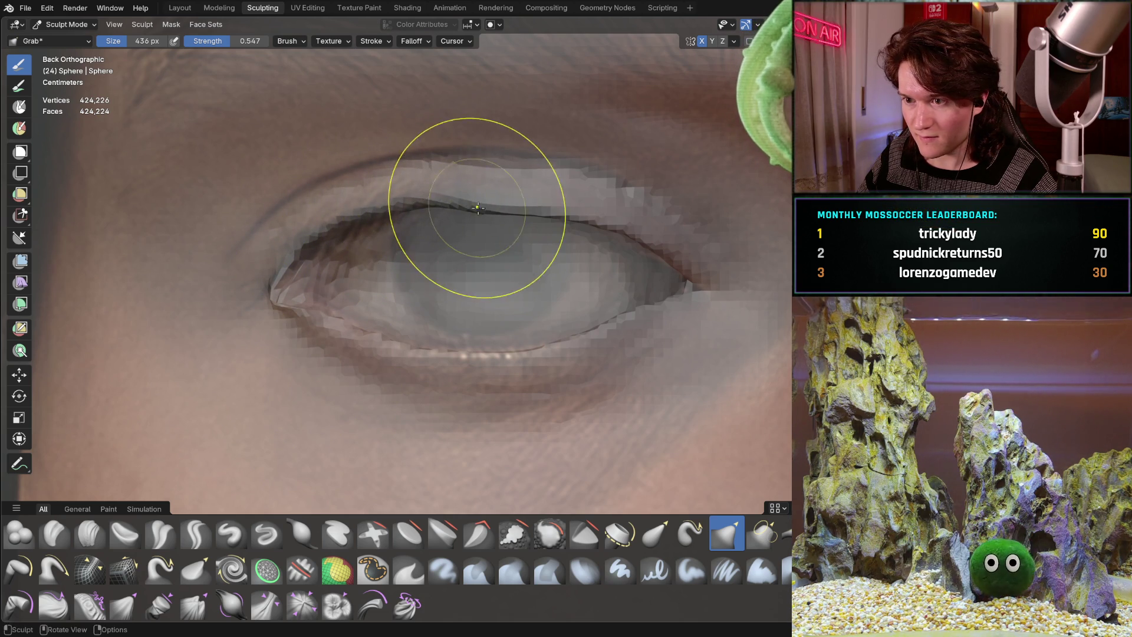
mouse_move(478, 208)
left_mouse_down()
mouse_move(532, 201)
mouse_move(502, 199)
left_mouse_up()
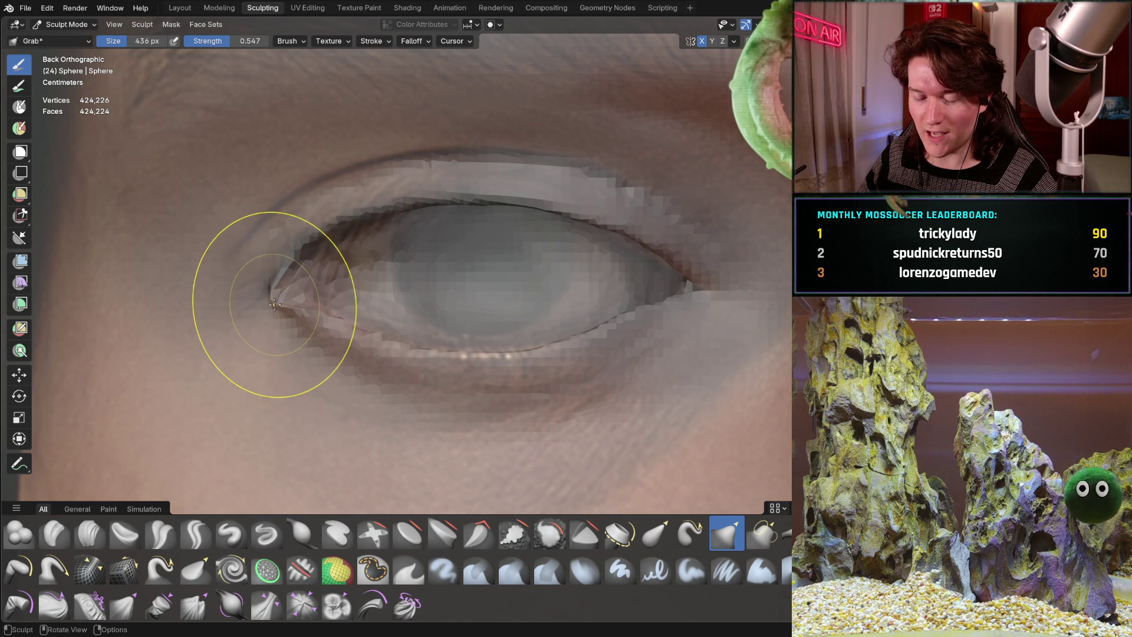
With a 324 px brush, reshape the inner corner and lower eyelid, undoing the last stroke.
key("f")
left_click(251, 284)
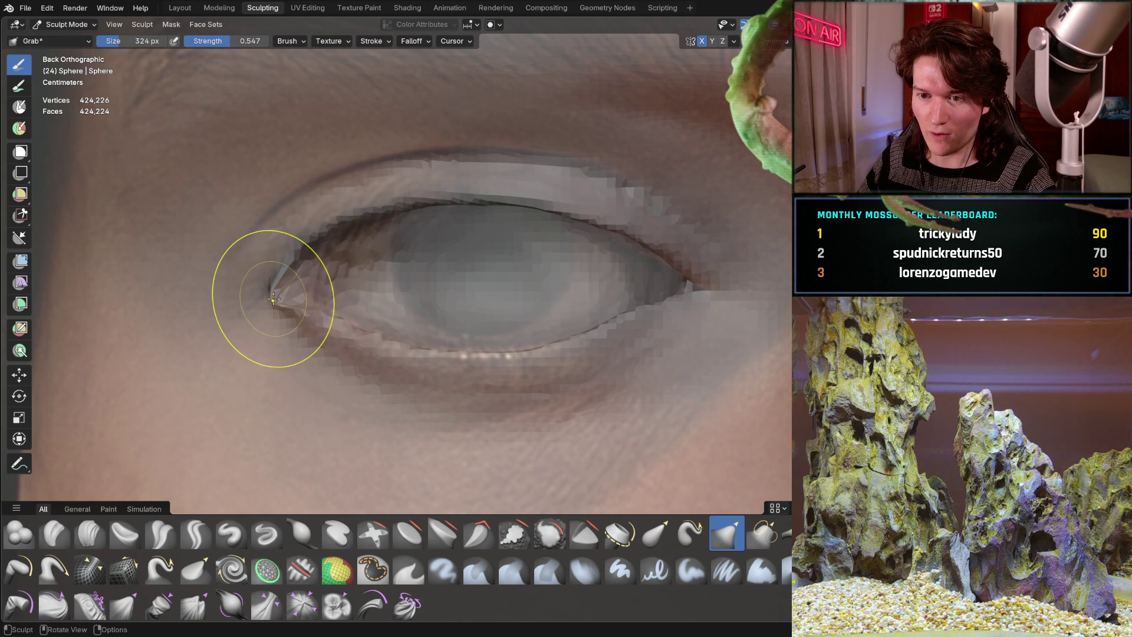
left_click_drag(274, 299, 268, 289)
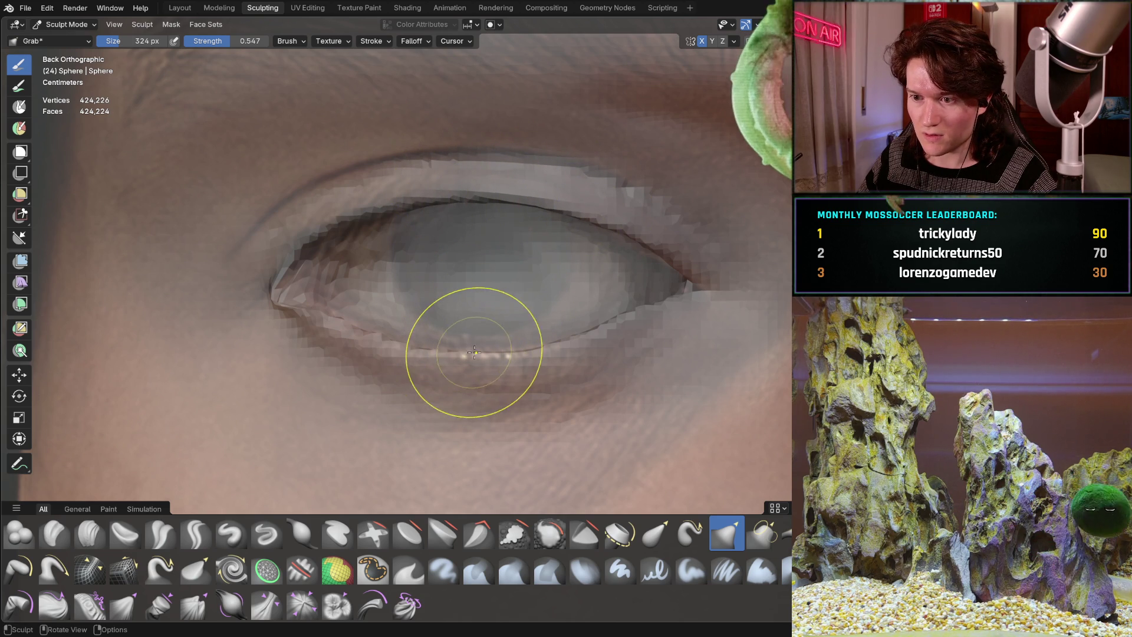
left_click_drag(343, 326, 343, 326)
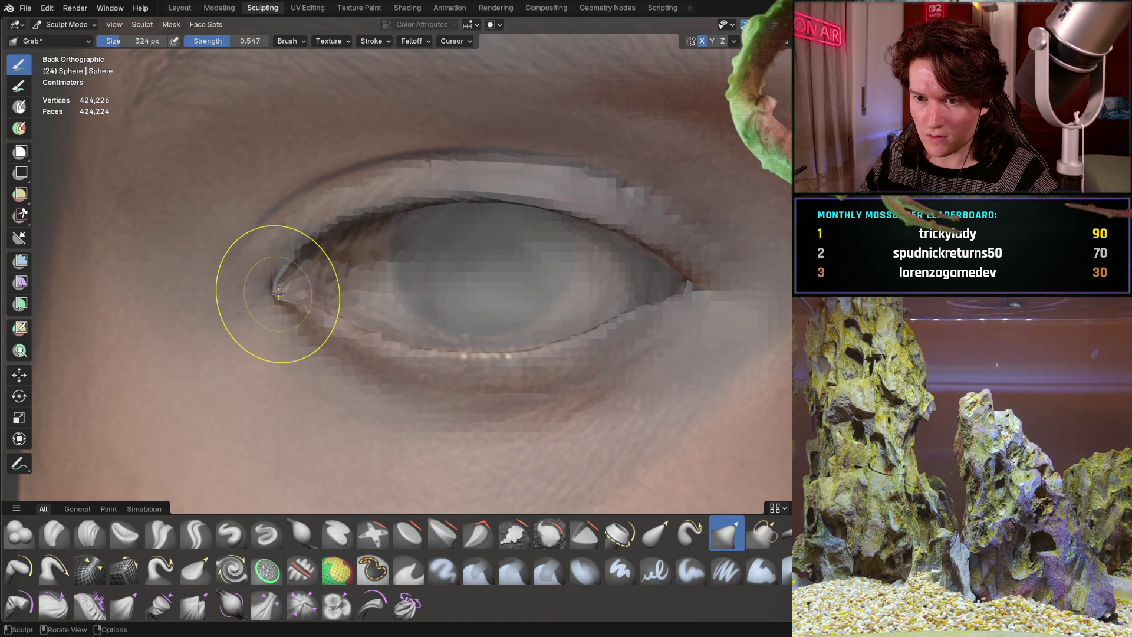
left_click_drag(280, 263, 383, 194)
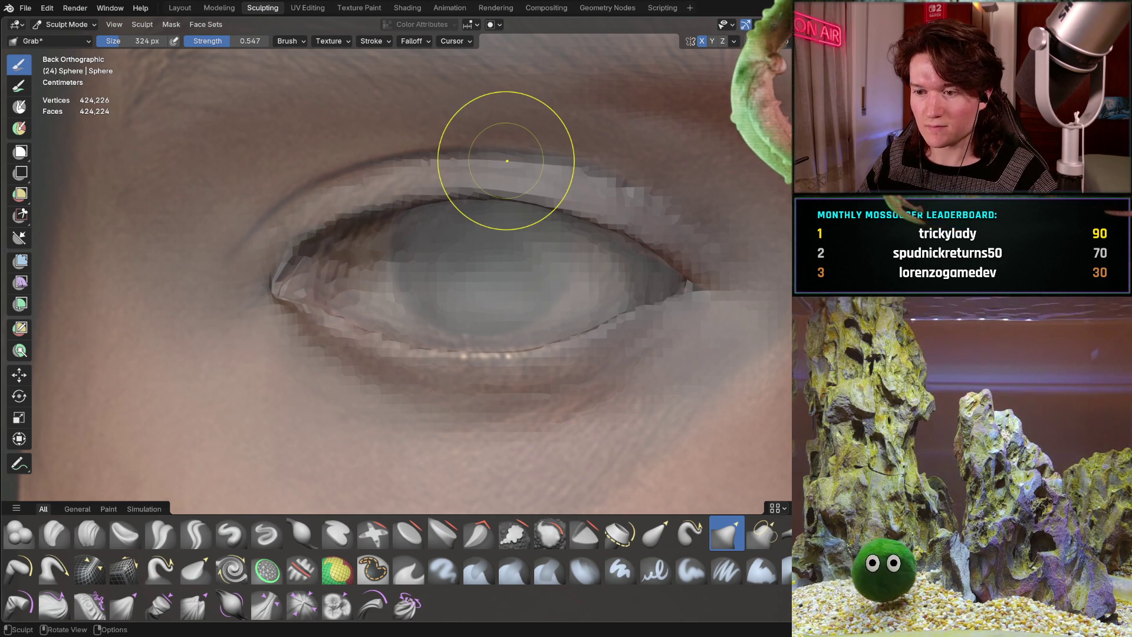
key("ctrl+z")
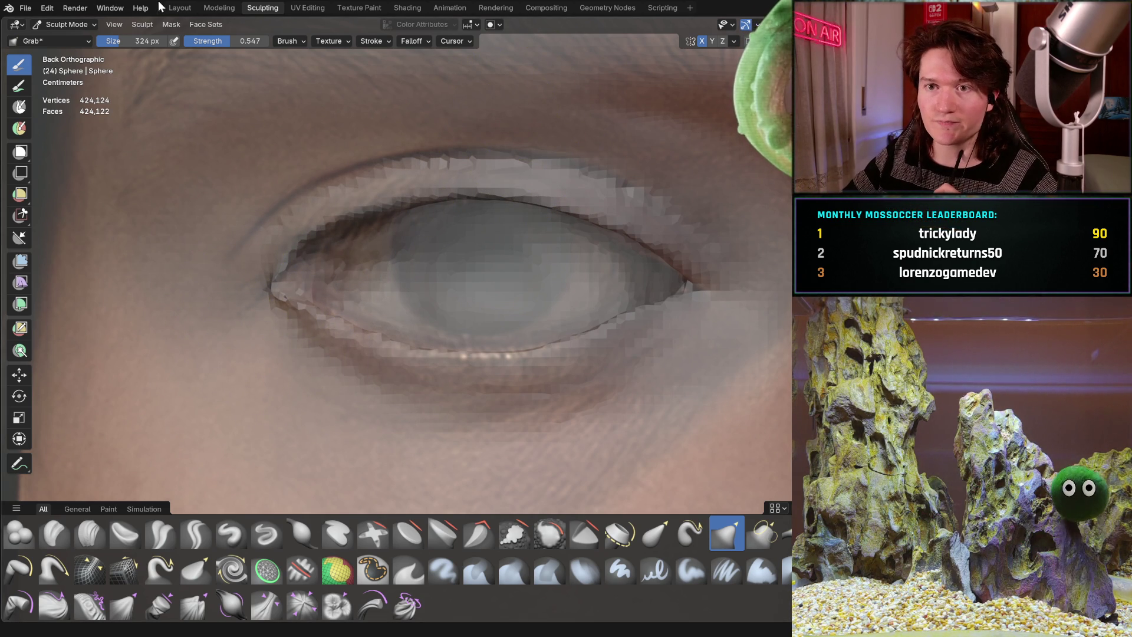
In the Layout workspace, select the reference photo and hide then reveal it.
left_click(179, 8)
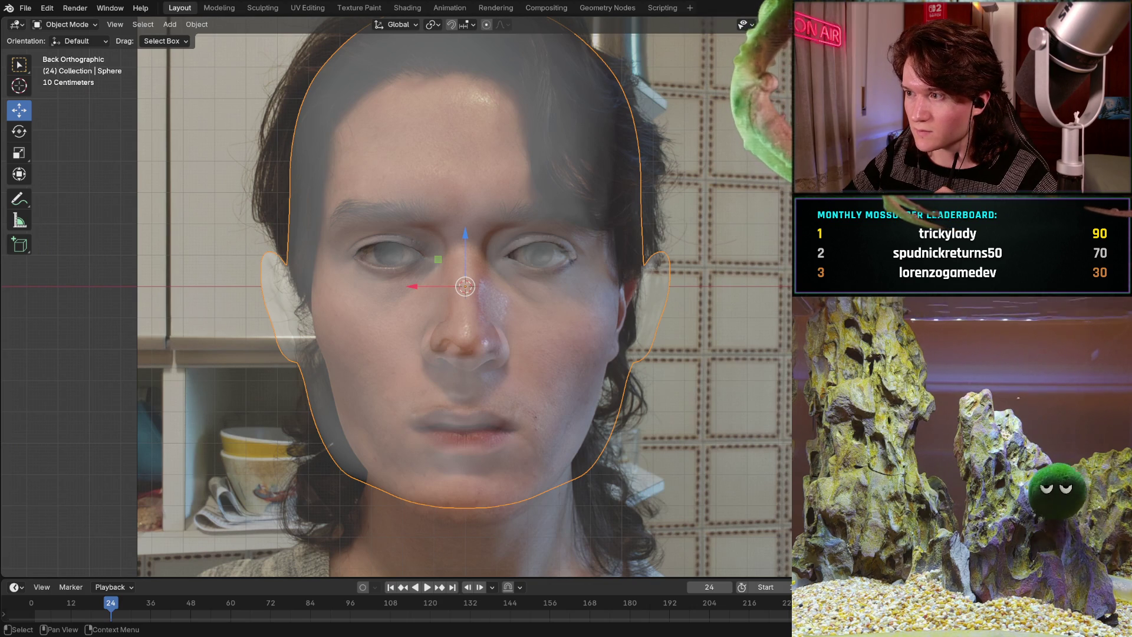
left_click(482, 298)
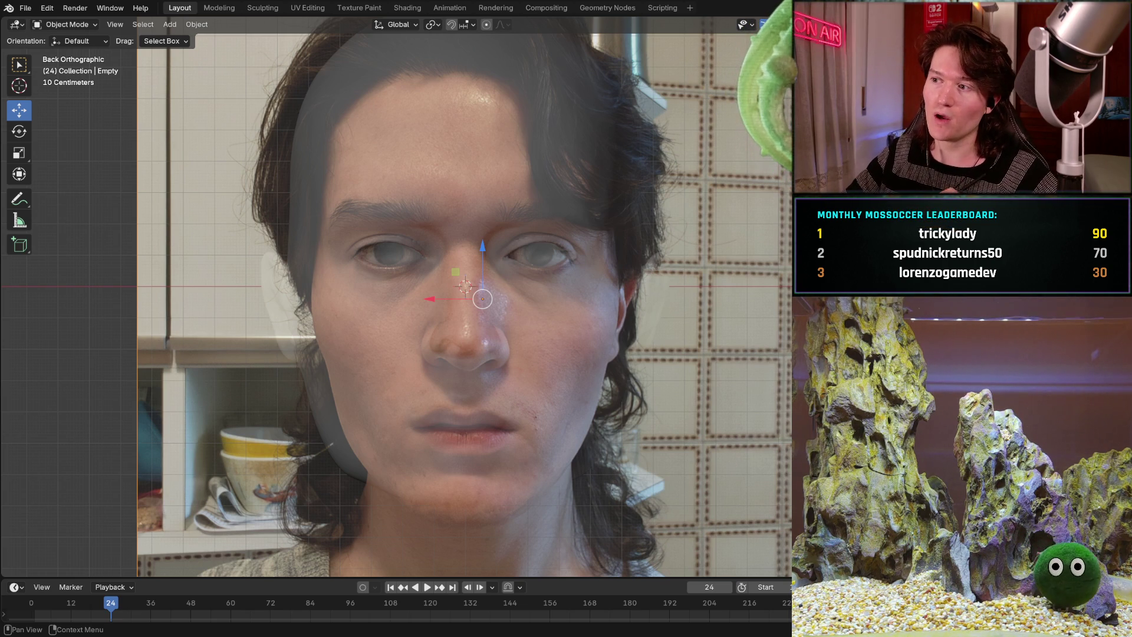
key("h")
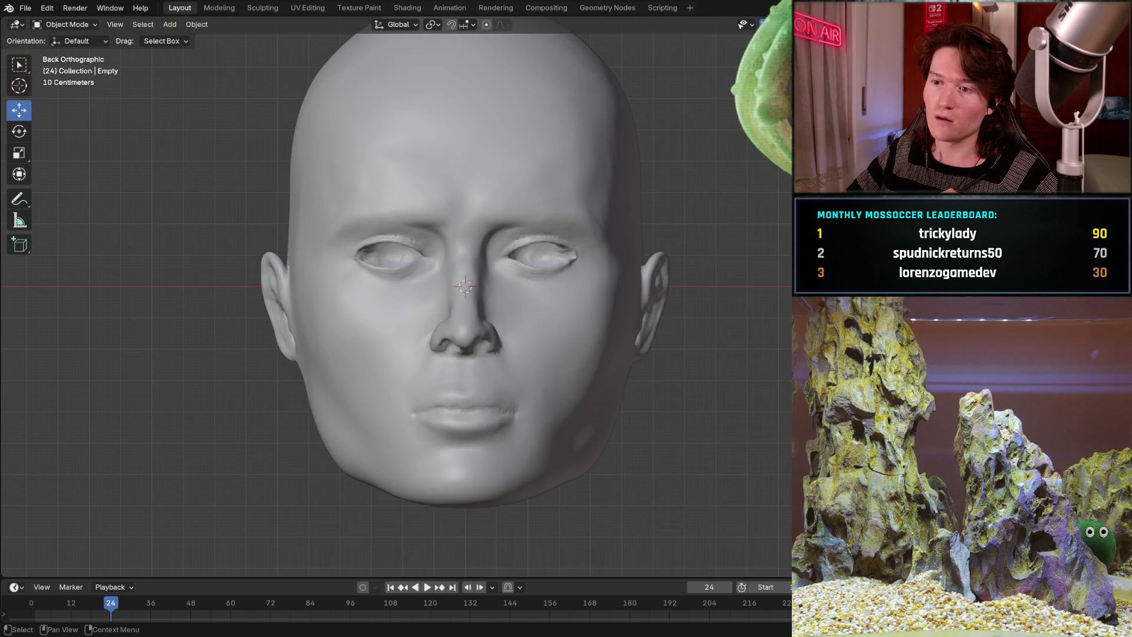
key("alt+h")
Repeatedly hide and show the reference photo to compare it with the mesh, cancelling stray moves.
key("g")
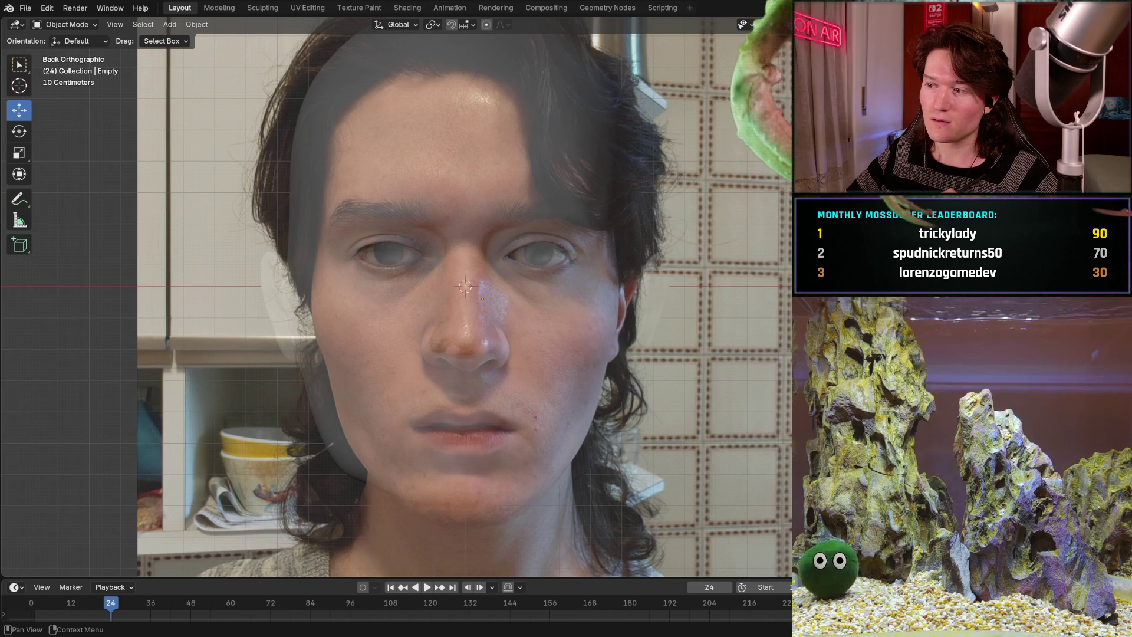
key("Escape")
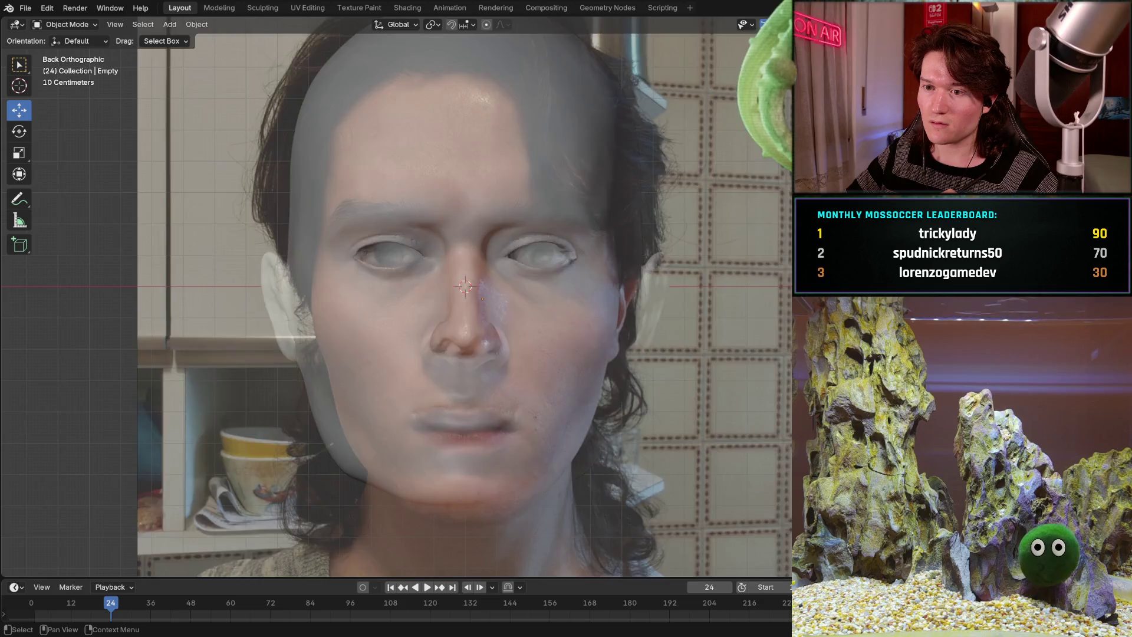
key("h")
key("alt+h")
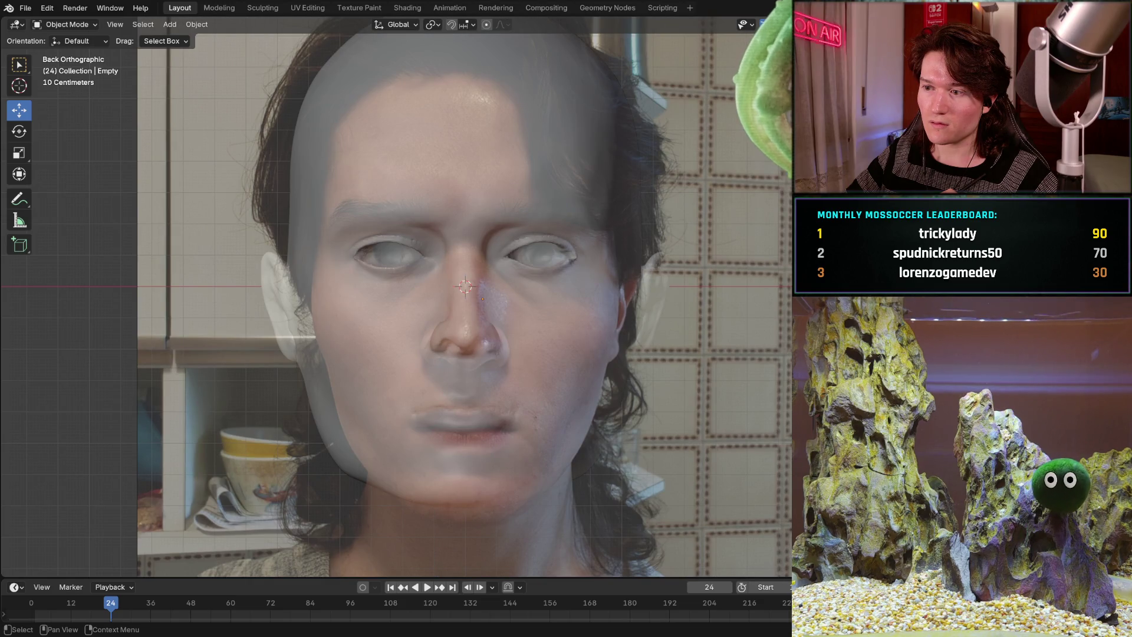
key("h")
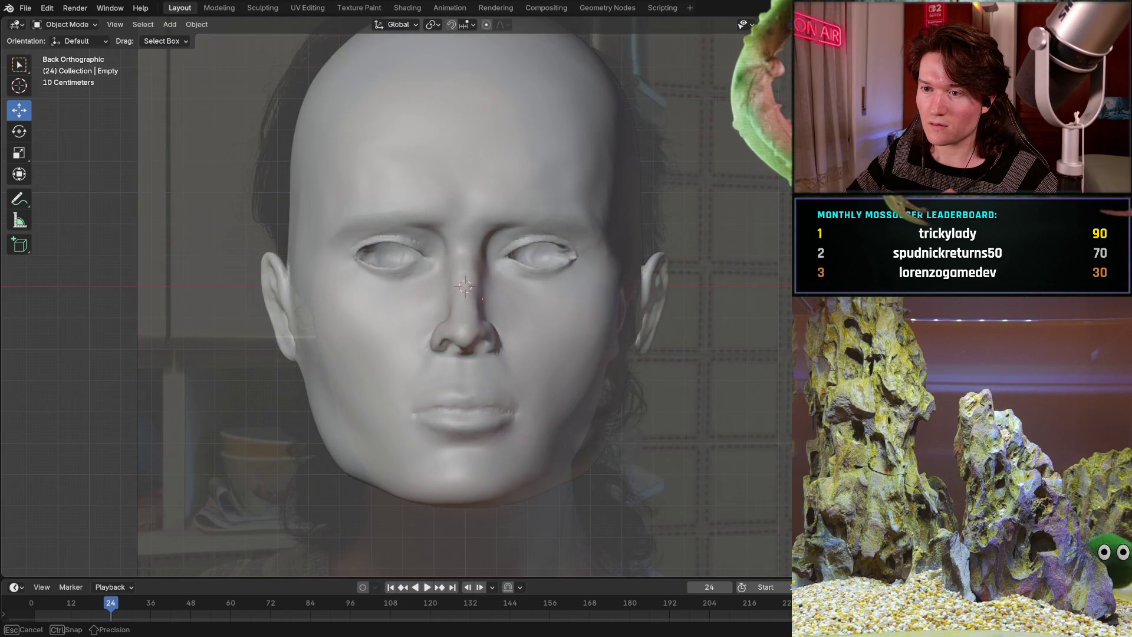
key("alt+h")
key("g")
key("Escape")
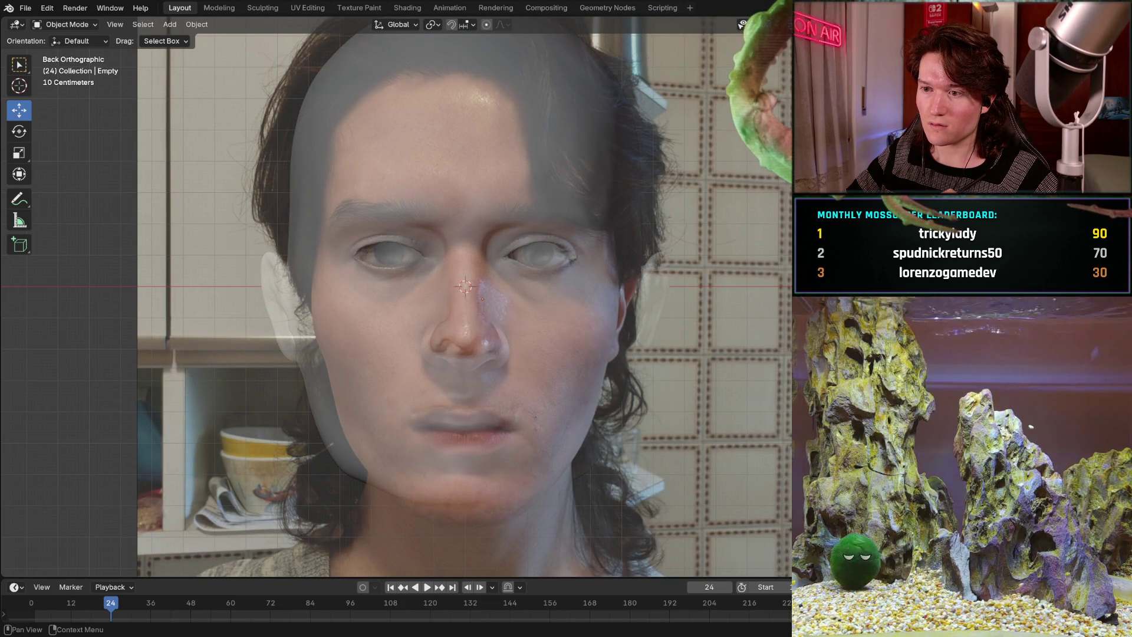
Back in the Sculpting workspace, select the head mesh and set it to Sculpt Mode.
left_click(250, 9)
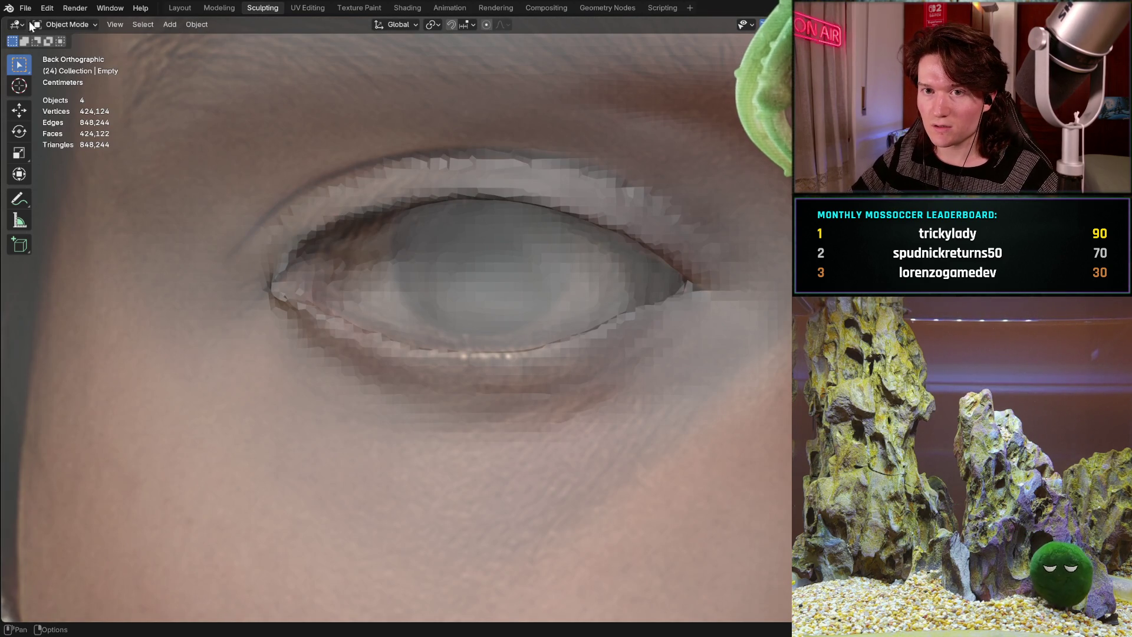
left_click(60, 27)
left_click(82, 23)
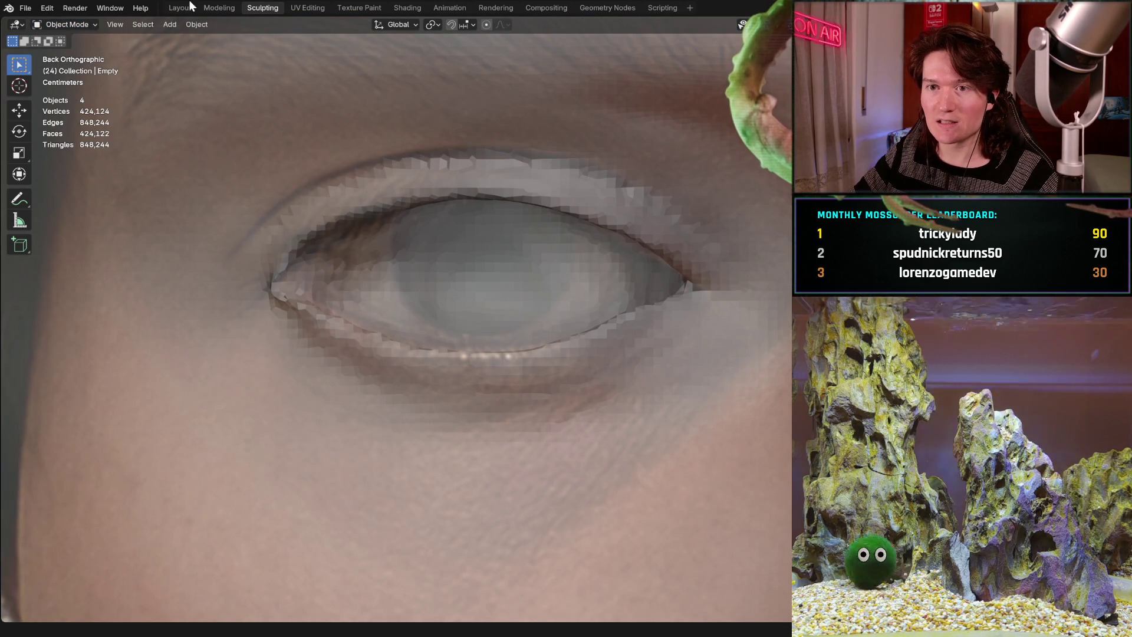
left_click(76, 25)
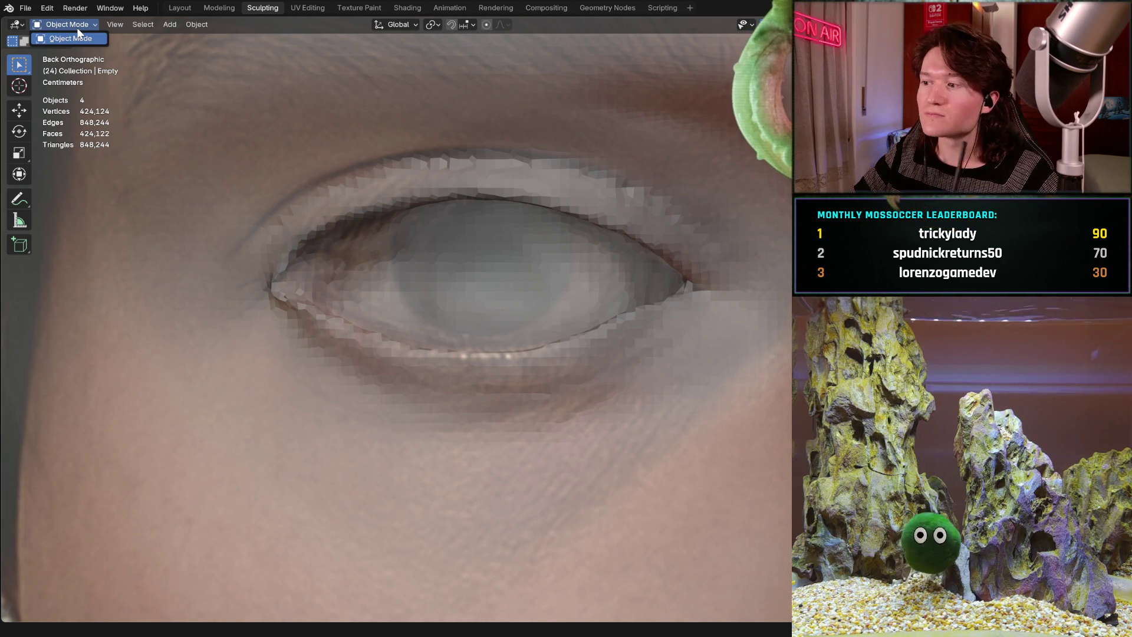
left_click(78, 29)
left_click(669, 223)
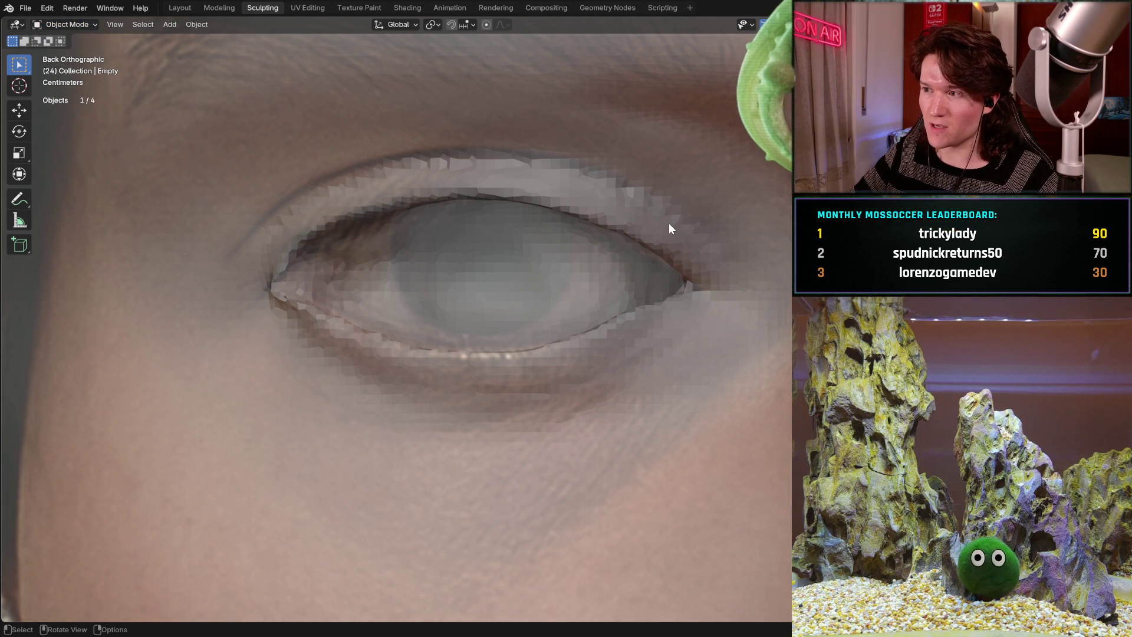
left_click(79, 24)
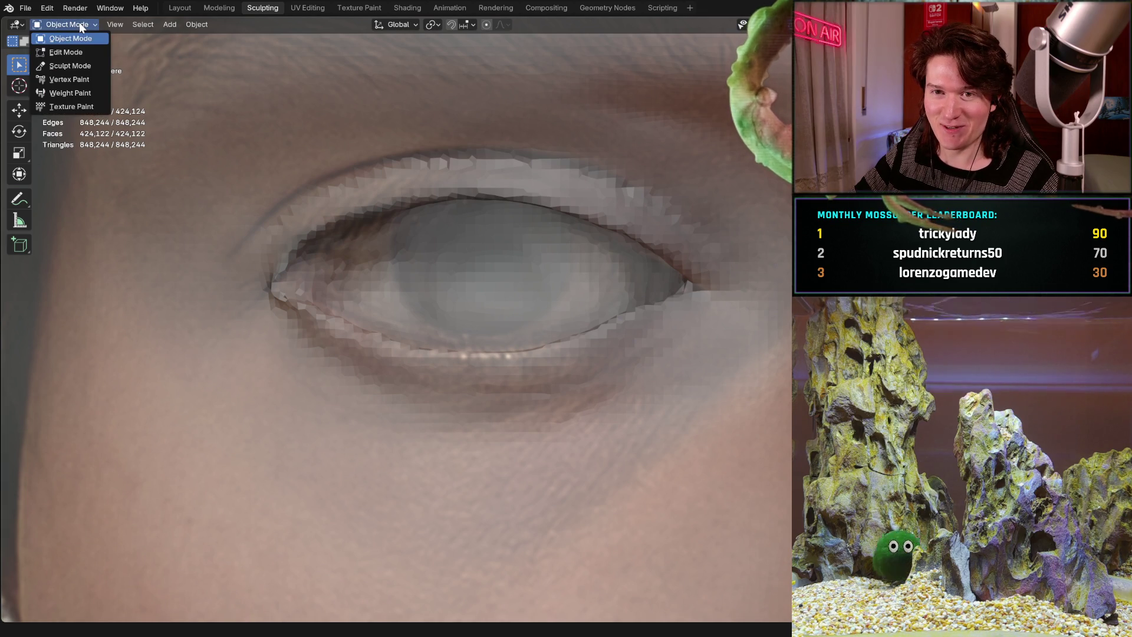
left_click(72, 67)
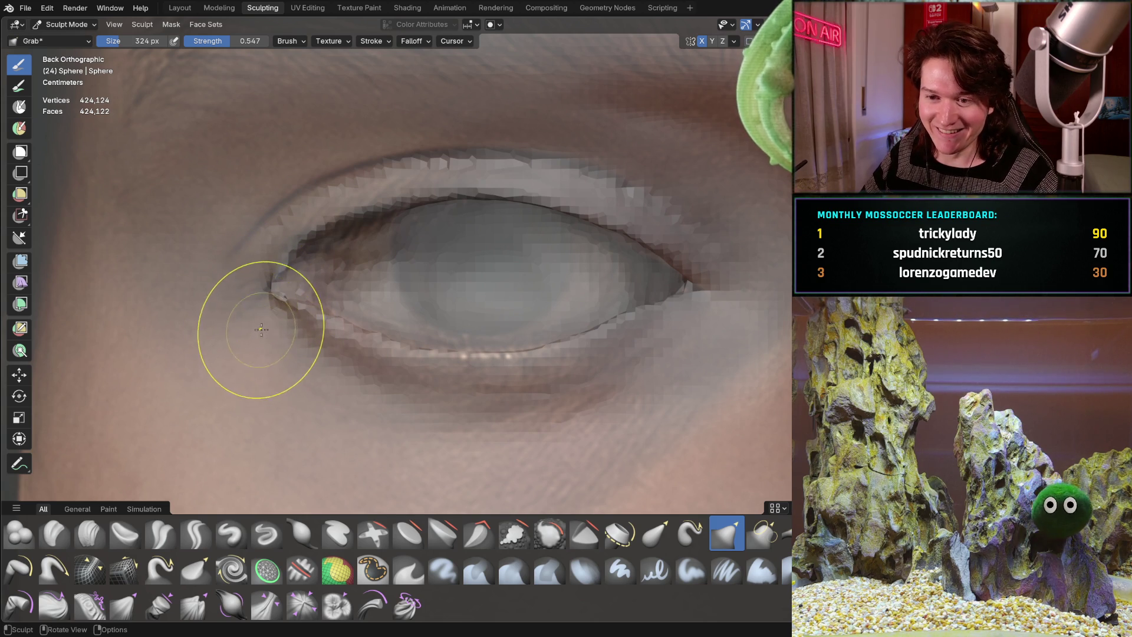
Resize the Grab brush to 224 px and pull the inner eye corner up and right into a point.
key("f")
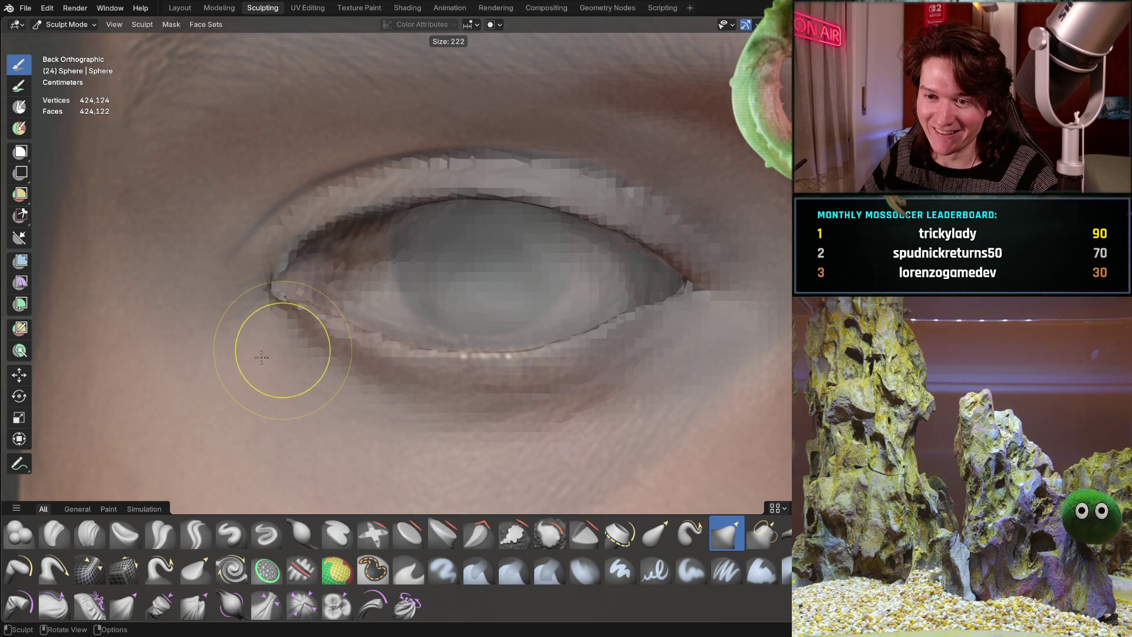
left_click(263, 318)
left_click_drag(271, 290, 280, 287)
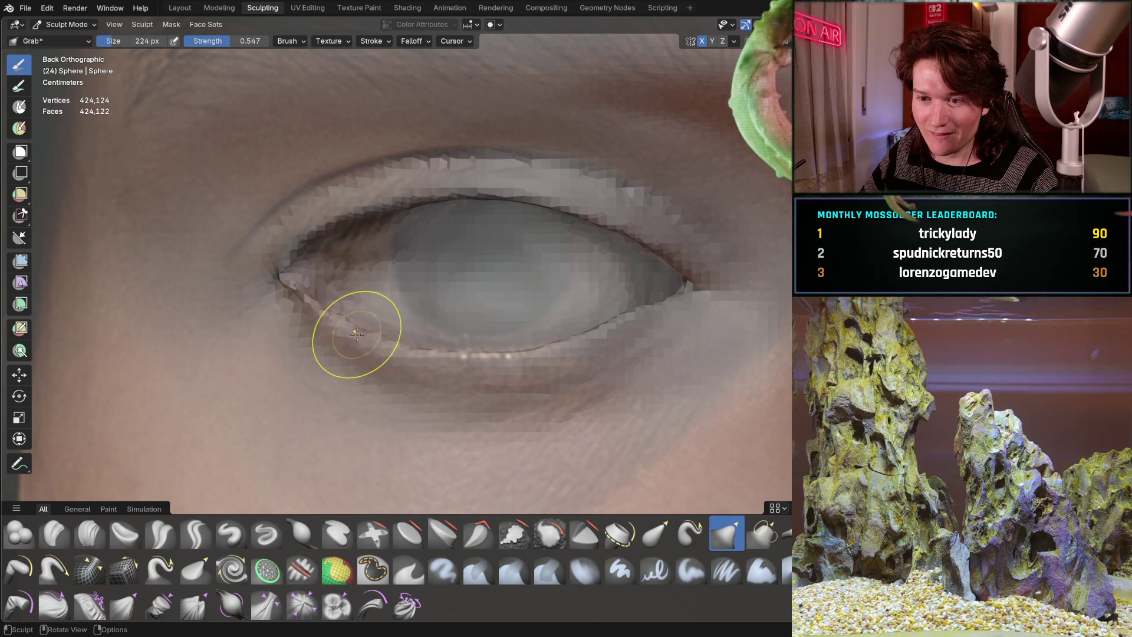
left_click_drag(288, 260, 284, 271)
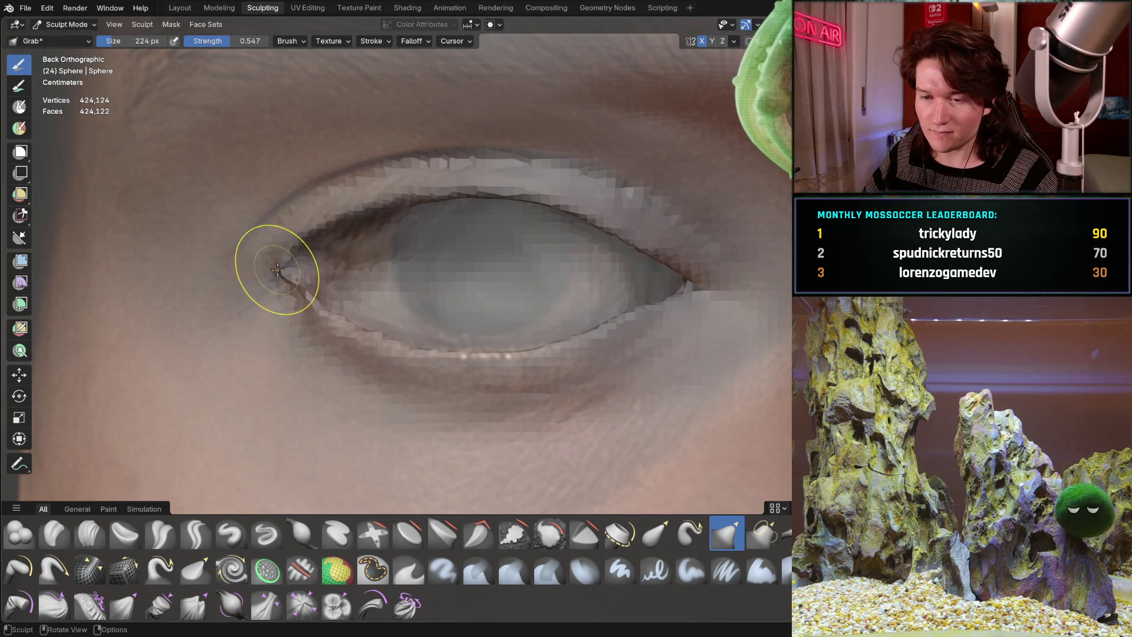
mouse_move(277, 270)
left_mouse_down()
mouse_move(301, 233)
mouse_move(306, 279)
mouse_move(293, 267)
left_mouse_up()
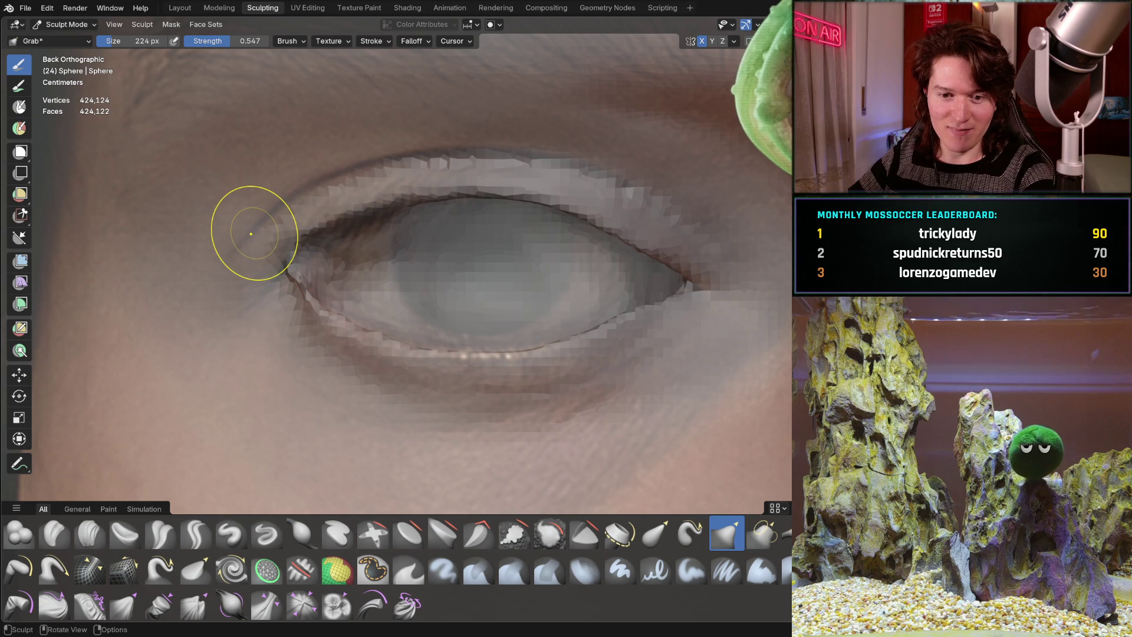
In Layout, select the reference photo Empty and test its position with G, then return to Sculpting.
left_click(179, 8)
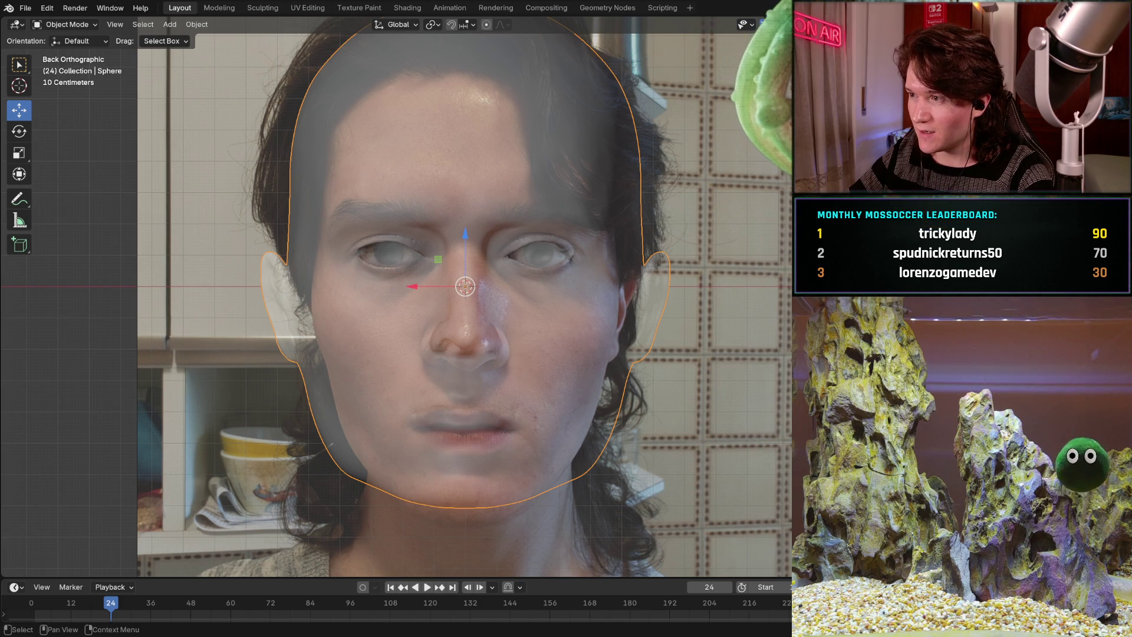
left_click(482, 299)
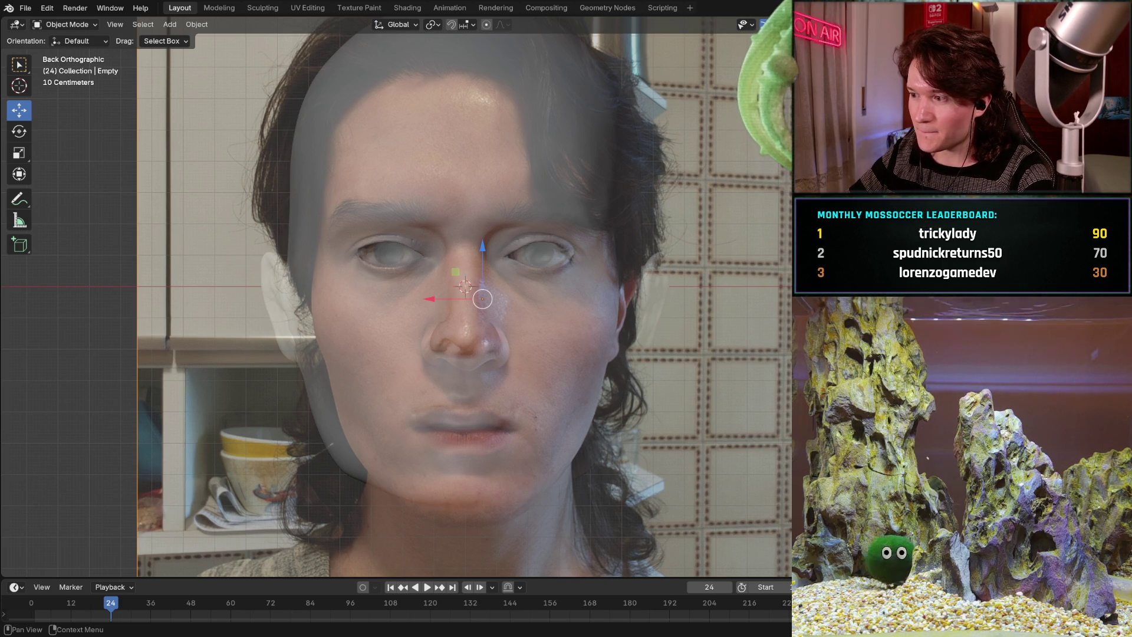
key("g")
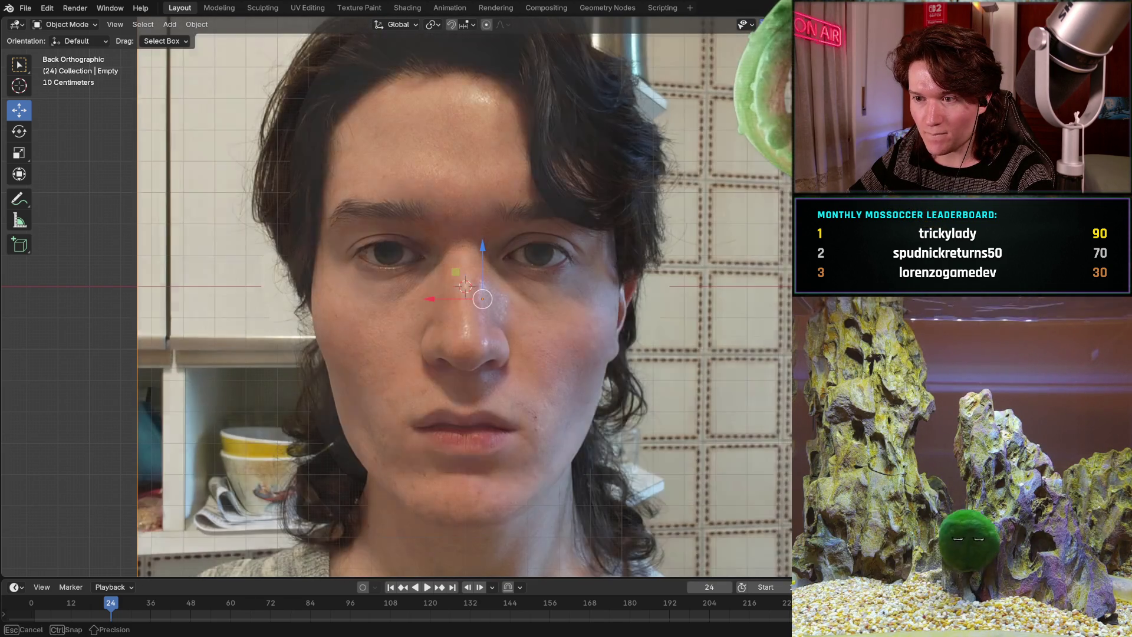
left_click_drag(482, 299, 483, 299)
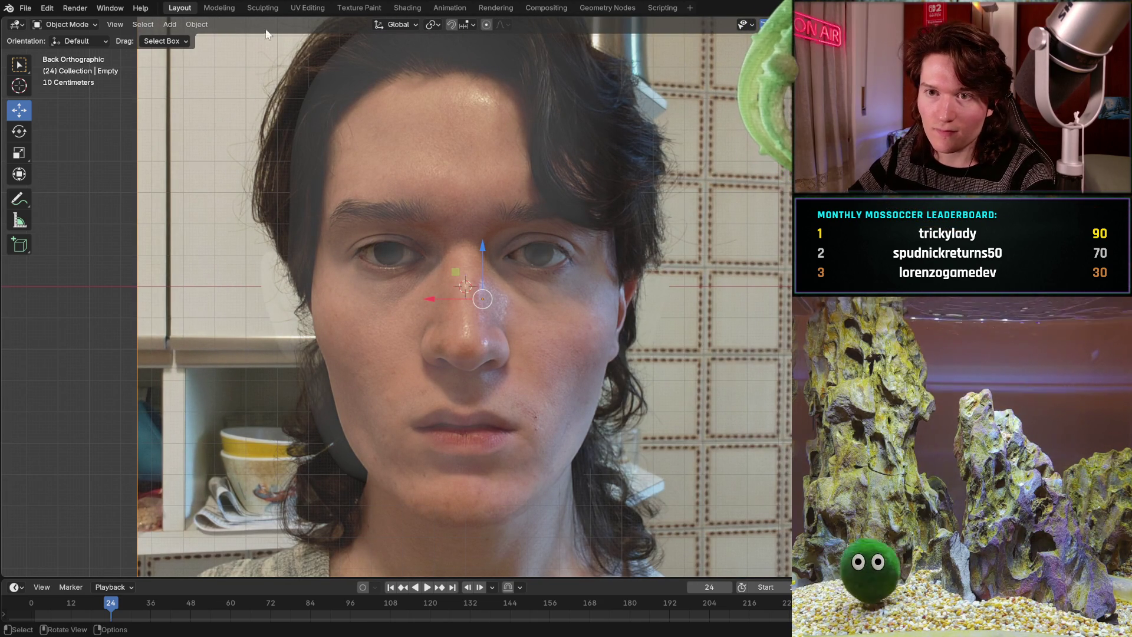
left_click(257, 12)
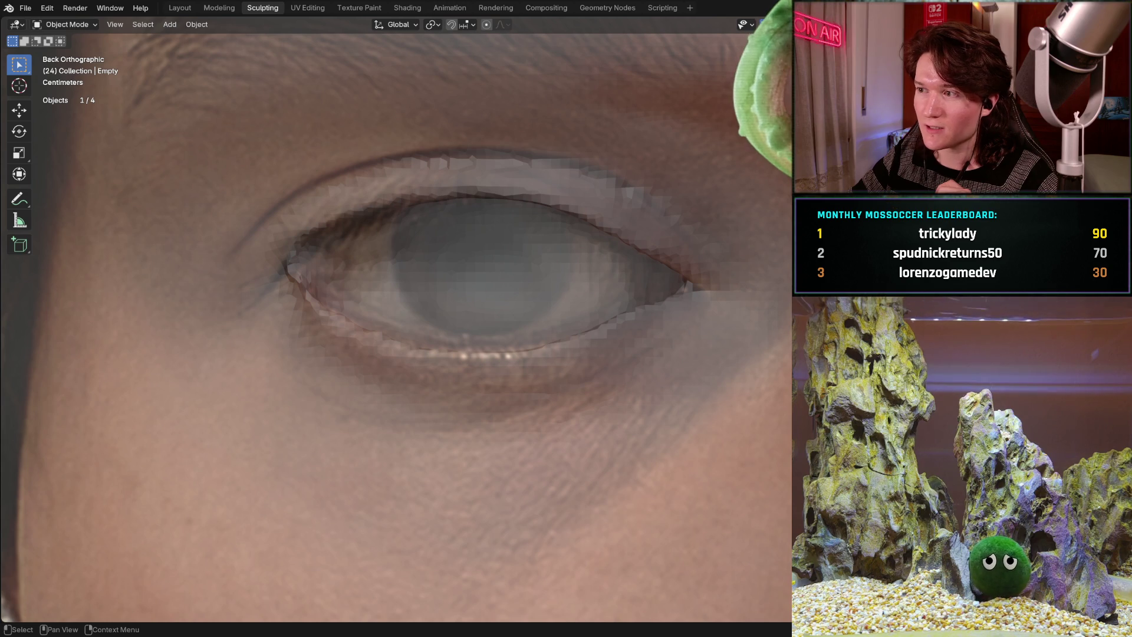
Put the head mesh in Sculpt Mode and grab the inner eye corner and lower eyelid into shape.
left_click(484, 271)
left_click(90, 26)
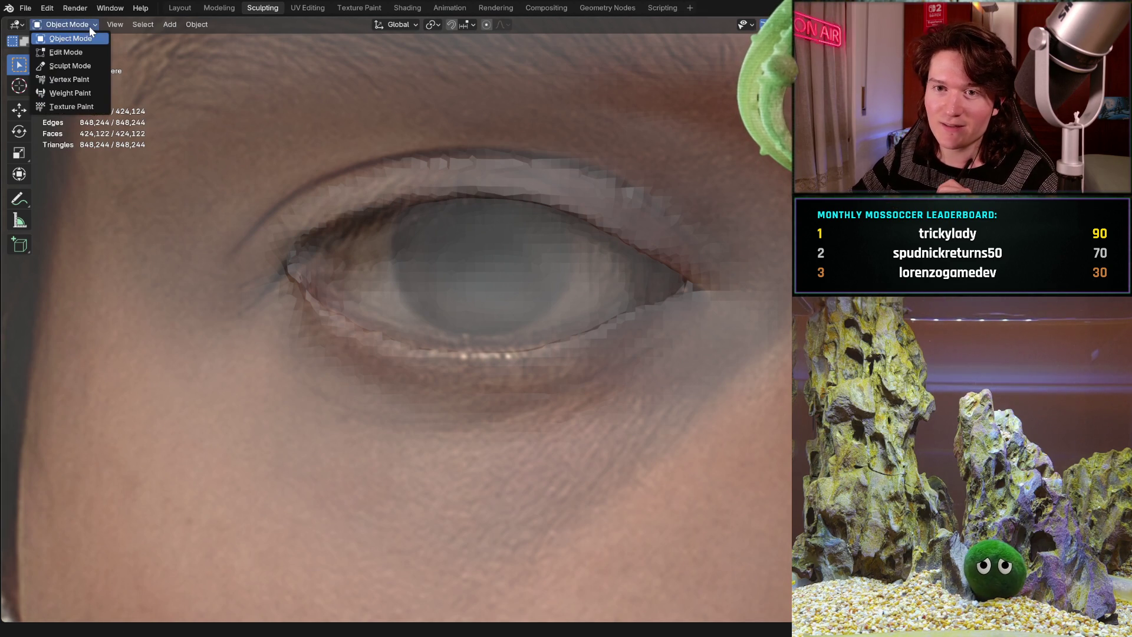
left_click(75, 62)
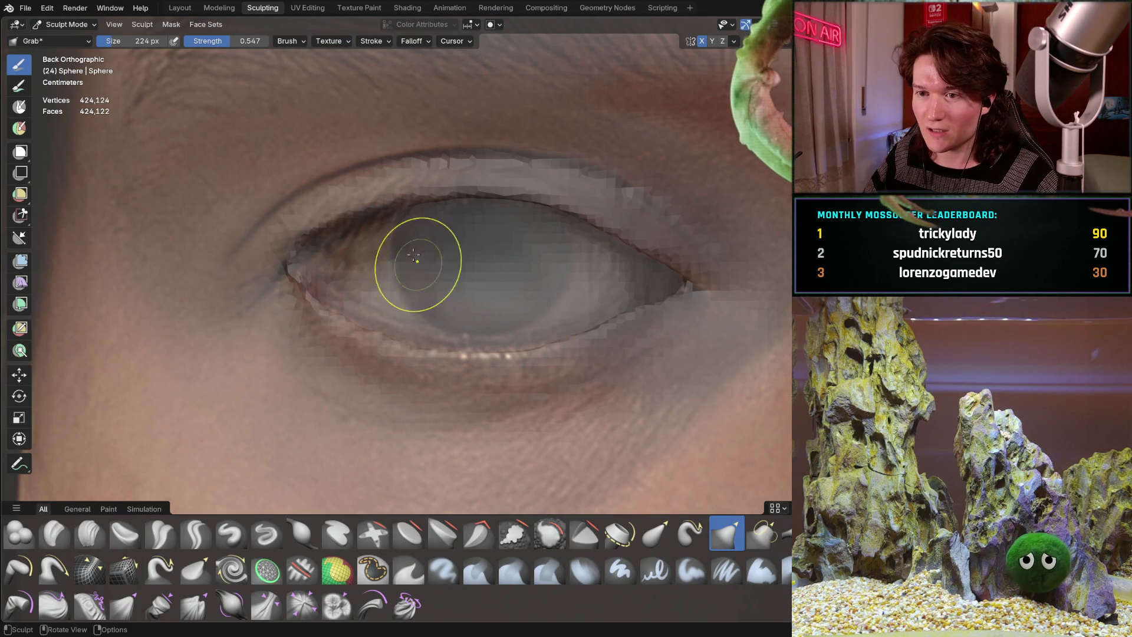
mouse_move(298, 245)
left_mouse_down()
mouse_move(303, 222)
mouse_move(303, 236)
left_mouse_up()
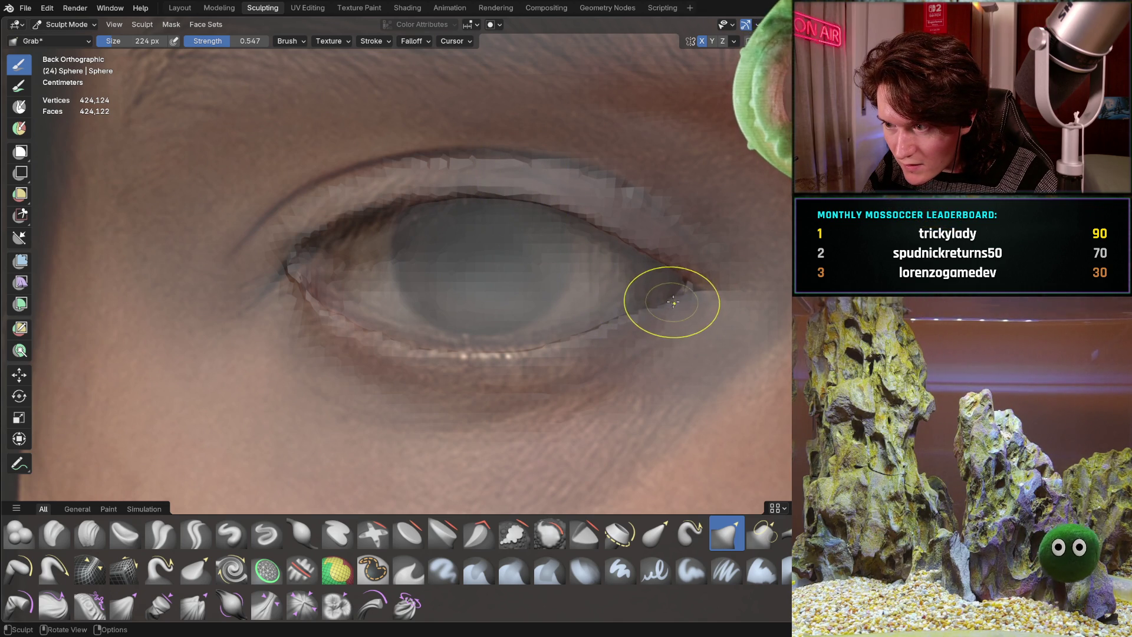
left_click_drag(673, 301, 682, 295)
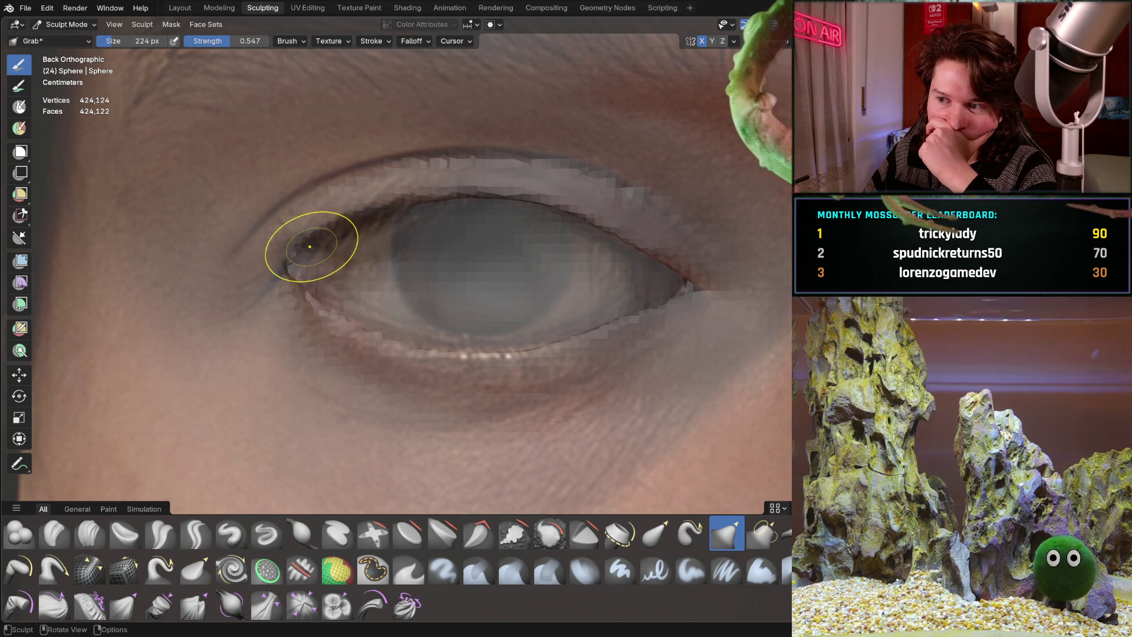
Return from Modeling to the Layout workspace and select the reference photo object.
left_click(228, 9)
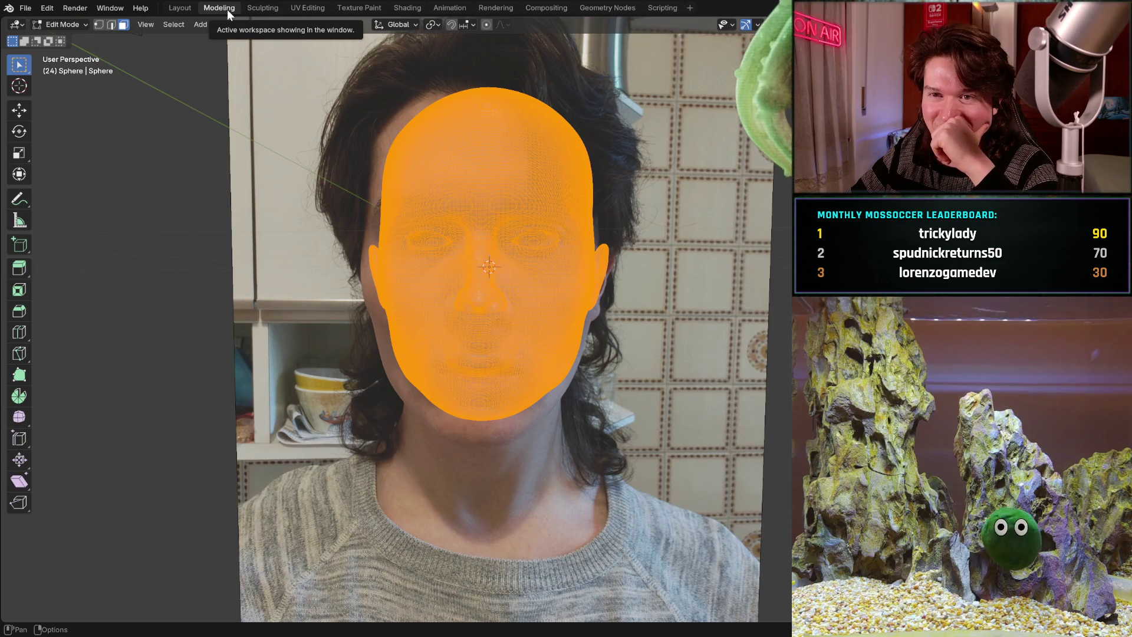
left_click(187, 7)
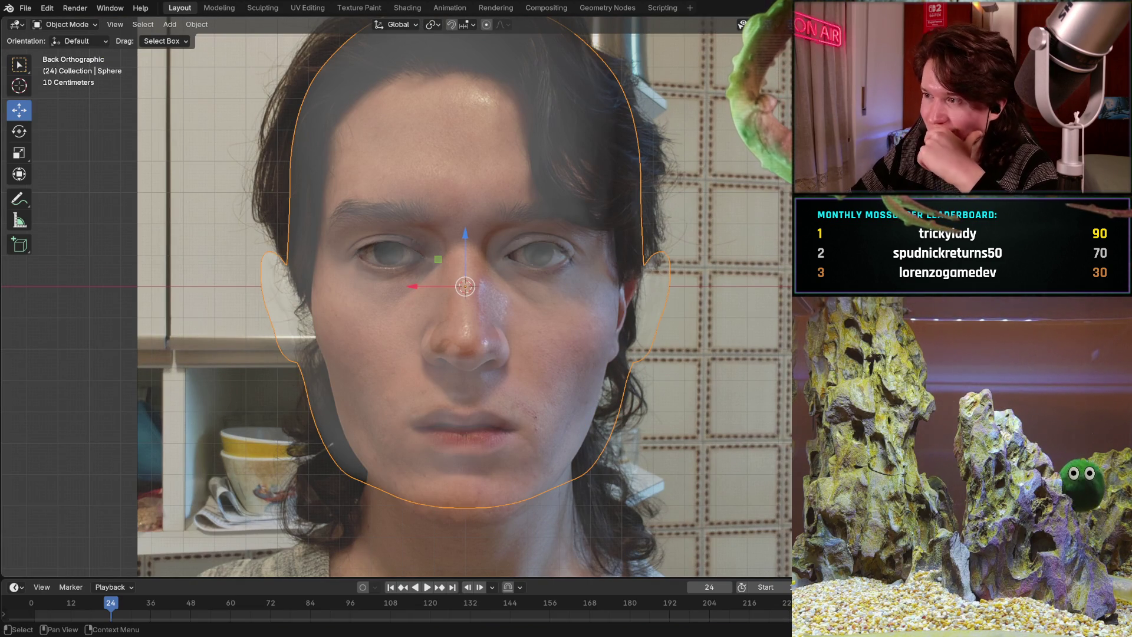
left_click(482, 299)
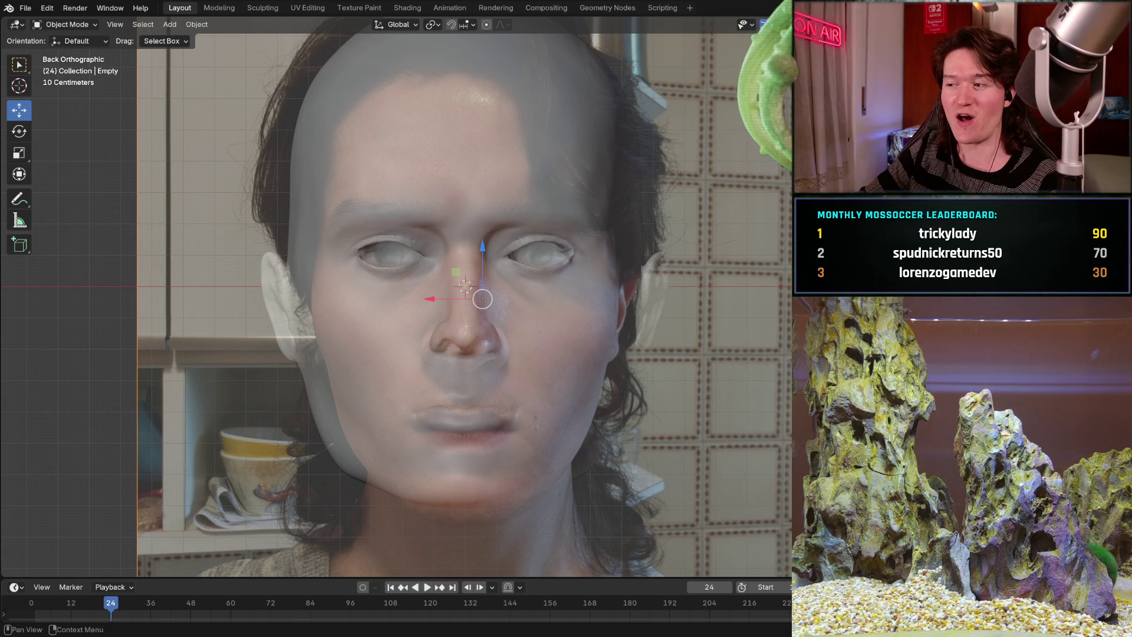
Fade the reference photo's opacity out to see the sculpt alone, then back up to cover the head.
mouse_move(973, 413)
left_mouse_down()
mouse_move(1037, 413)
mouse_move(920, 413)
left_mouse_up()
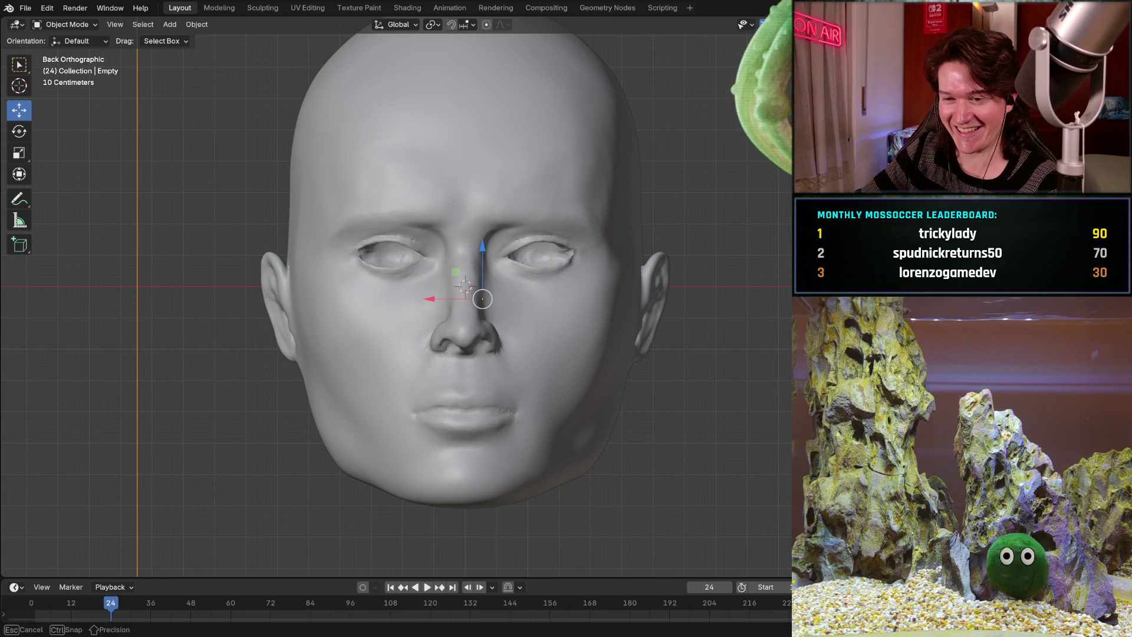
mouse_move(919, 412)
left_mouse_down()
mouse_move(1037, 413)
mouse_move(920, 413)
mouse_move(1038, 412)
mouse_move(920, 413)
mouse_move(1037, 413)
mouse_move(919, 412)
mouse_move(1031, 413)
mouse_move(926, 413)
mouse_move(1002, 413)
left_mouse_up()
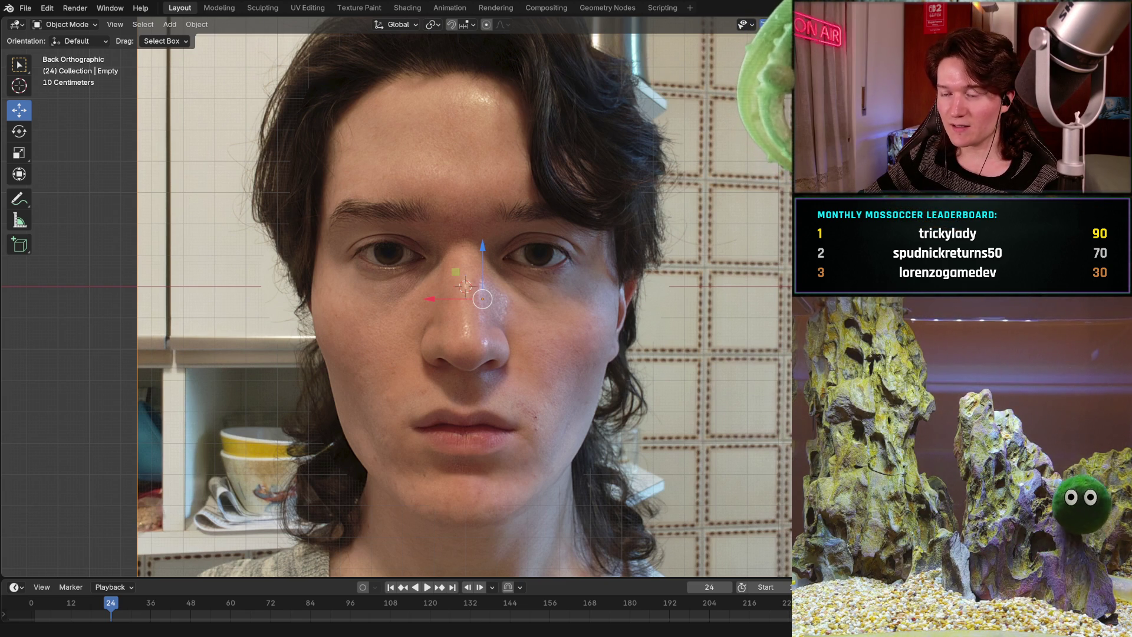
left_click_drag(482, 299, 482, 299)
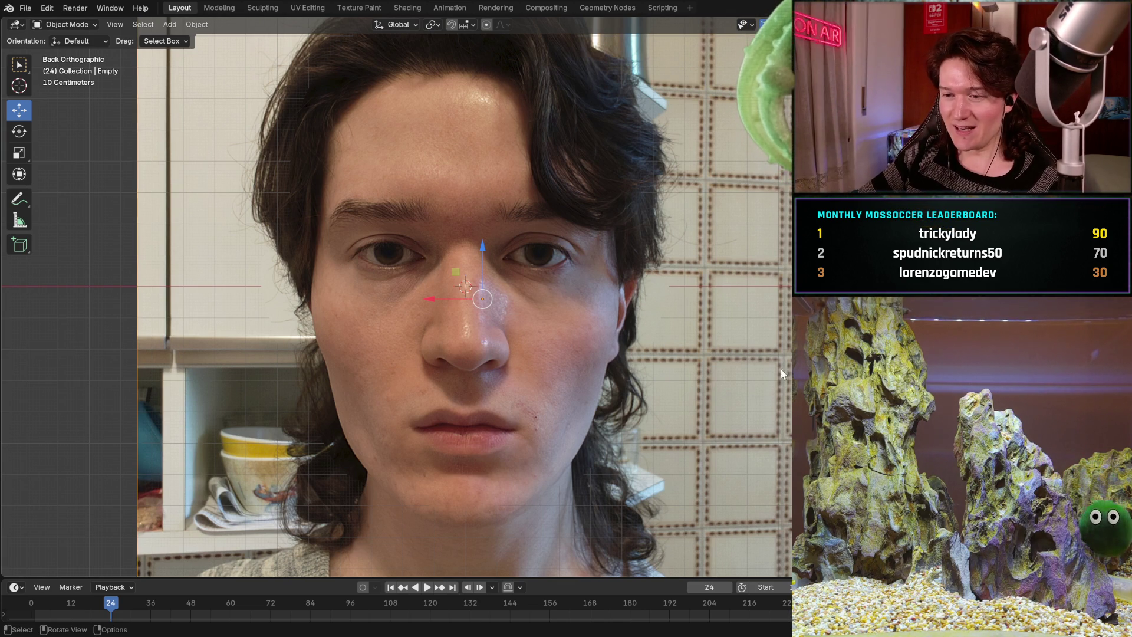
left_click_drag(480, 339, 480, 340)
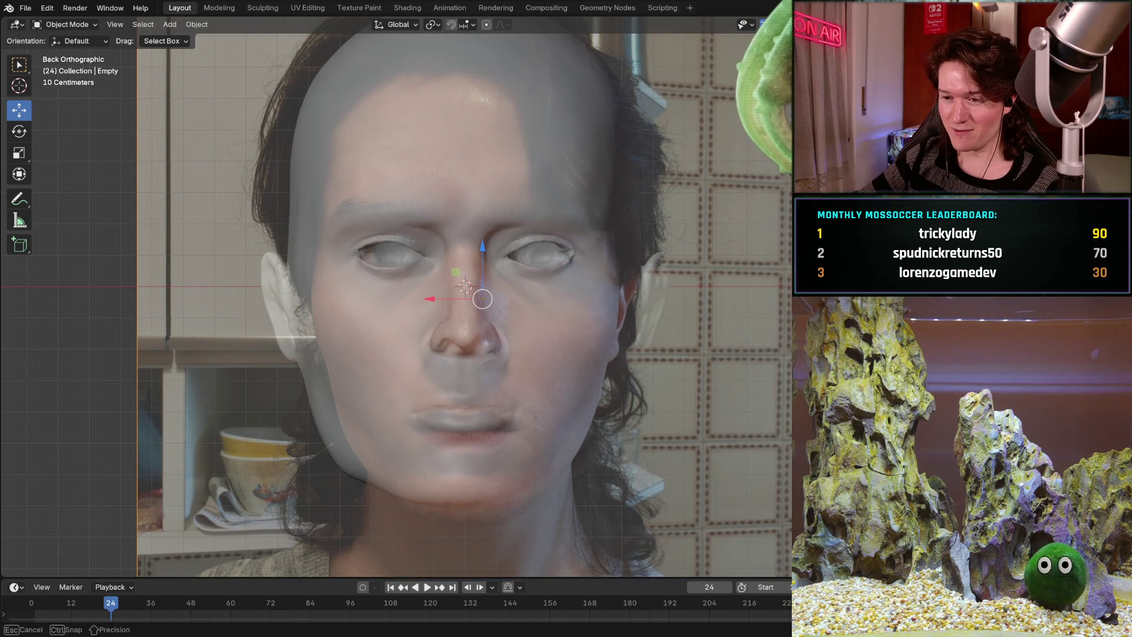
left_click_drag(480, 339, 480, 340)
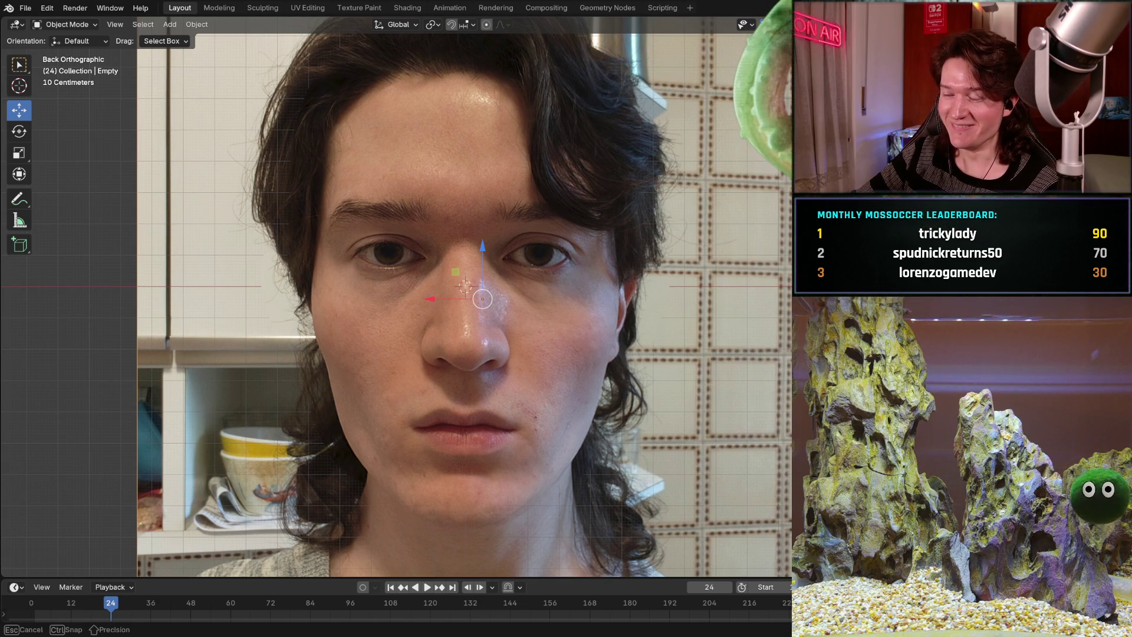
Bring back the translucent head overlay on top of the reference photo.
key("s")
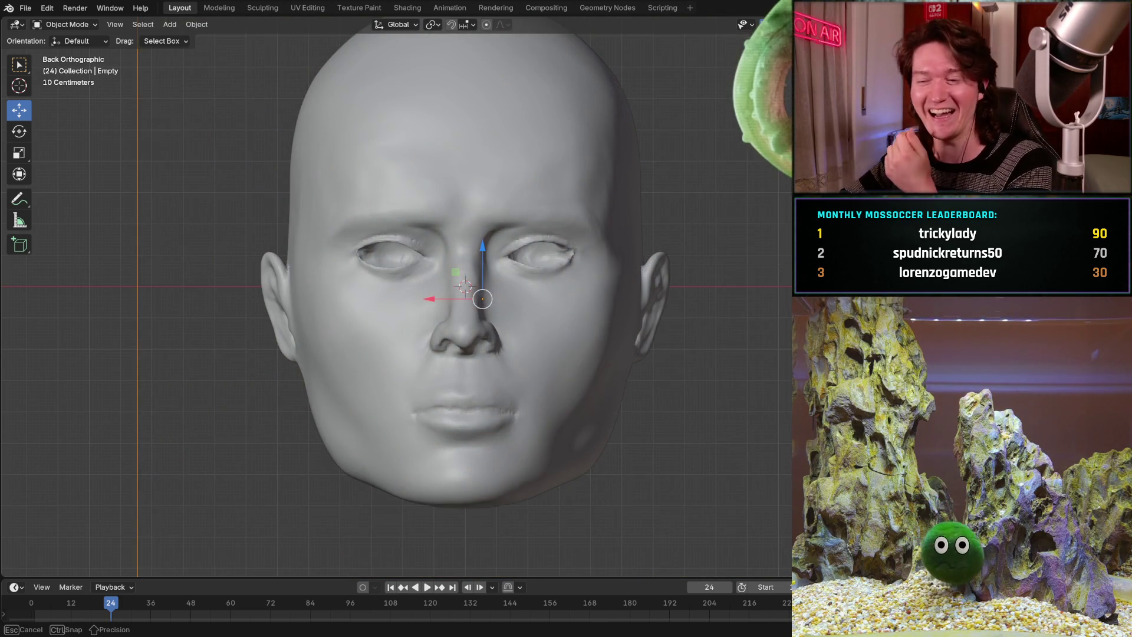
key("Escape")
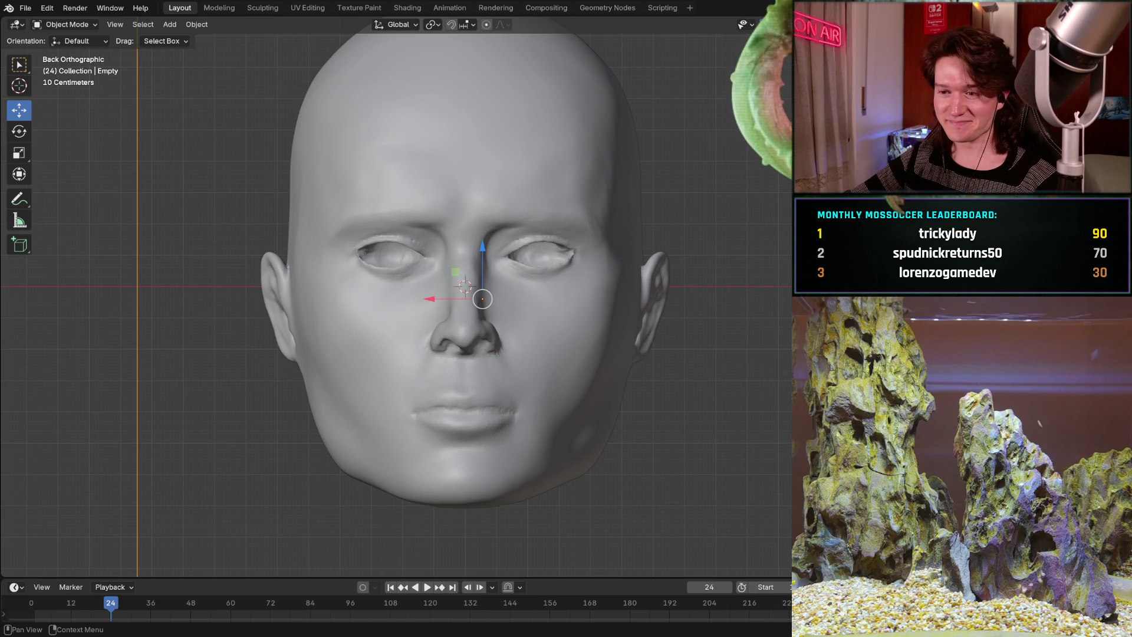
left_click_drag(483, 298, 482, 299)
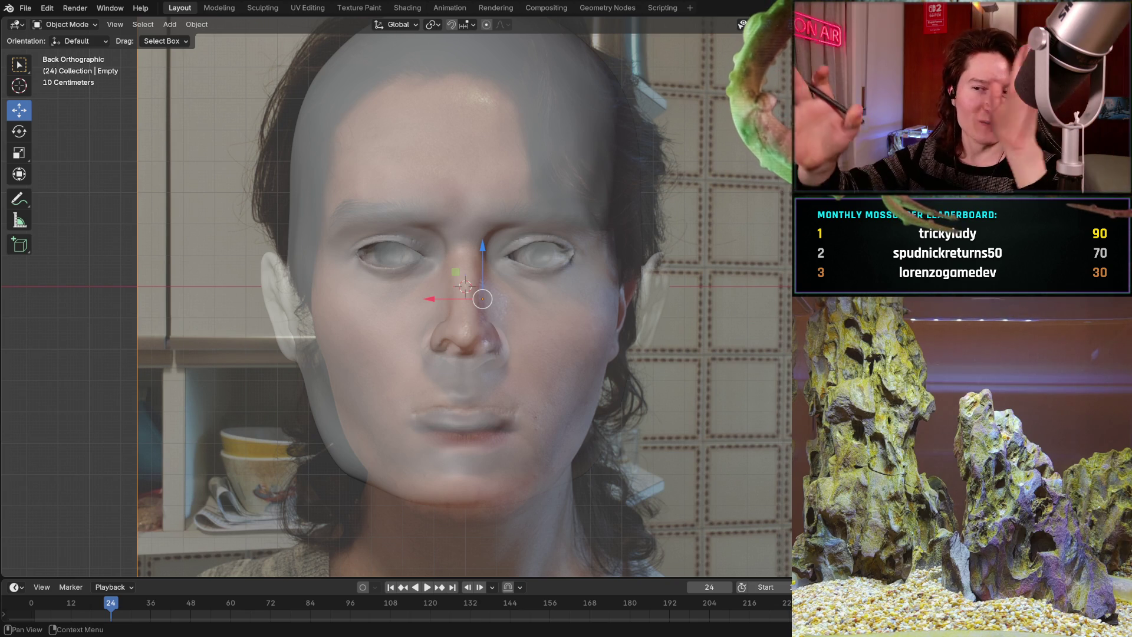
Confirm the current blend and lower the reference photo's opacity to 0, leaving only the grey head.
key("Escape")
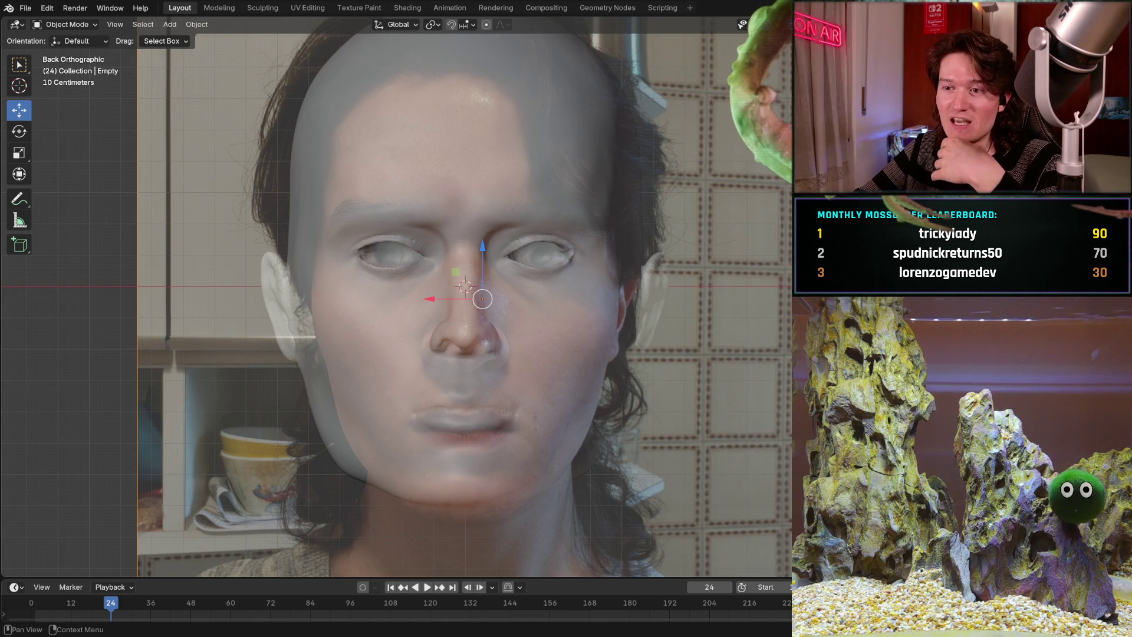
left_click_drag(943, 354, 884, 353)
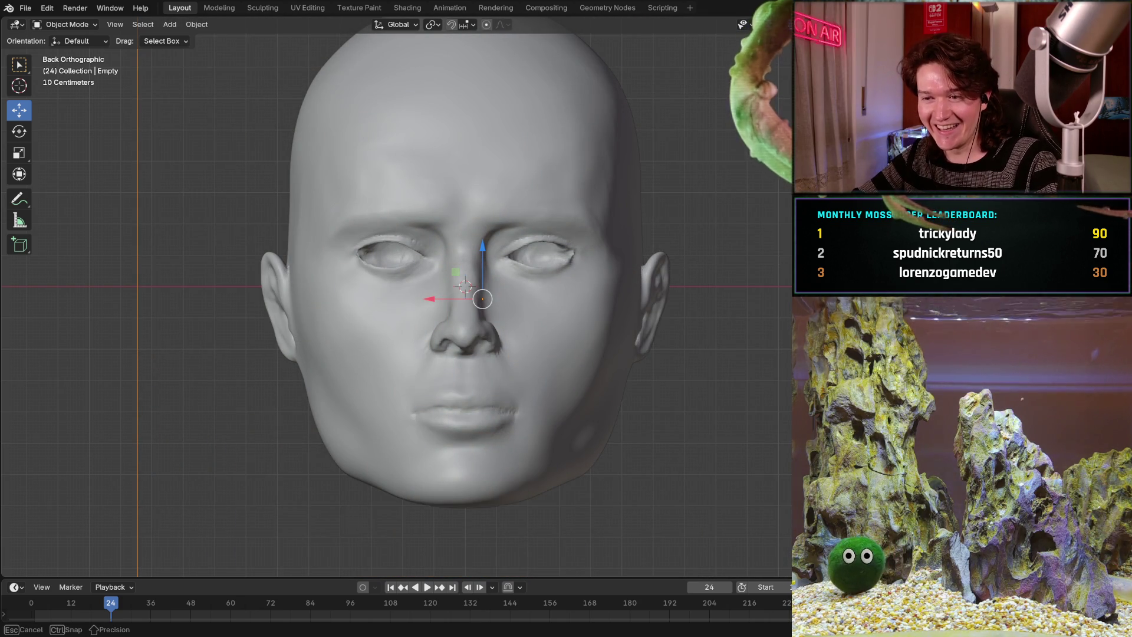
Confirm the fade to the grey head with Enter.
key("Return")
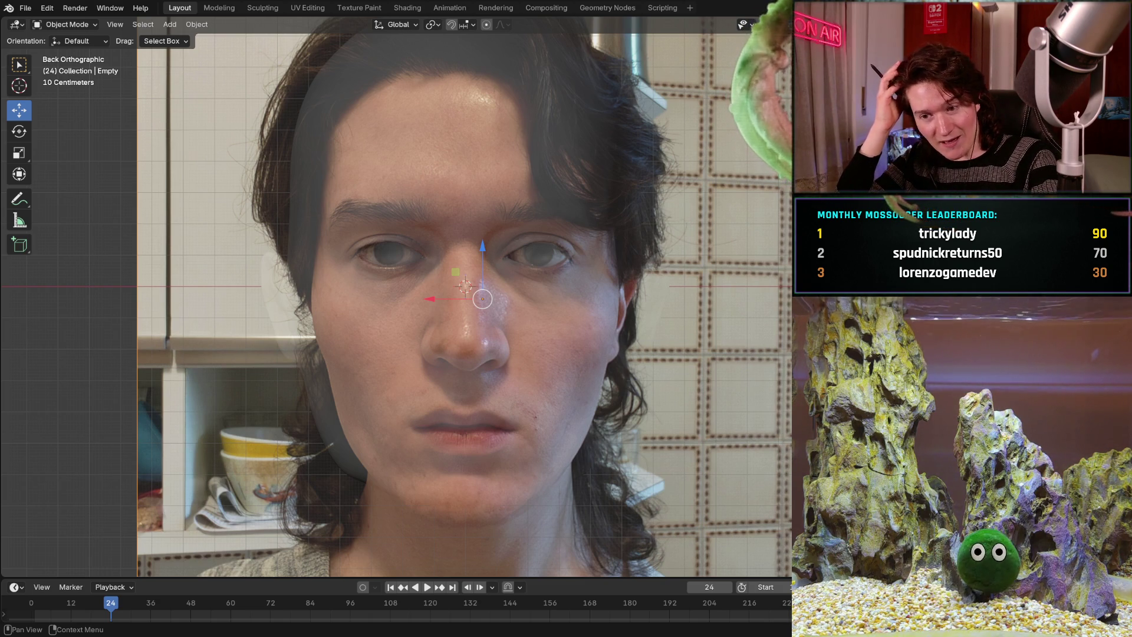
Hide the head mesh over the face reference with H.
key("h")
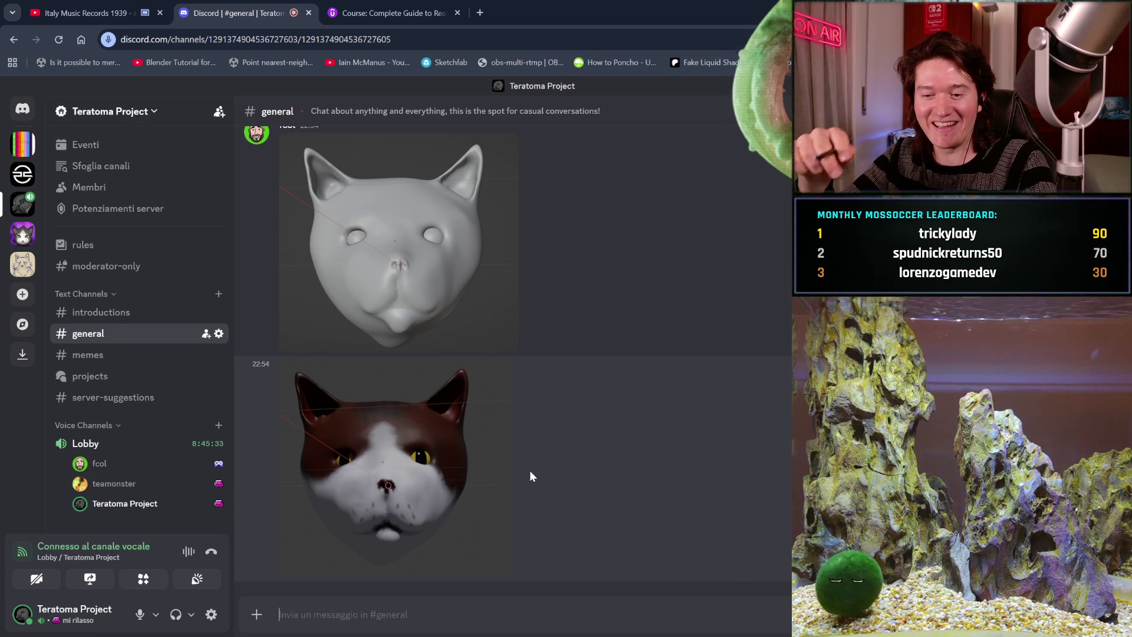
Search Google for 'henry cavill geralt' in a fresh tab using the address bar suggestion.
key("ctrl+shift+t")
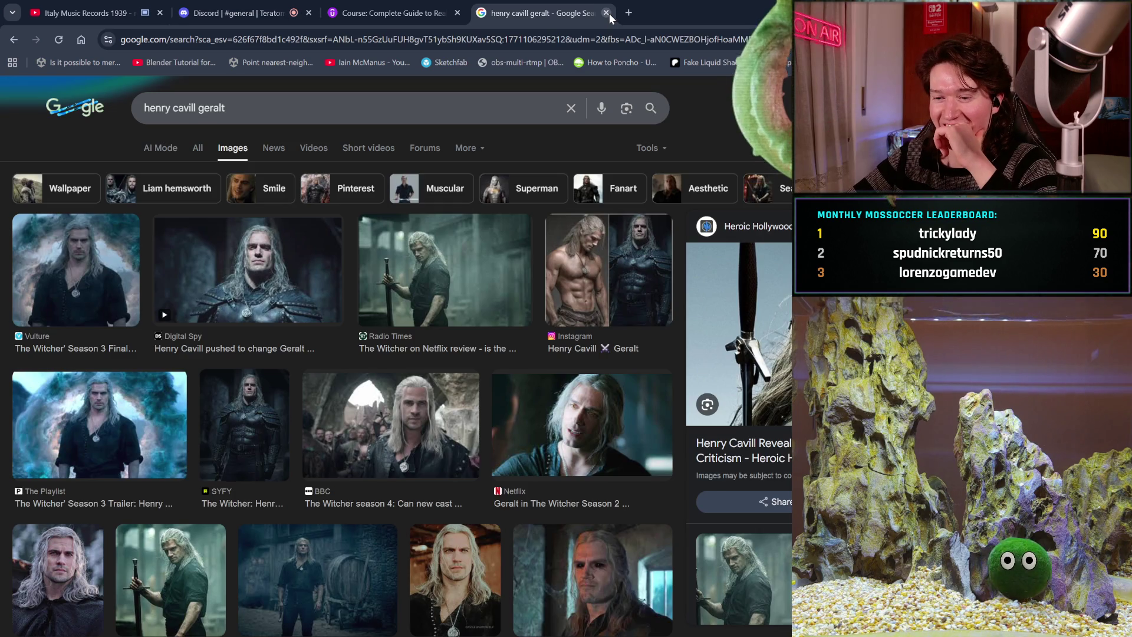
left_click(606, 13)
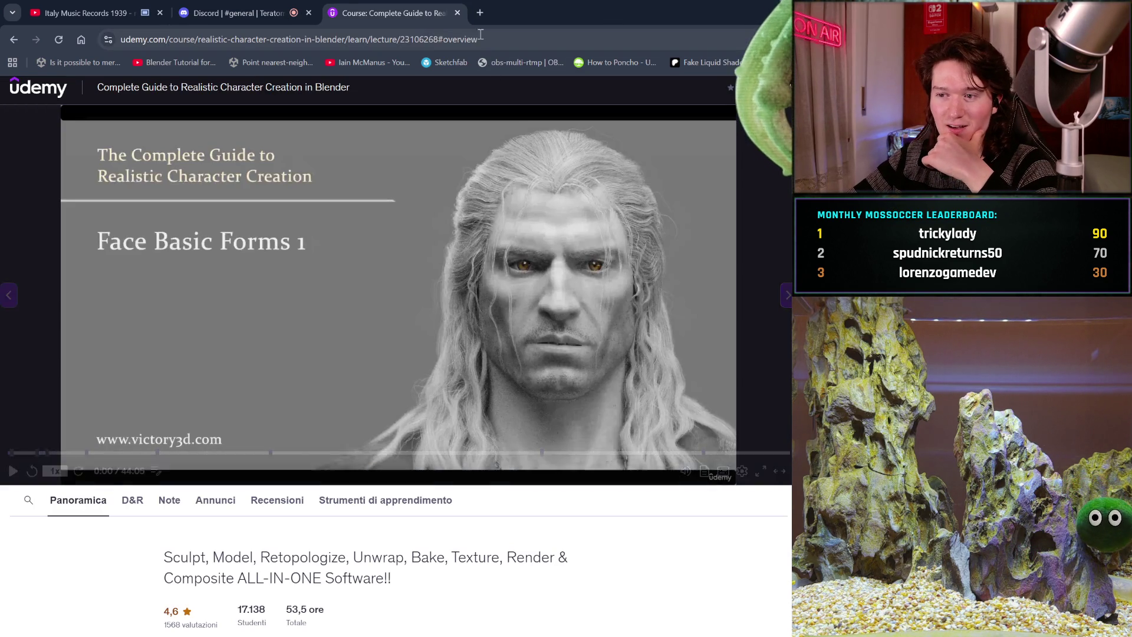
left_click(482, 17)
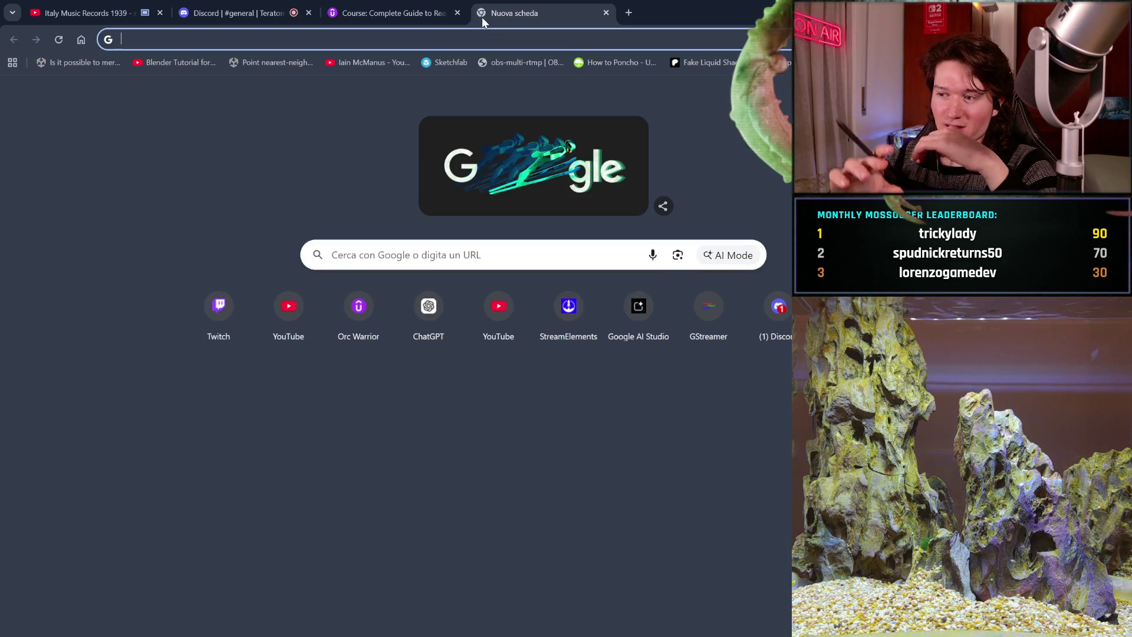
type("hen")
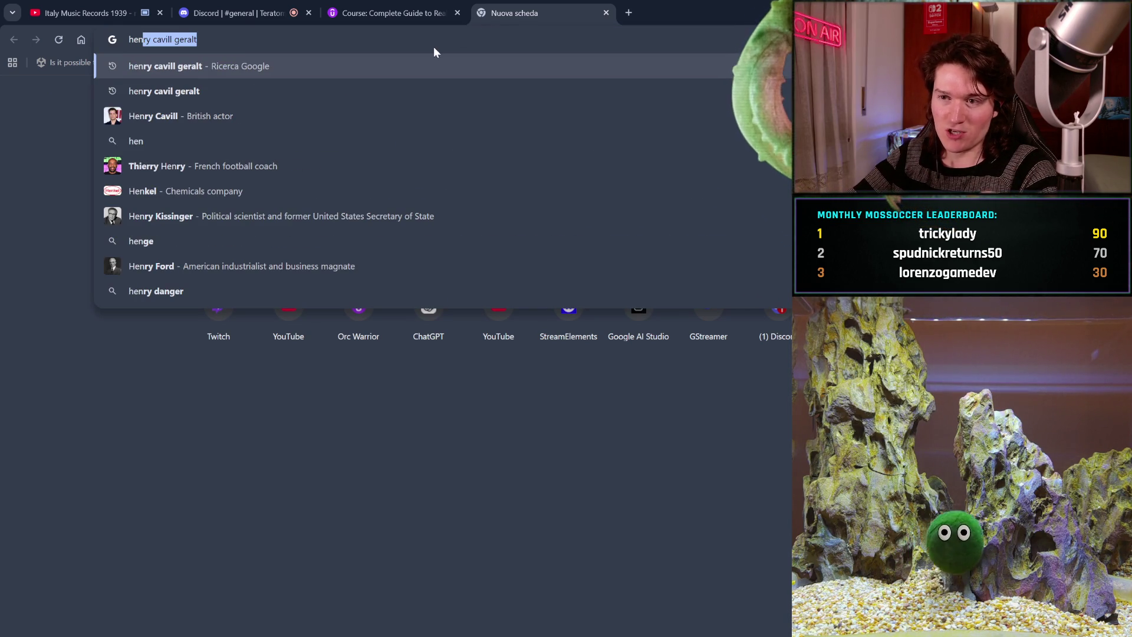
left_click(418, 59)
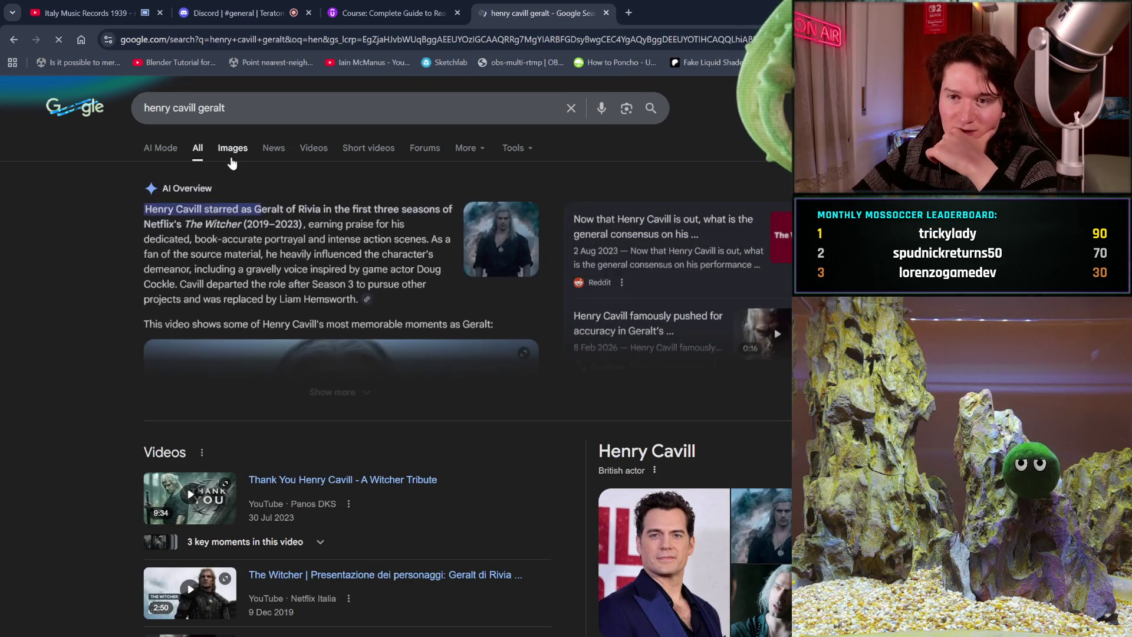
Show image results for 'henry cavill geralt' and preview the dark Geralt portrait.
left_click(229, 152)
scroll(465, 478, "down", 3)
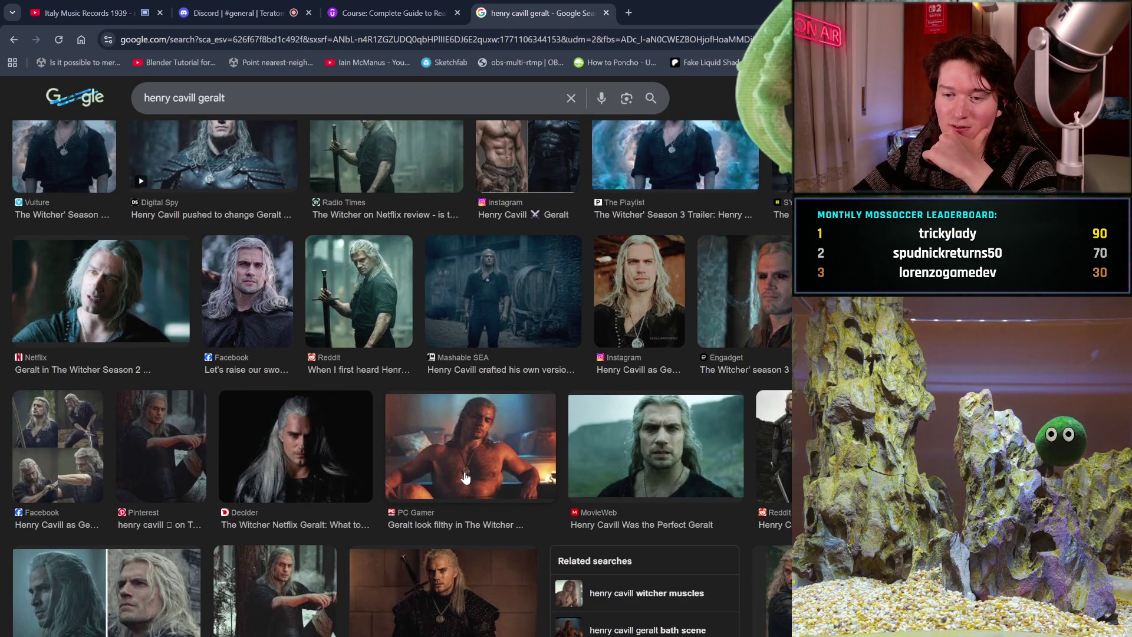
left_click(298, 457)
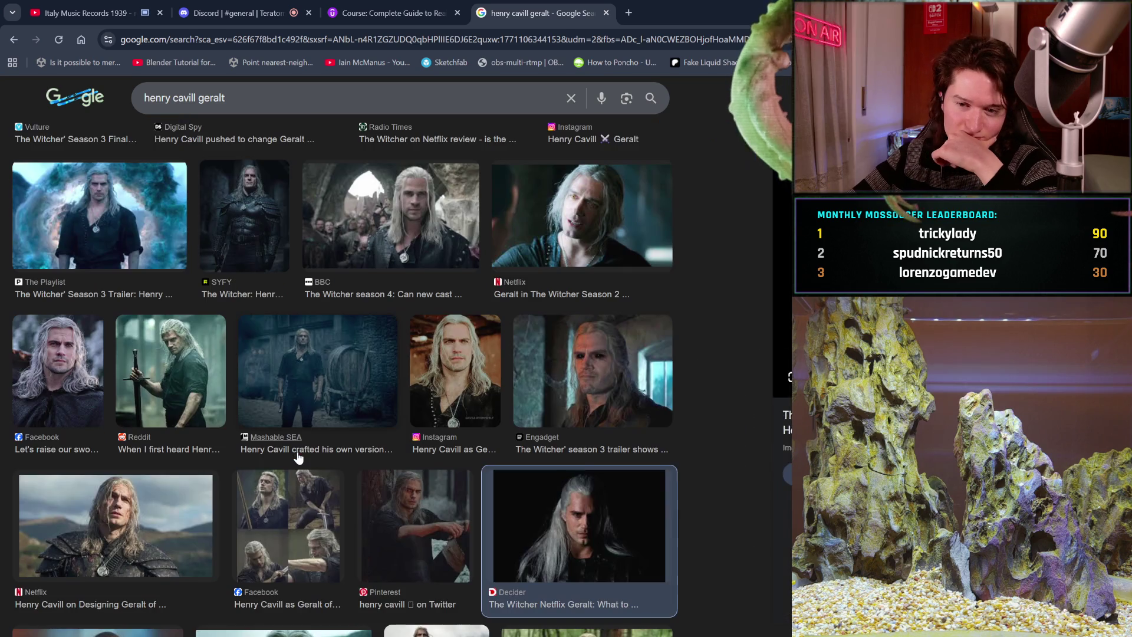
Preview the close-up of Geralt's face, then browse further down the image results.
scroll(297, 458, "down", 2)
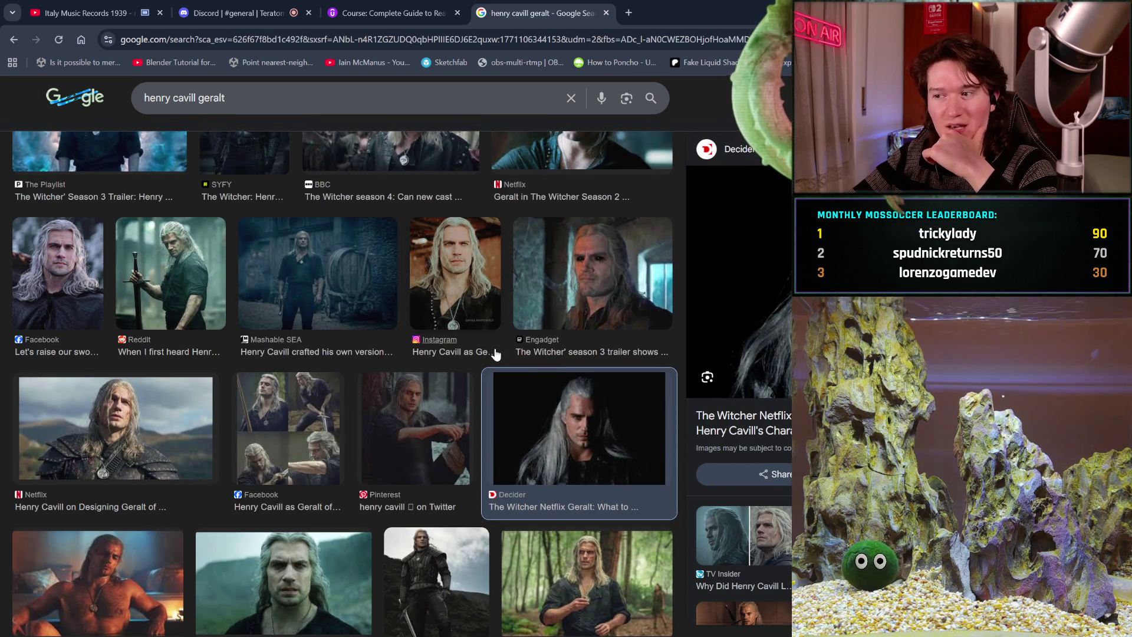
scroll(495, 352, "down", 5)
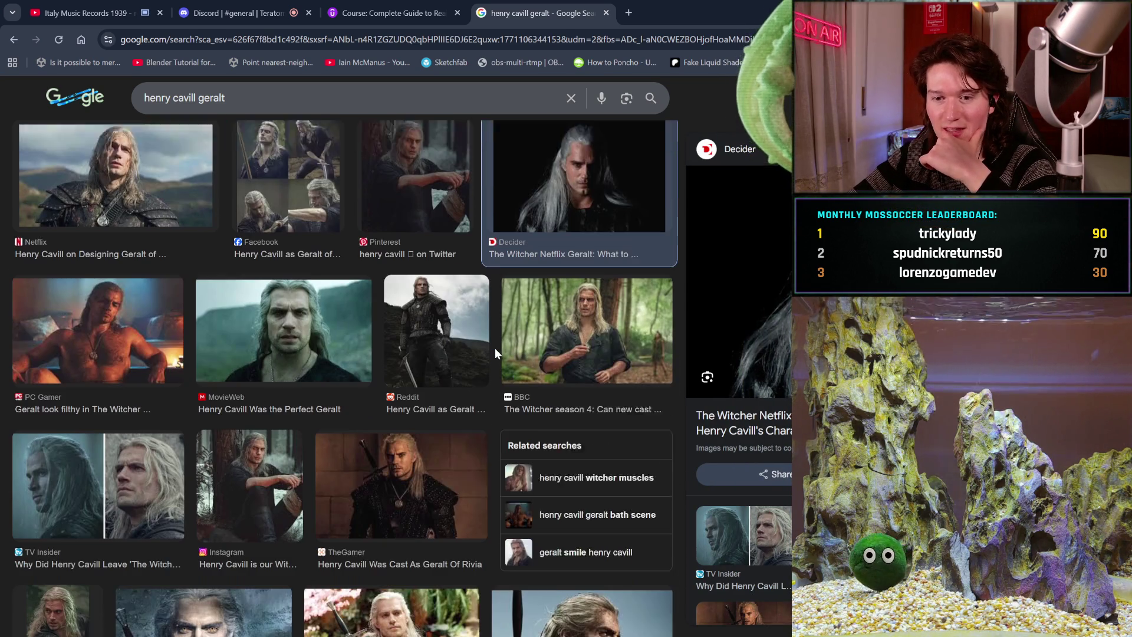
scroll(394, 524, "down", 2)
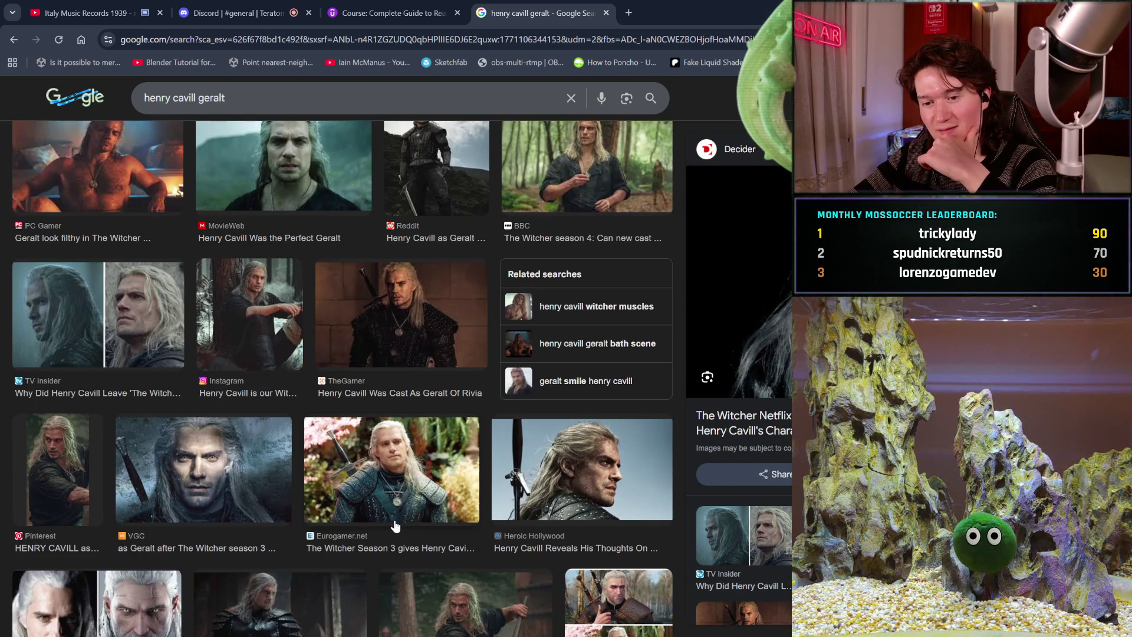
left_click(234, 510)
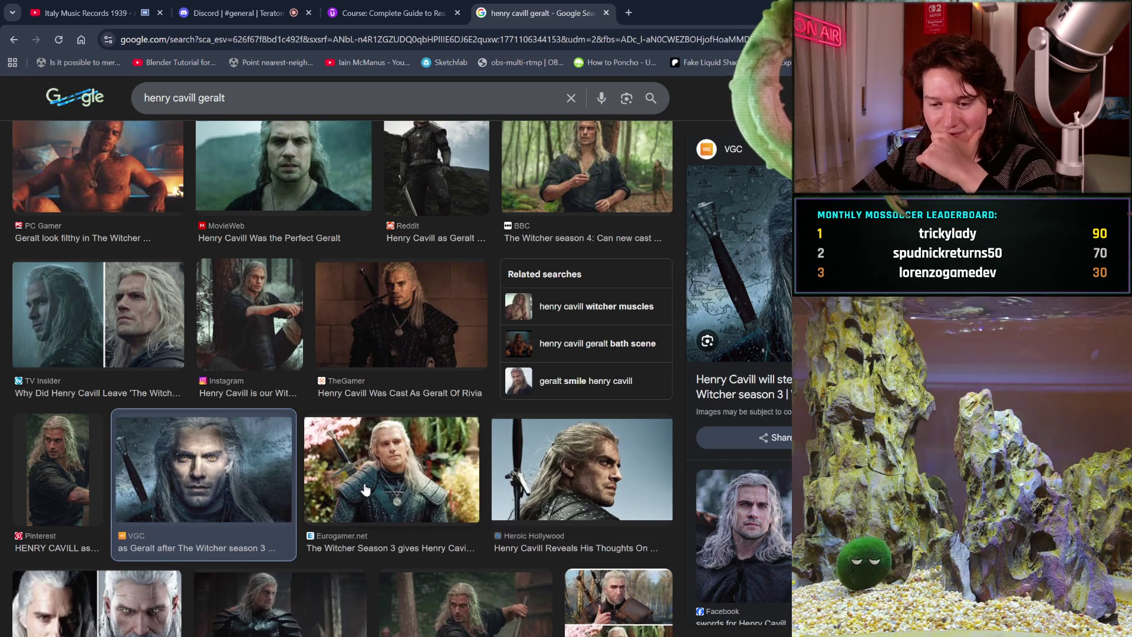
scroll(366, 490, "down", 2)
scroll(365, 489, "down", 2)
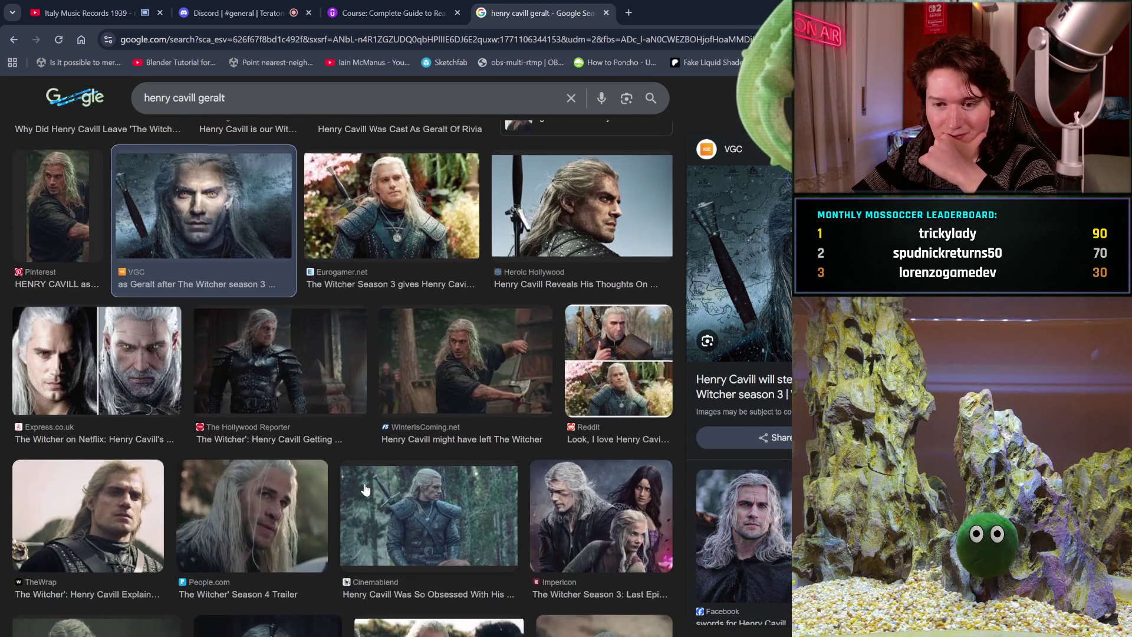
scroll(365, 490, "down", 2)
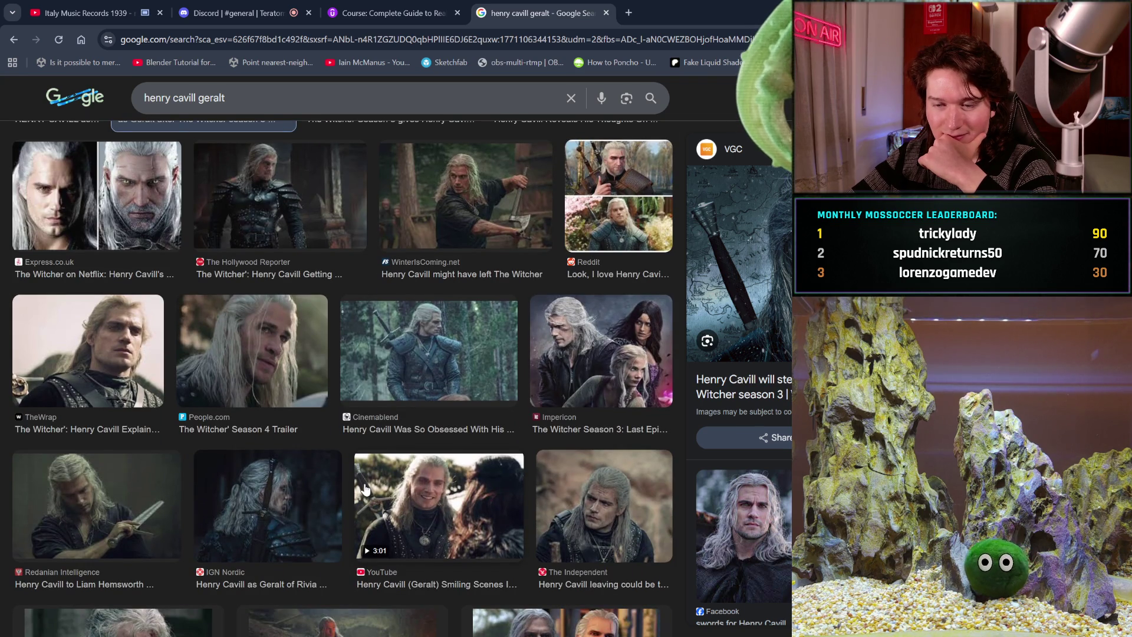
scroll(366, 489, "down", 1)
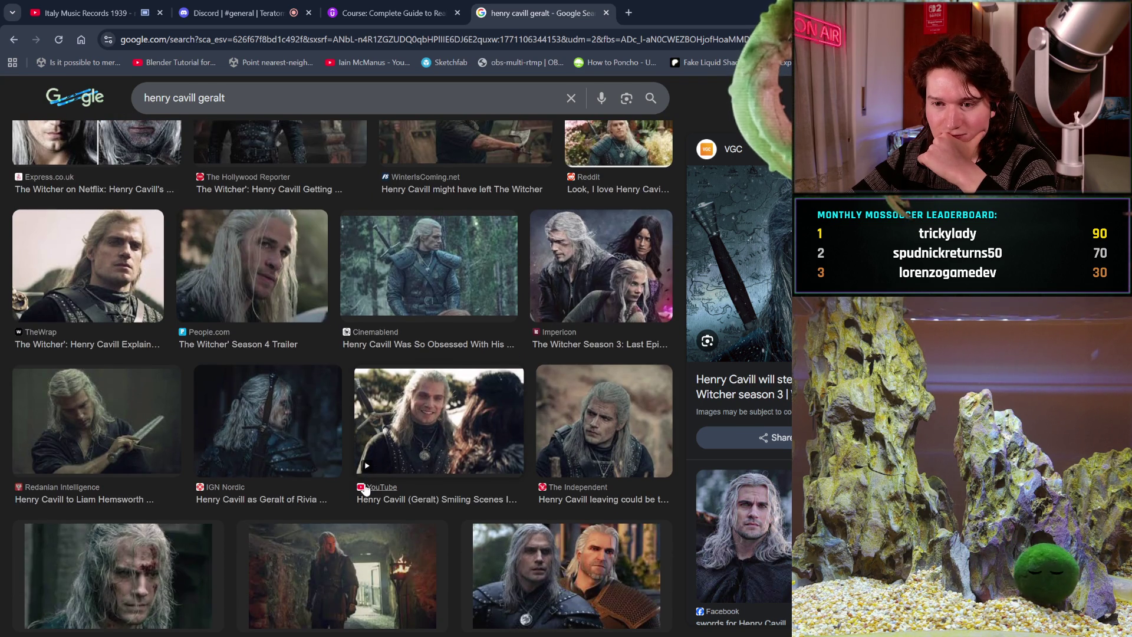
scroll(364, 489, "down", 1)
scroll(365, 489, "down", 1)
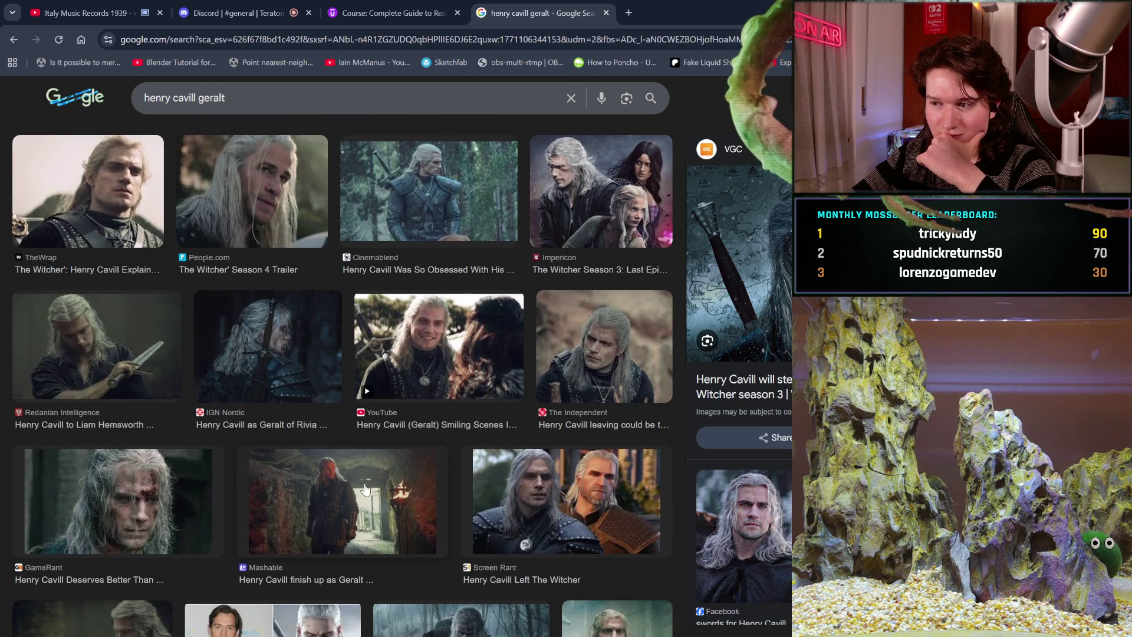
scroll(365, 490, "down", 3)
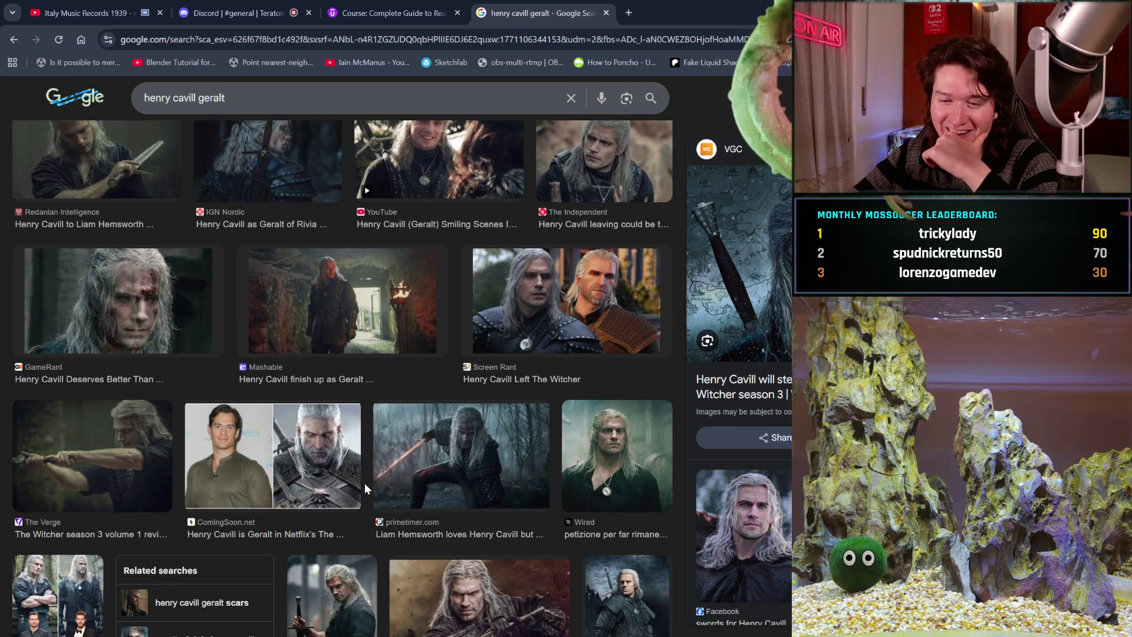
scroll(364, 484, "down", 2)
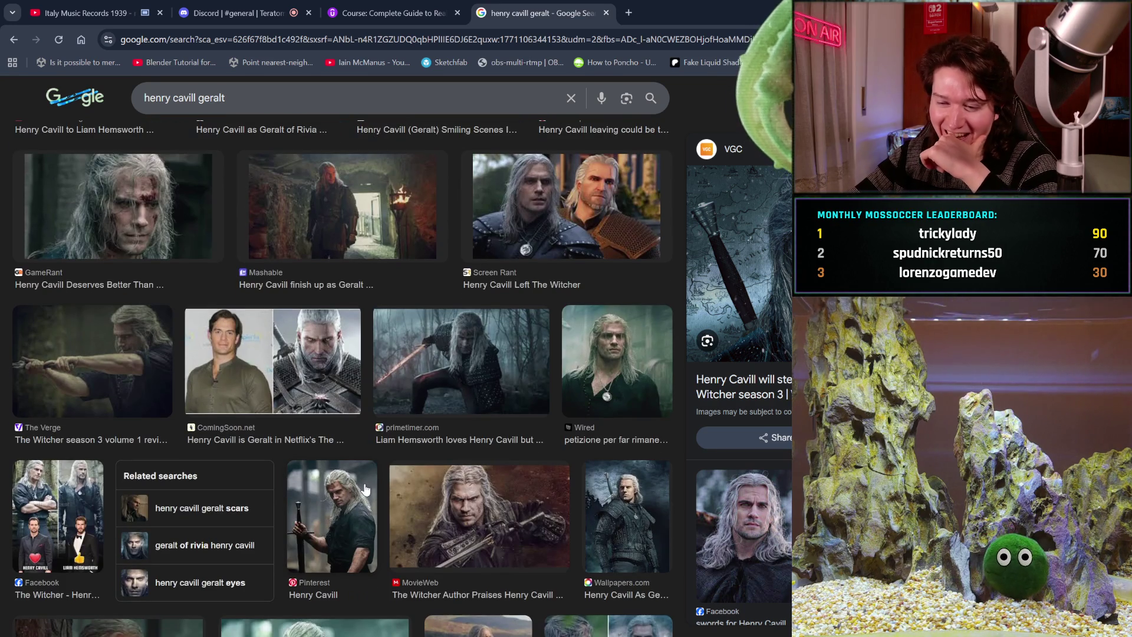
scroll(366, 489, "down", 2)
scroll(366, 490, "down", 3)
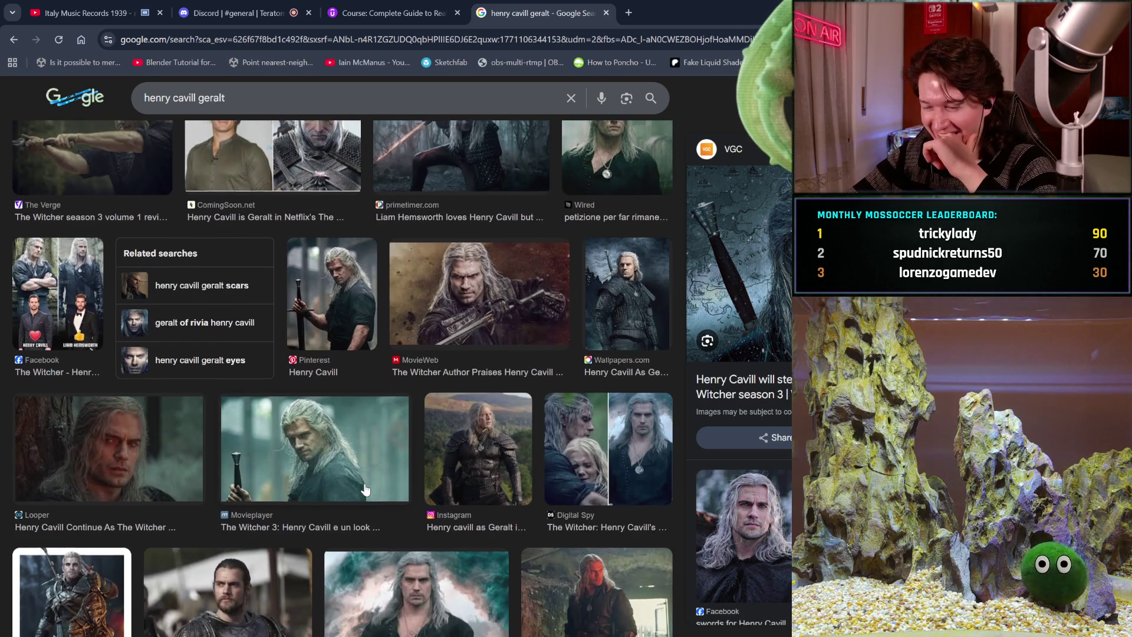
scroll(365, 489, "down", 2)
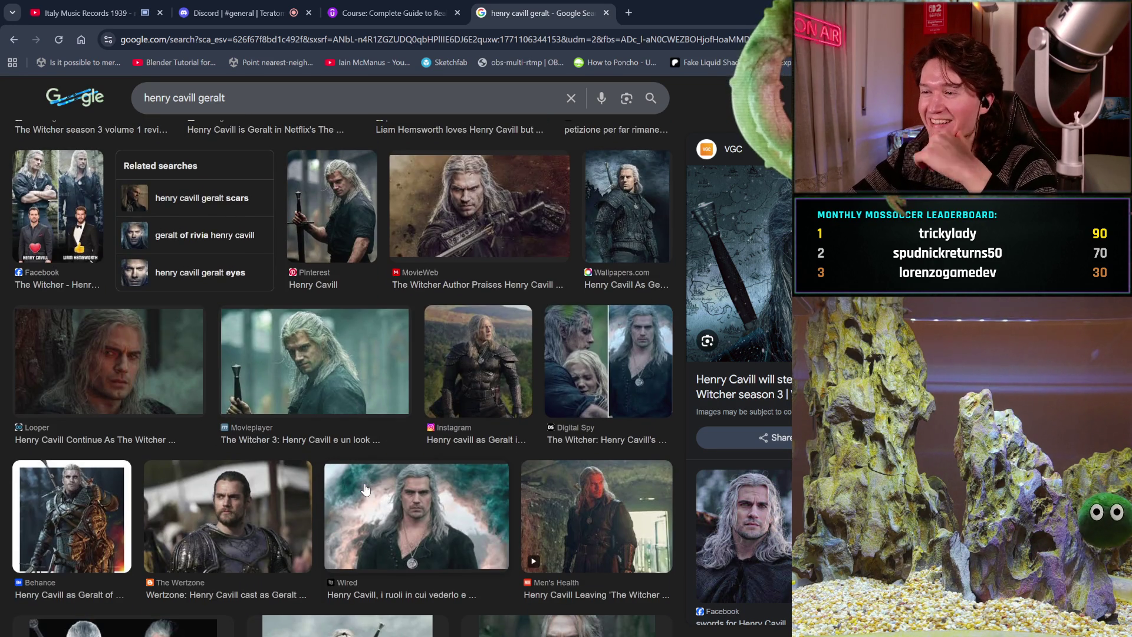
scroll(366, 489, "down", 2)
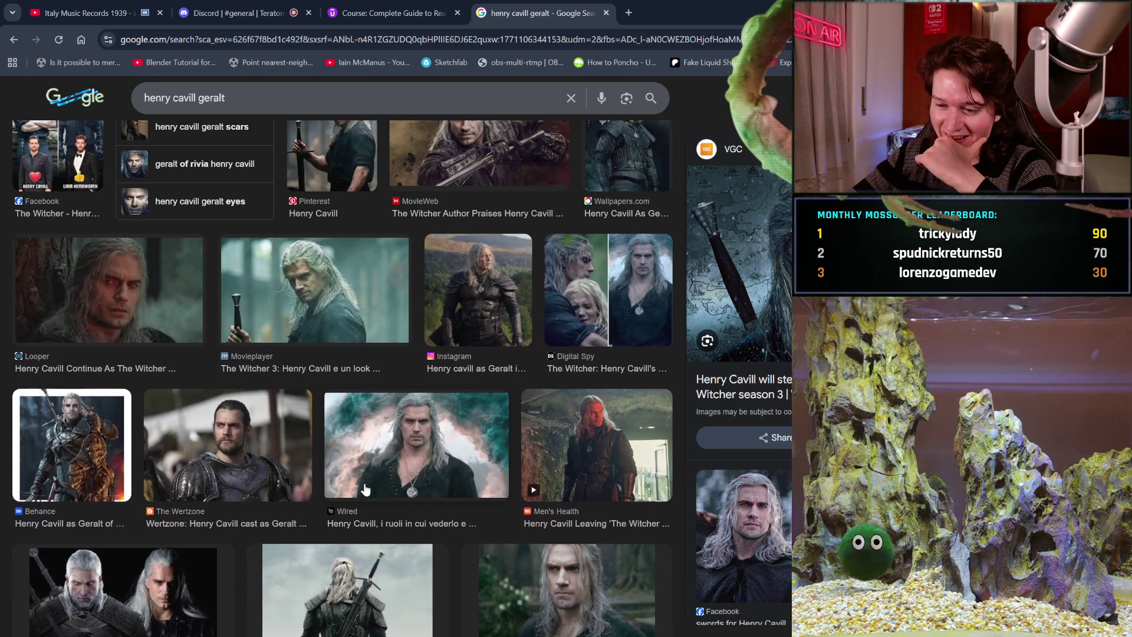
scroll(365, 488, "down", 2)
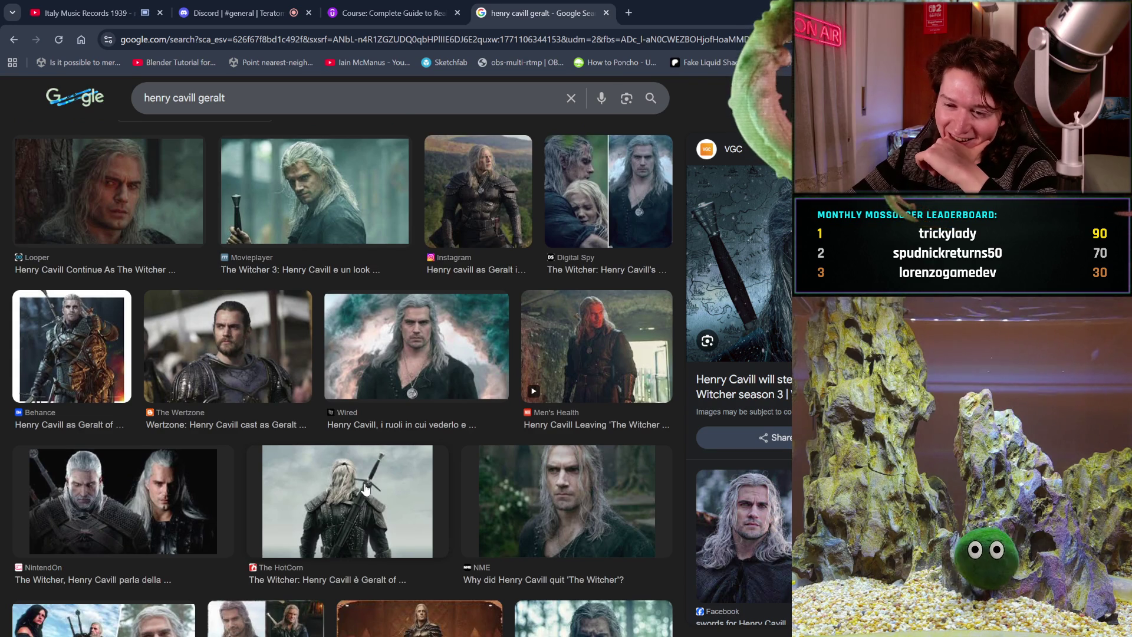
scroll(365, 489, "down", 7)
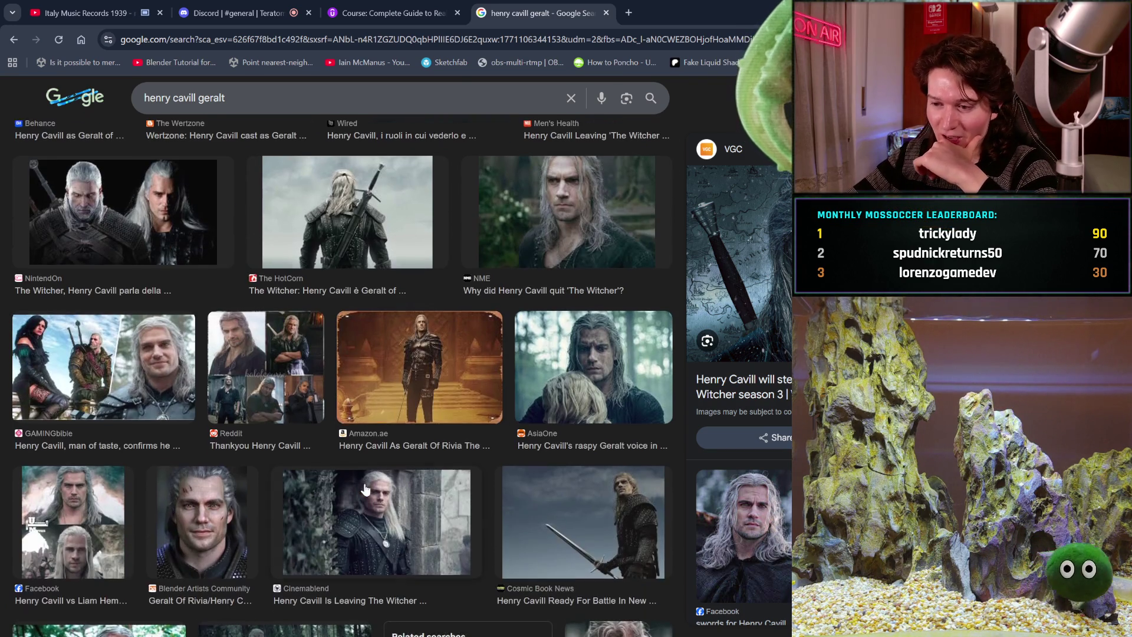
scroll(364, 489, "down", 4)
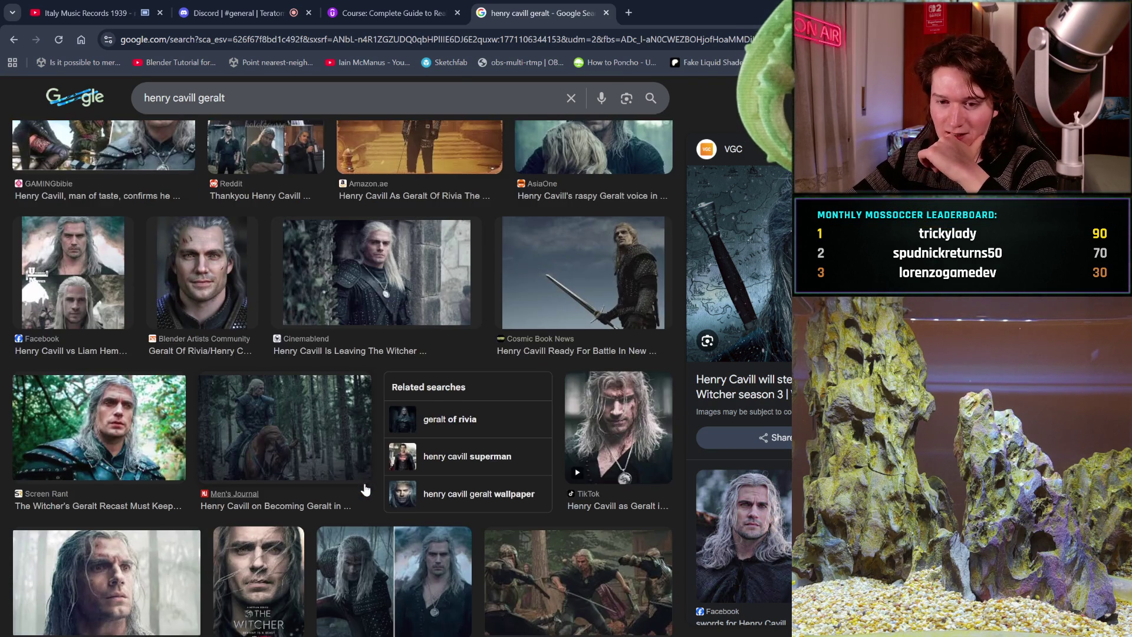
scroll(365, 489, "down", 4)
scroll(365, 490, "down", 2)
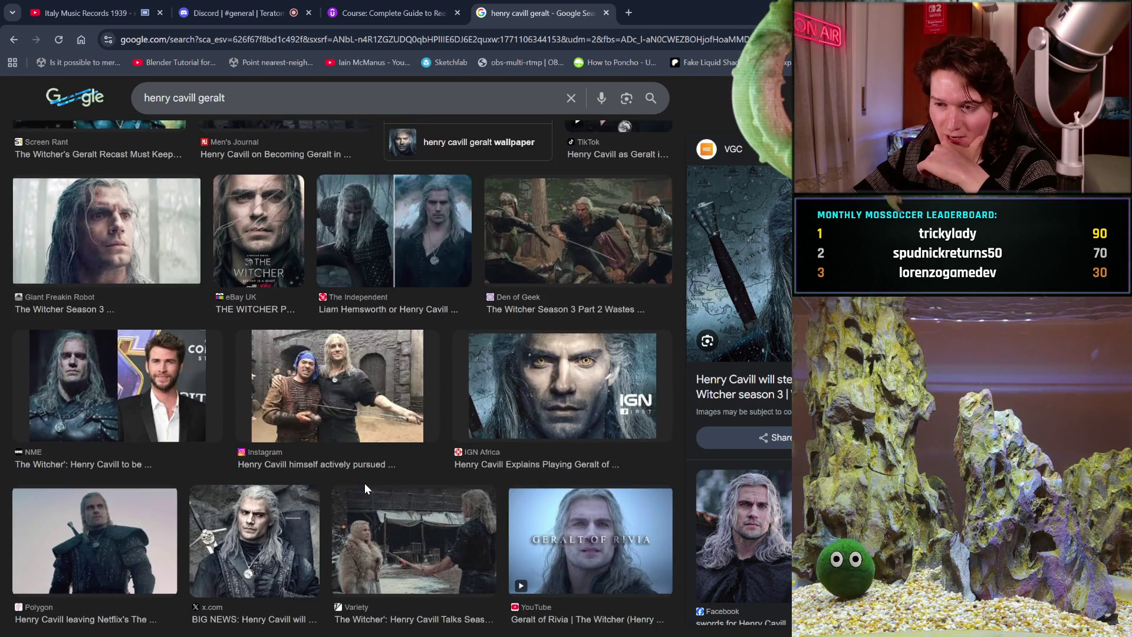
scroll(365, 486, "down", 2)
scroll(365, 486, "up", 10)
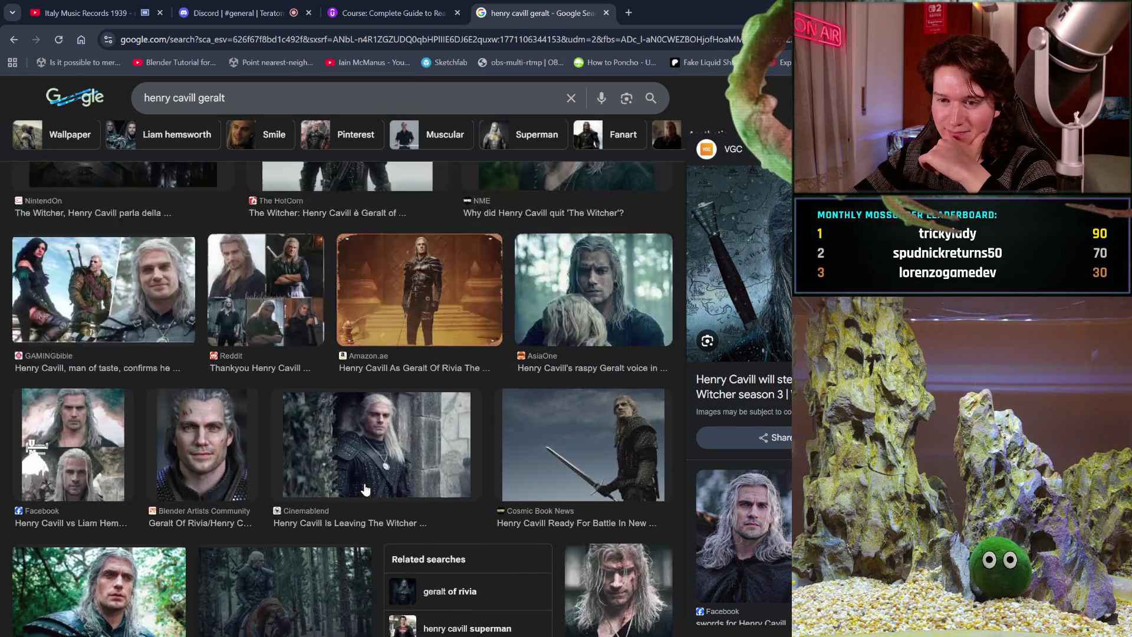
scroll(364, 486, "down", 15)
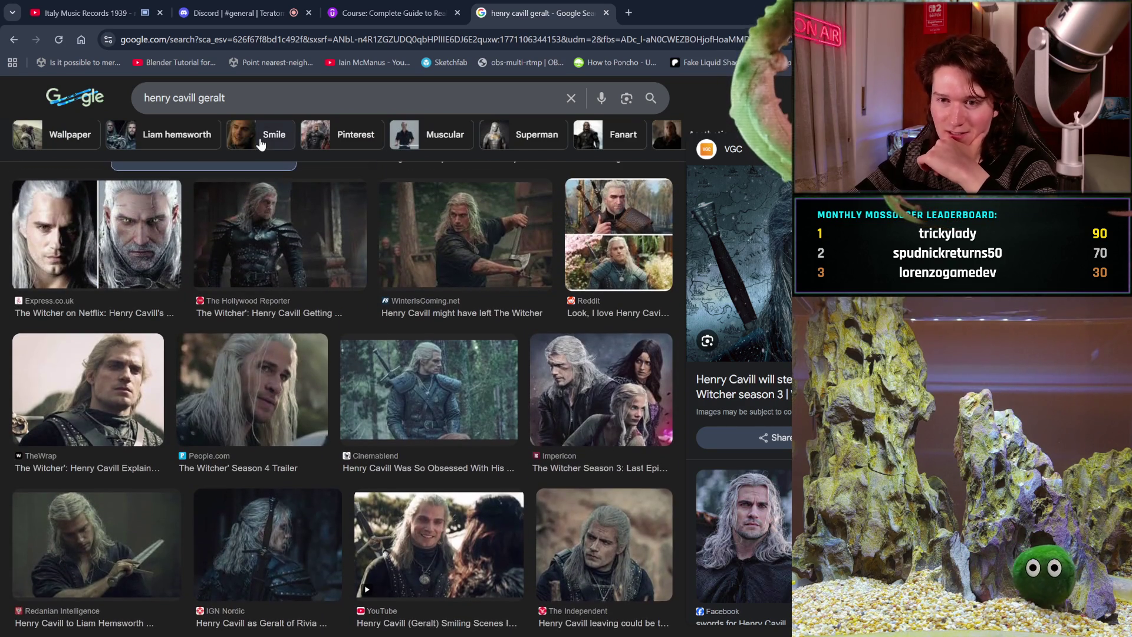
Drop 'geralt' from the query to get image results for 'henry cavill' alone.
left_click(244, 100)
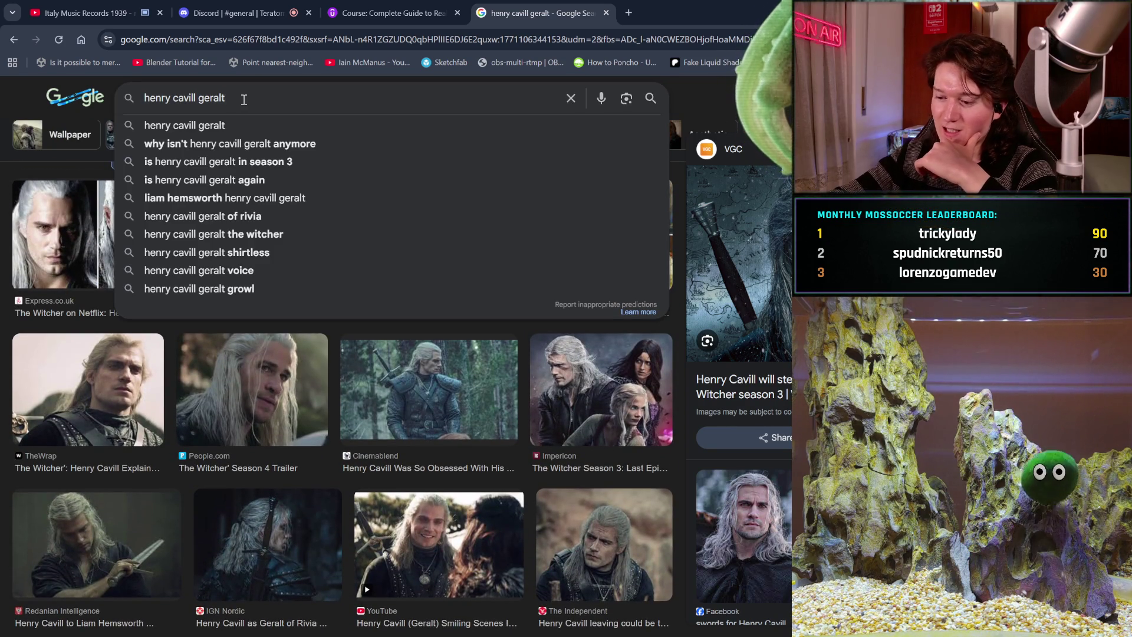
key("BackSpace")
key("BackSpace")
key("BackSpace")
key("Return")
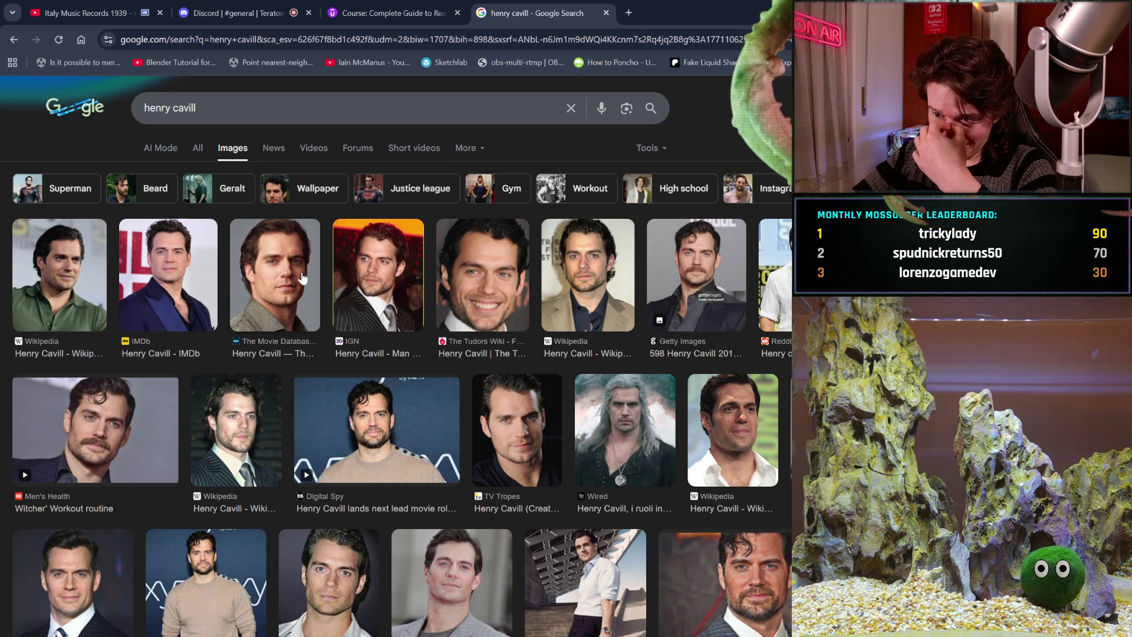
scroll(302, 277, "down", 1)
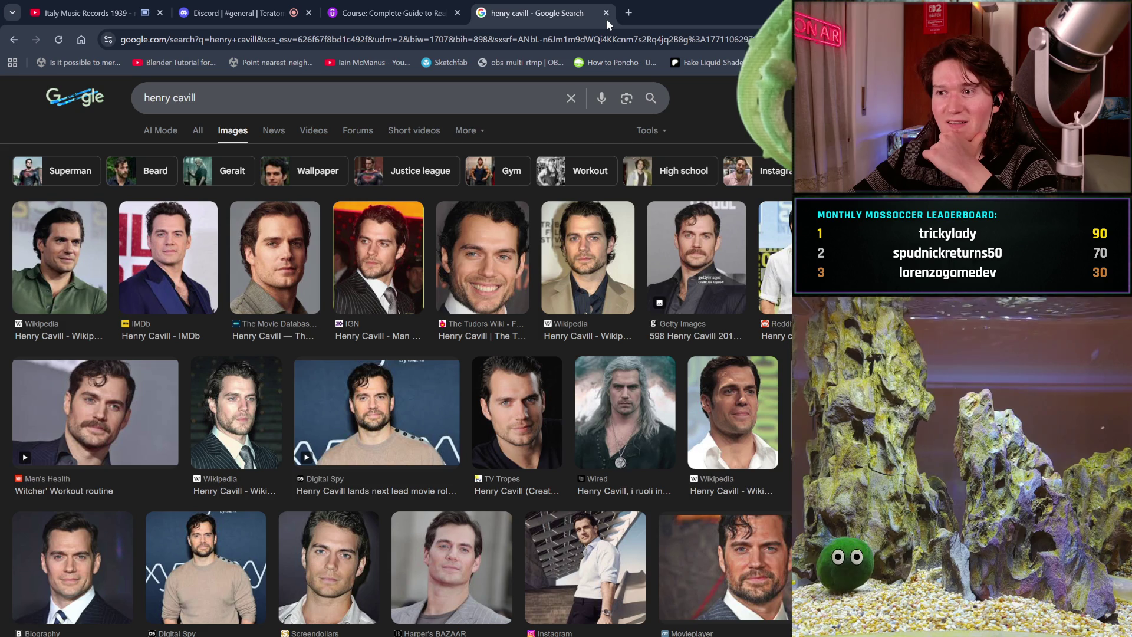
Close the Google image search tab and return to Blender's Modeling workspace.
left_click(607, 11)
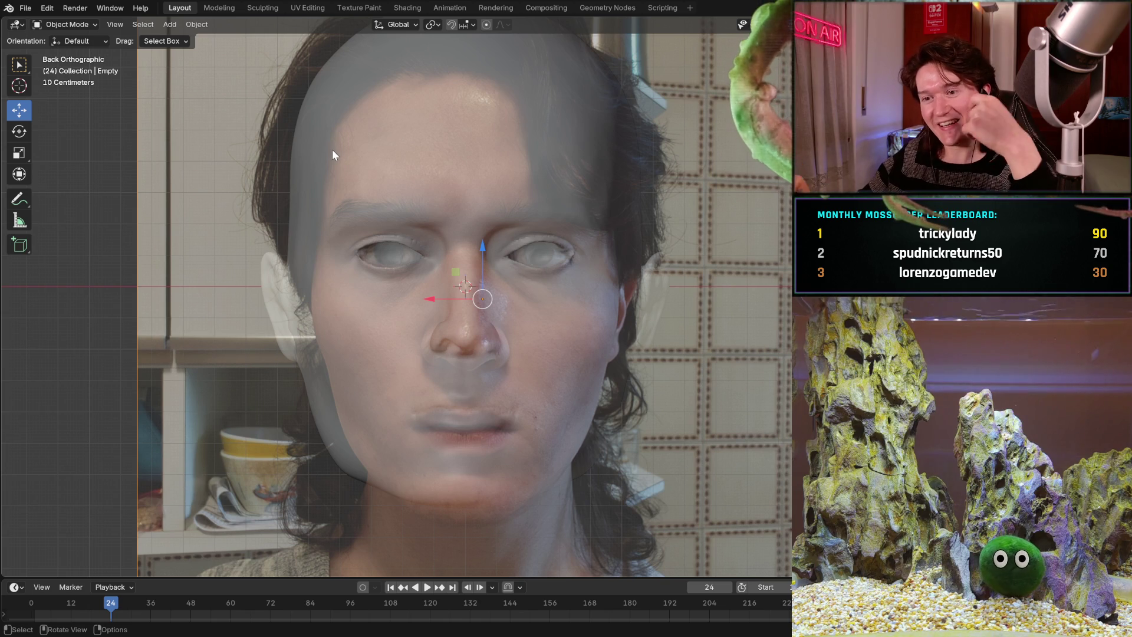
left_click(222, 7)
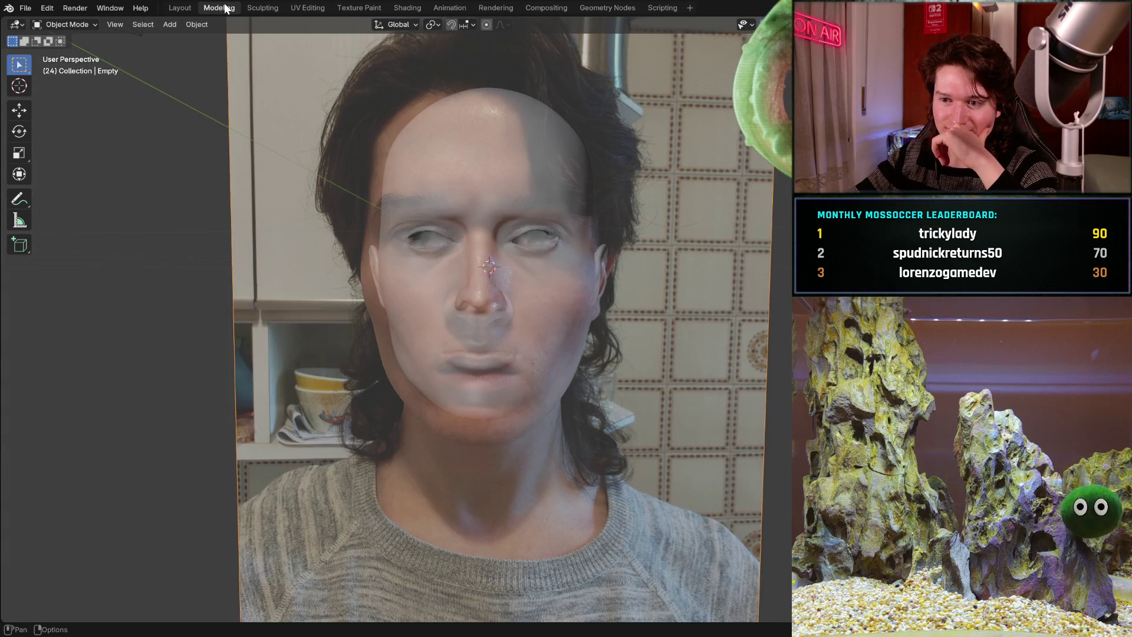
In the Sculpting workspace, zoom onto the eye and put the head mesh into Sculpt Mode.
left_click(269, 8)
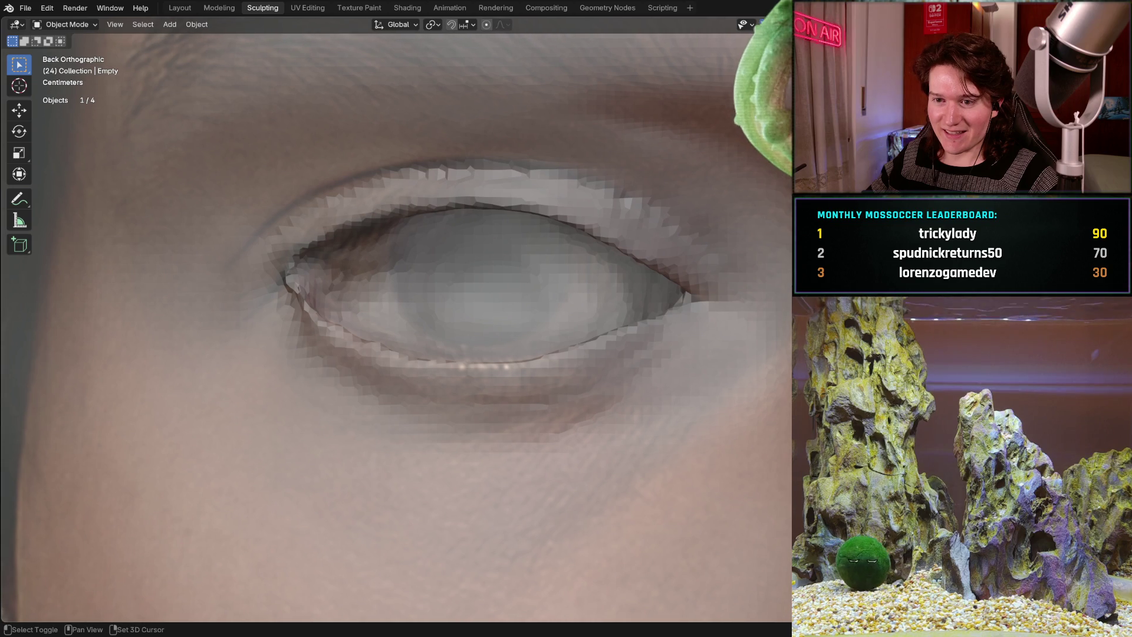
middle_click_drag(269, 315, 255, 350, "shift")
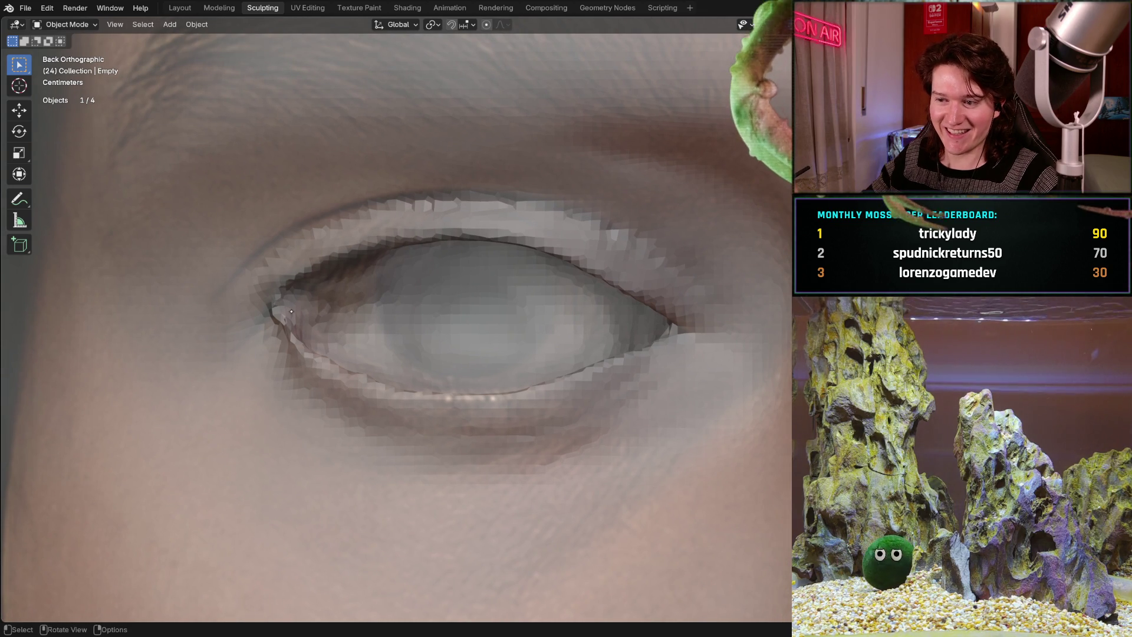
scroll(290, 311, "up", 4)
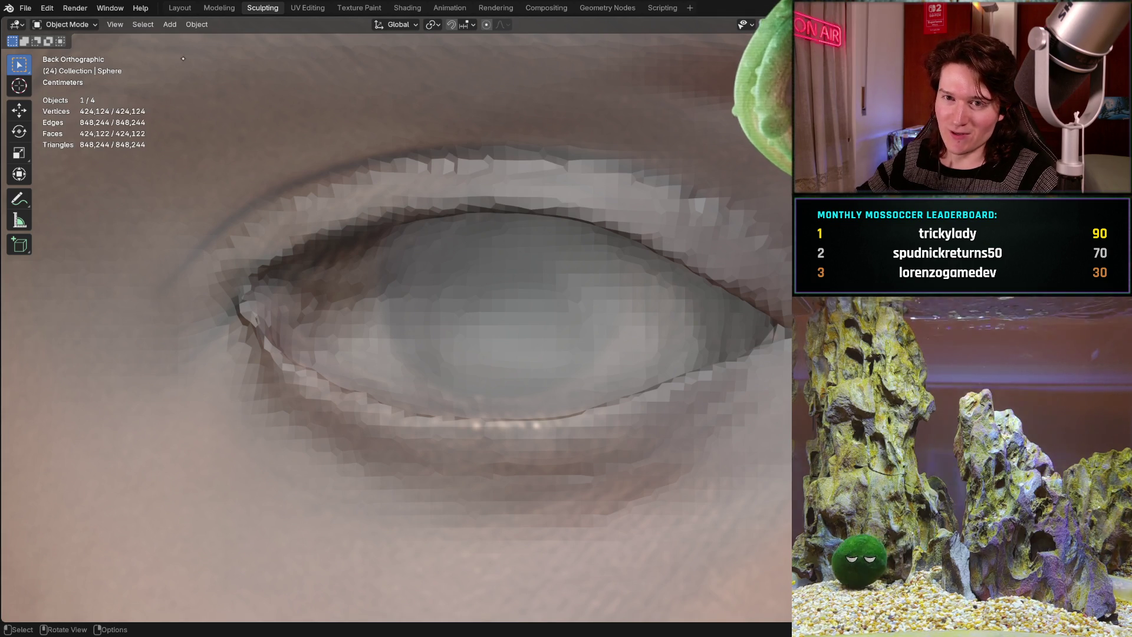
left_click(78, 24)
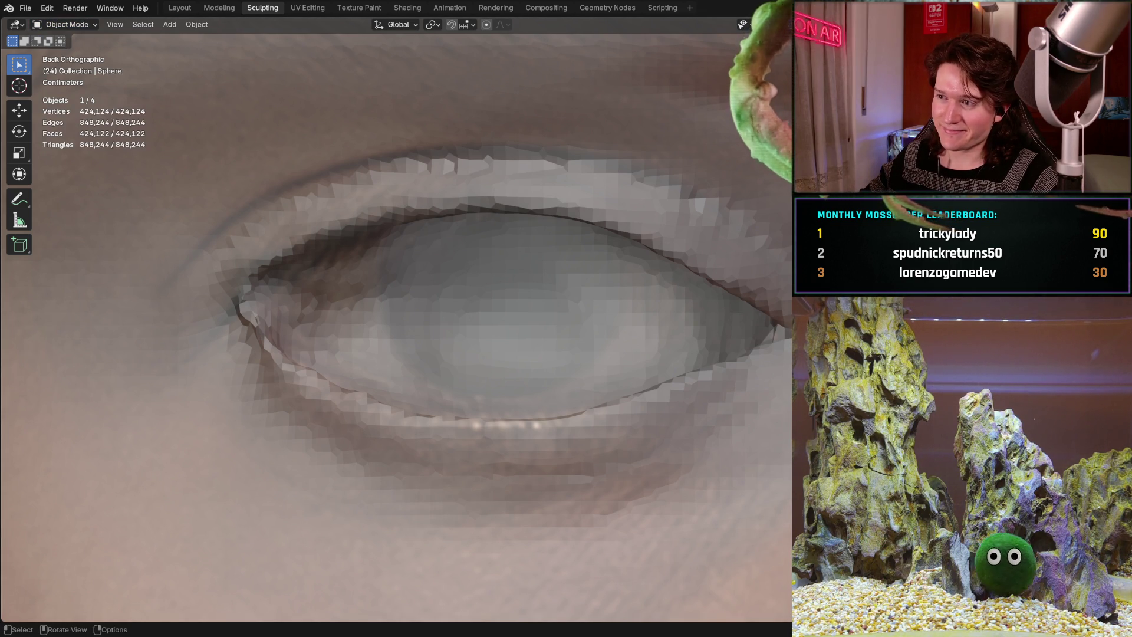
left_click(88, 25)
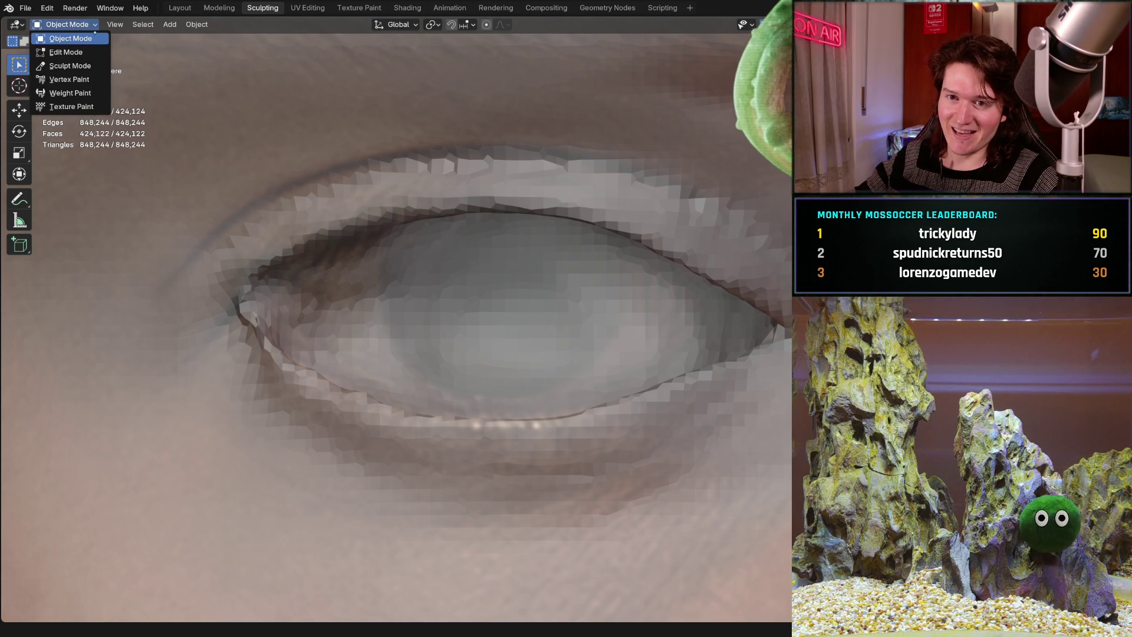
left_click(81, 66)
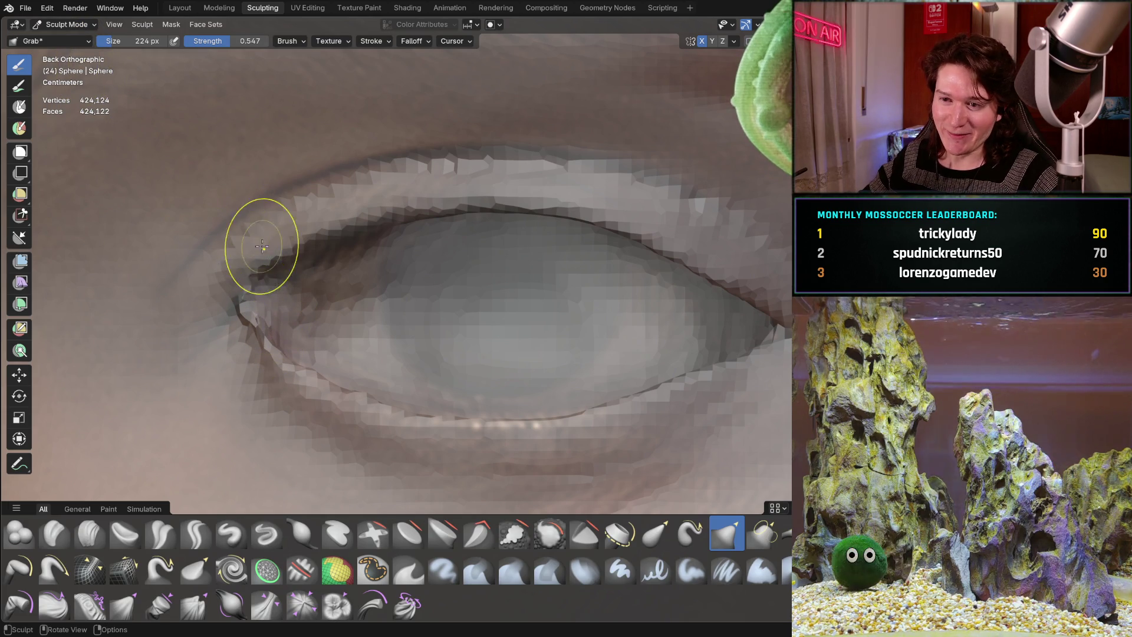
Grab-brush the inner eye corner and lower eyelid, undoing the final eye-corner stroke.
mouse_move(265, 272)
left_mouse_down()
mouse_move(245, 316)
mouse_move(261, 333)
left_mouse_up()
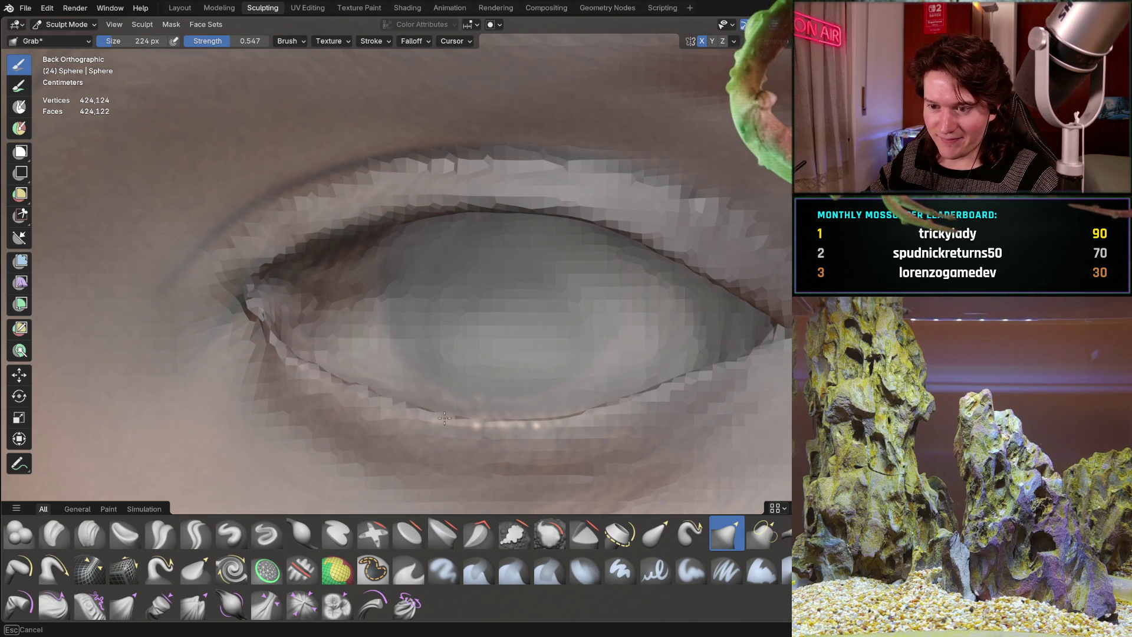
left_click_drag(444, 418, 467, 405)
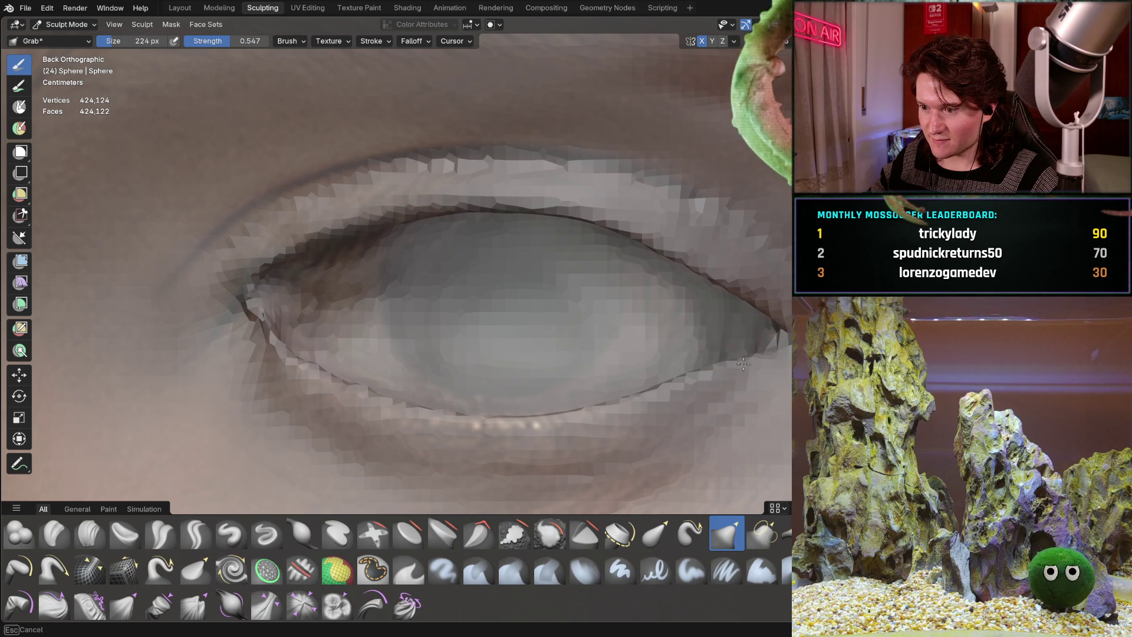
left_click_drag(738, 365, 737, 366)
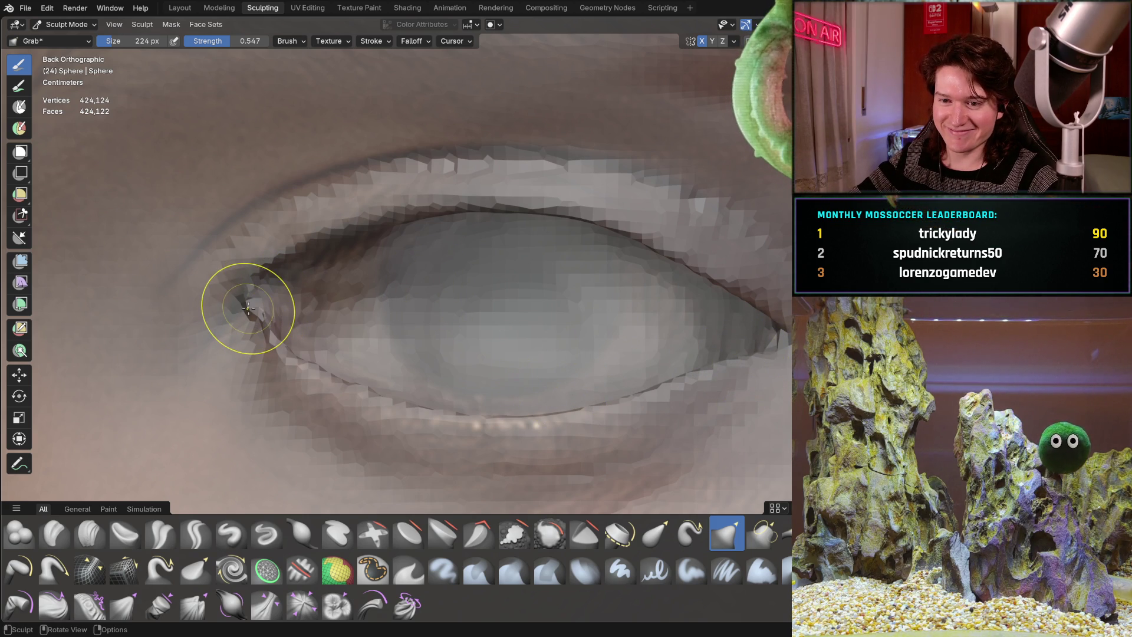
left_click_drag(248, 307, 266, 307)
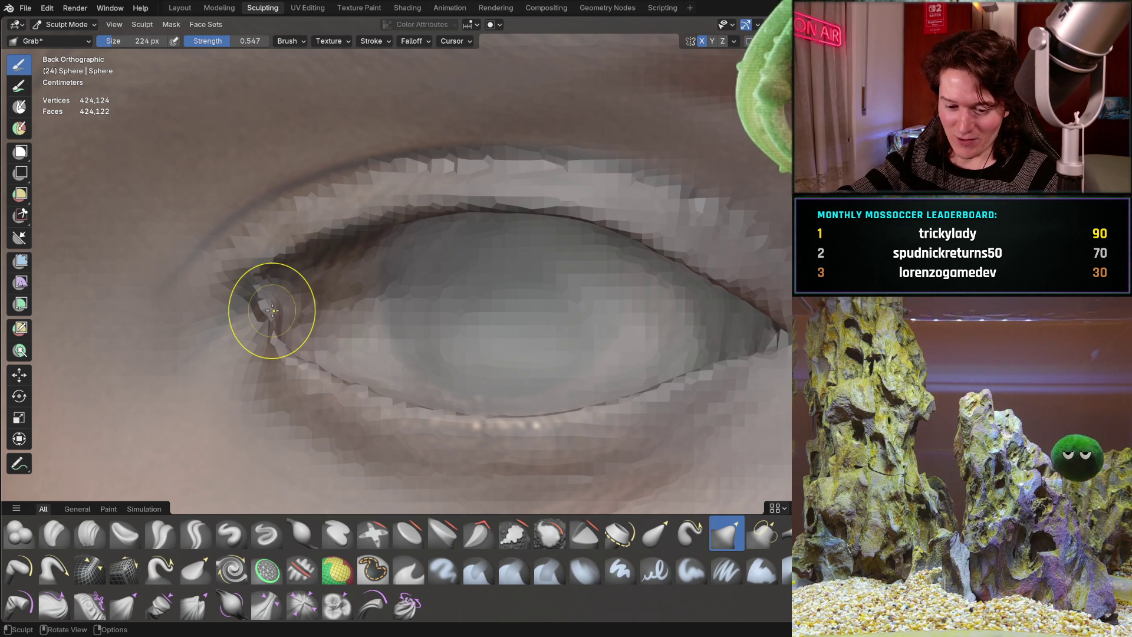
key("ctrl+z")
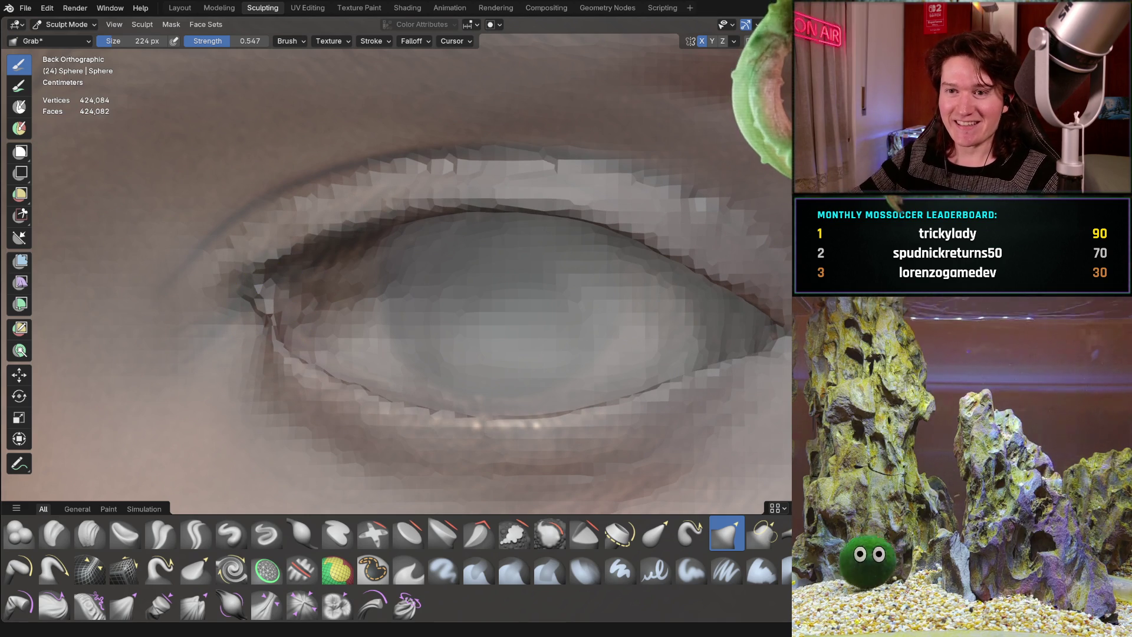
In the Layout workspace, view the head in front orthographic view and select the reference Empty.
left_click(223, 8)
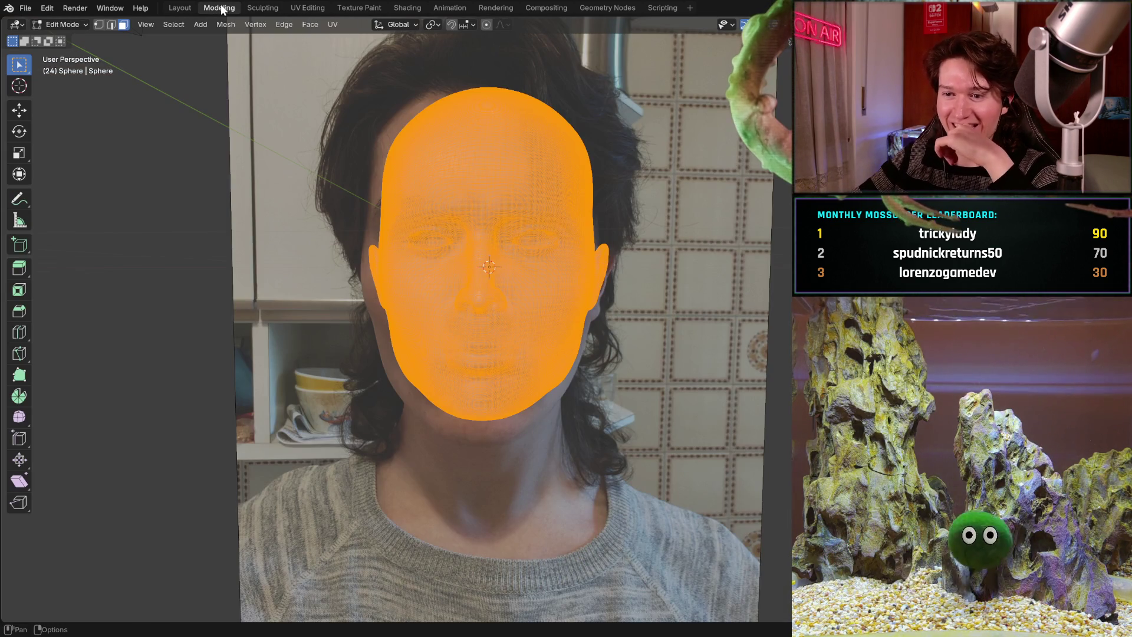
left_click(178, 8)
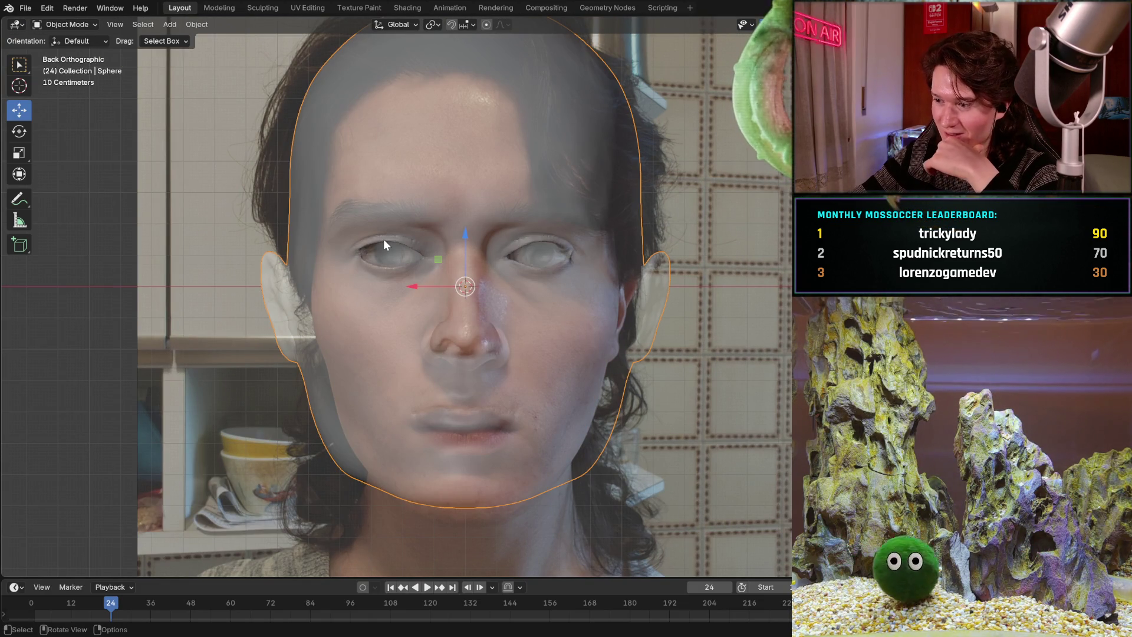
middle_click_drag(383, 239, 383, 238)
scroll(383, 239, "up", 5)
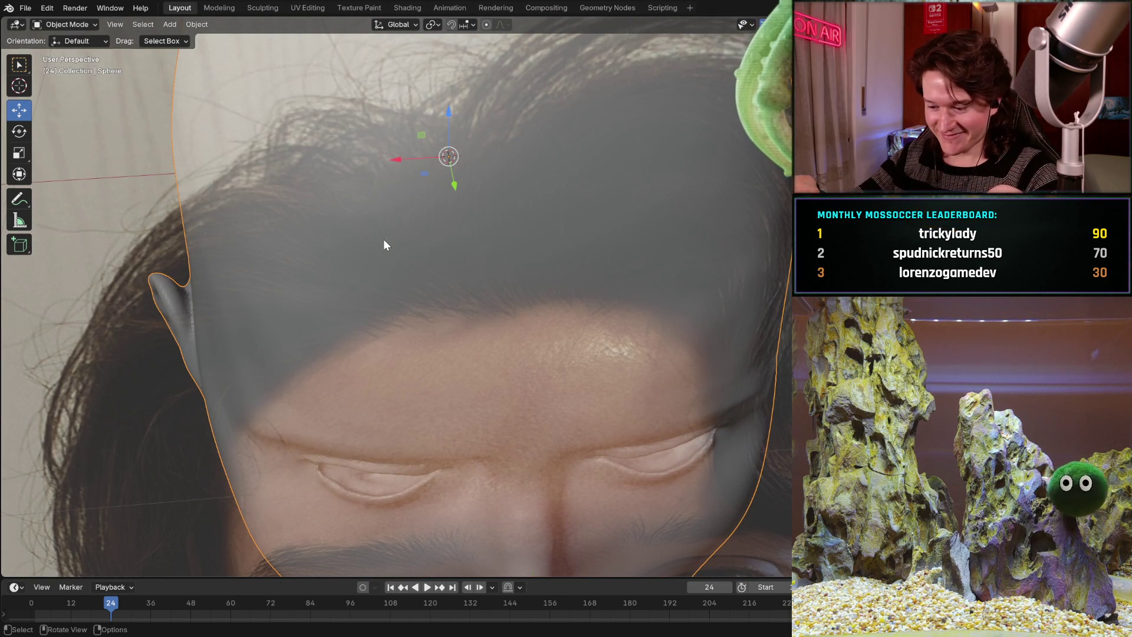
key("ctrl+KP_1")
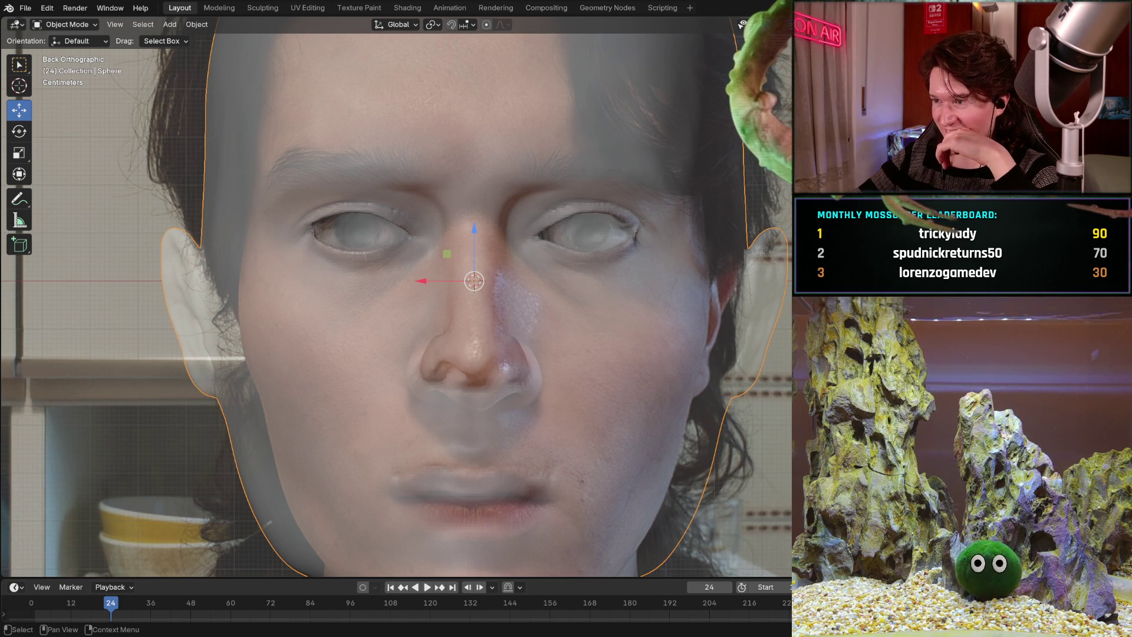
left_click(500, 300)
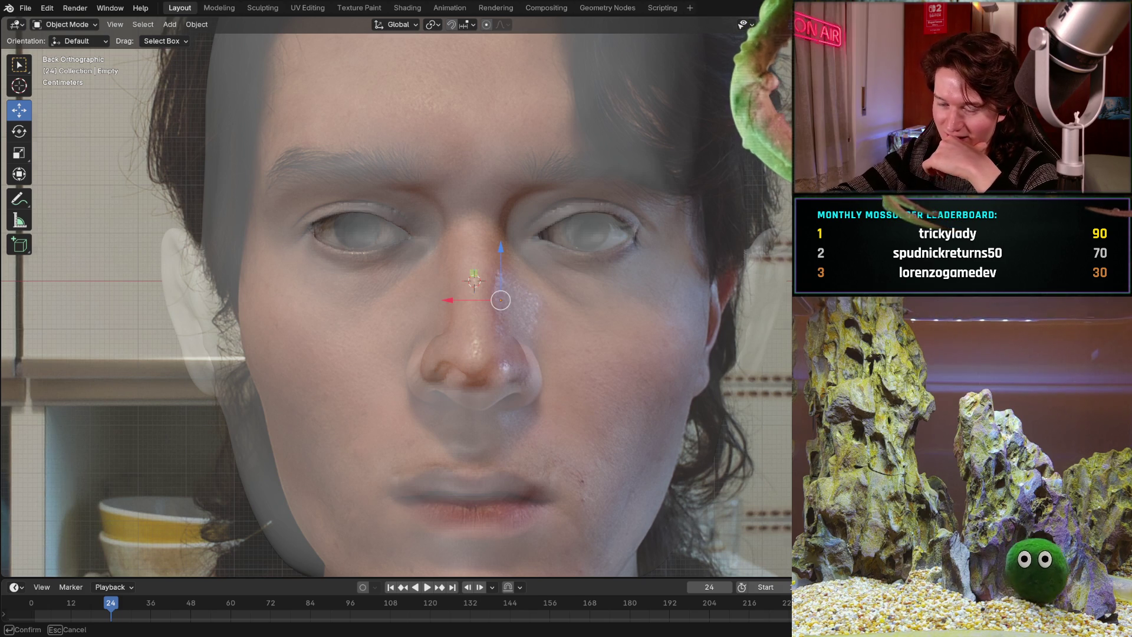
key("Return")
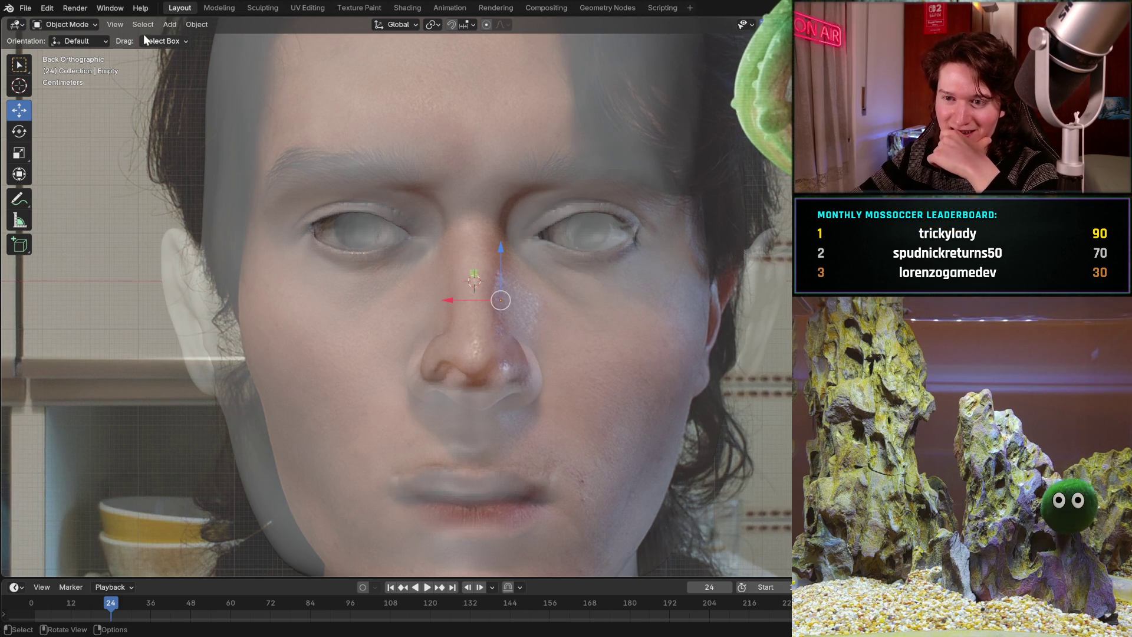
Put the head mesh back into Sculpt Mode and Grab-drag along the lower eyelid edge.
left_click(273, 12)
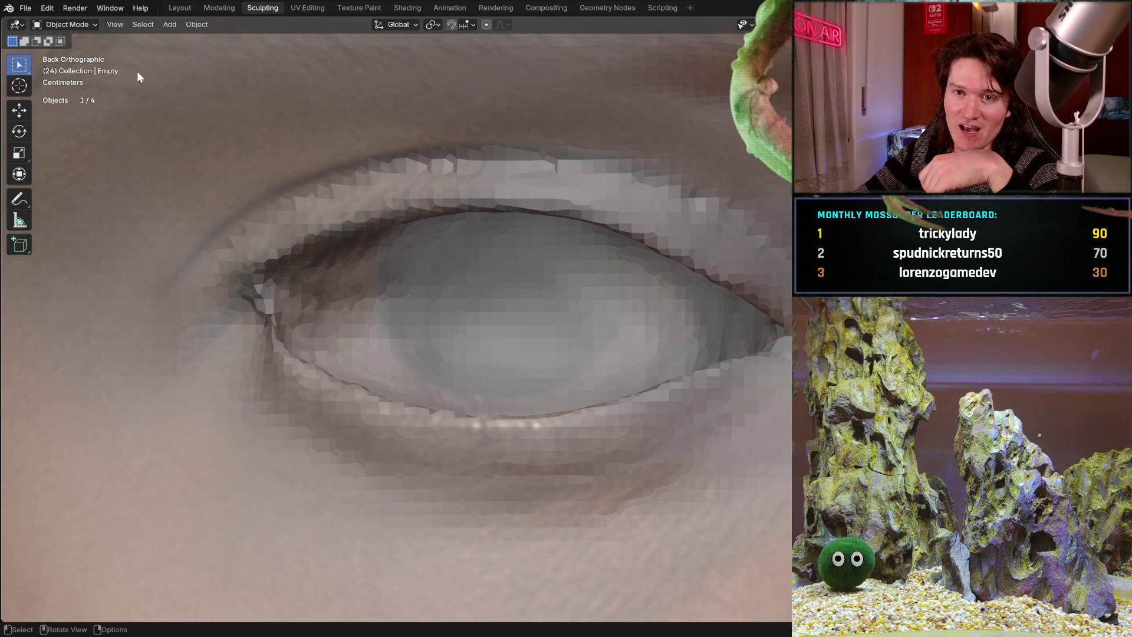
left_click(83, 24)
left_click(84, 23)
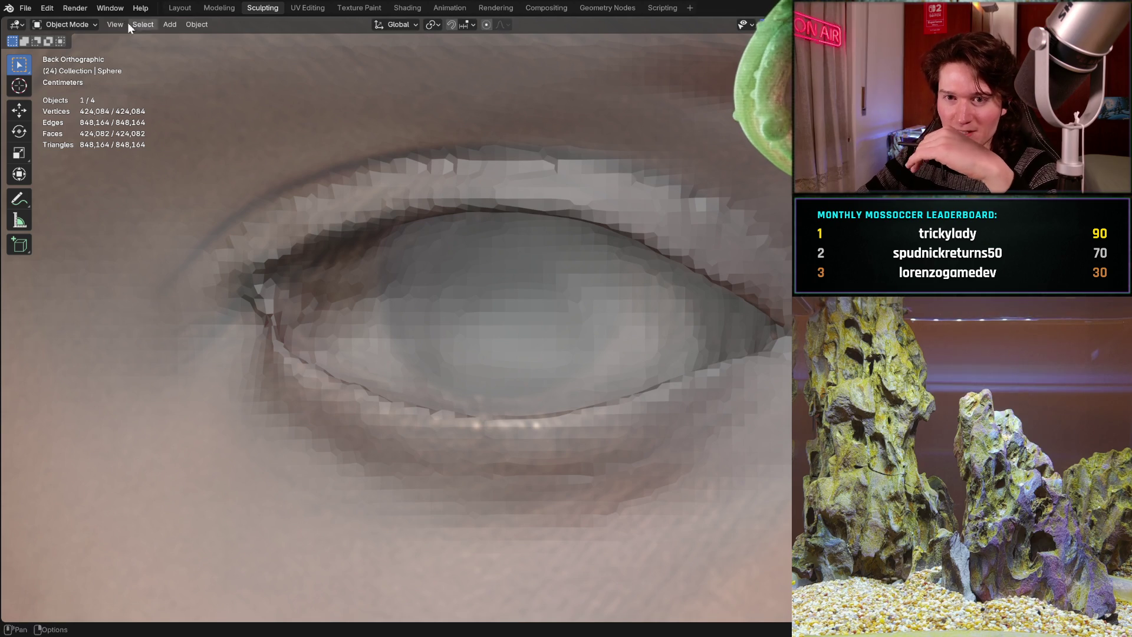
left_click(87, 23)
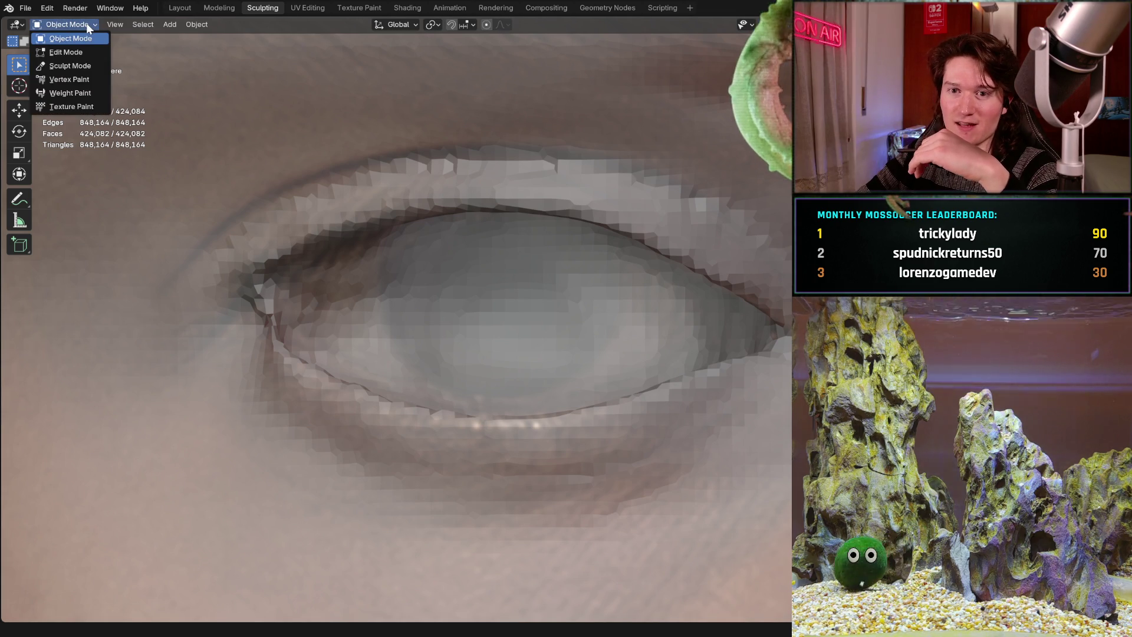
left_click(75, 65)
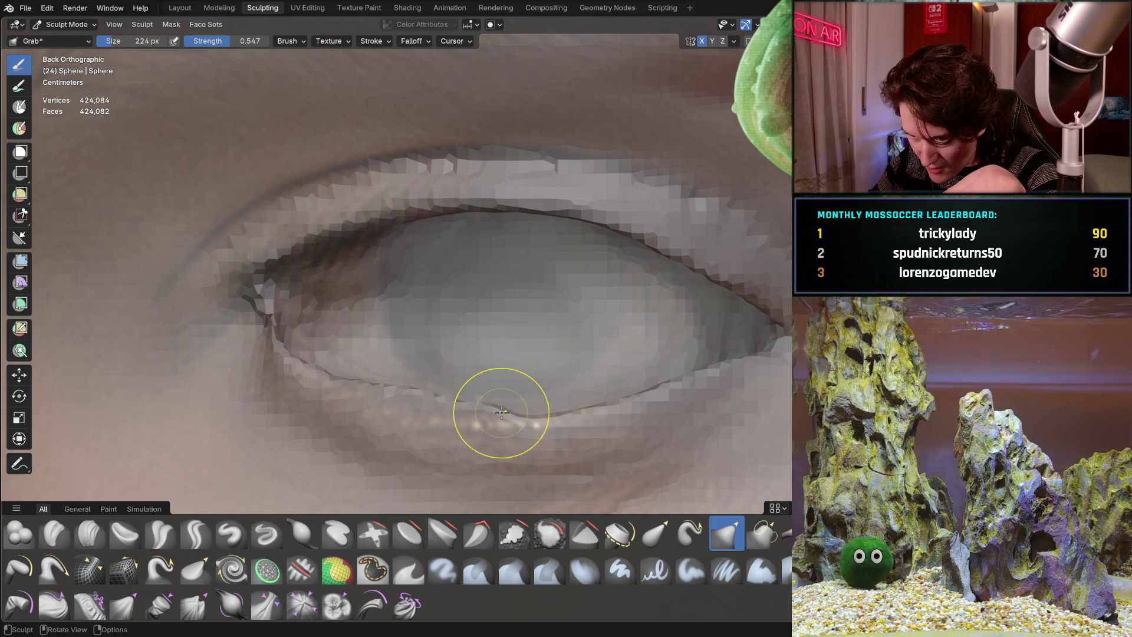
mouse_move(506, 416)
left_mouse_down()
mouse_move(530, 416)
mouse_move(560, 391)
mouse_move(602, 404)
left_mouse_up()
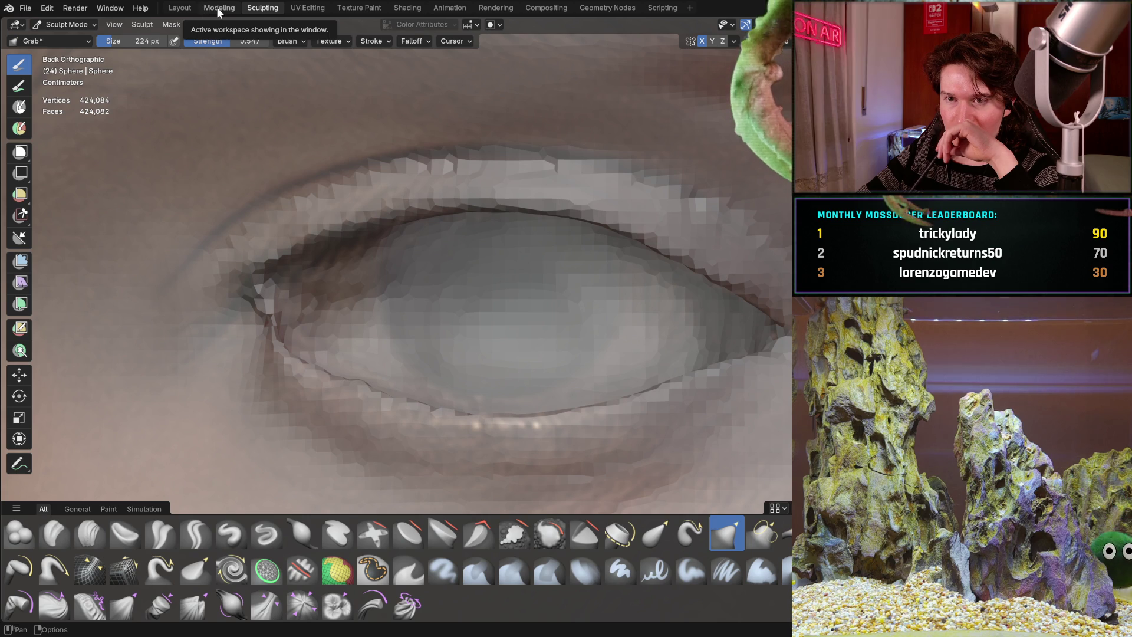
Switch to the Layout workspace and select the reference Empty in the viewport.
left_click(186, 10)
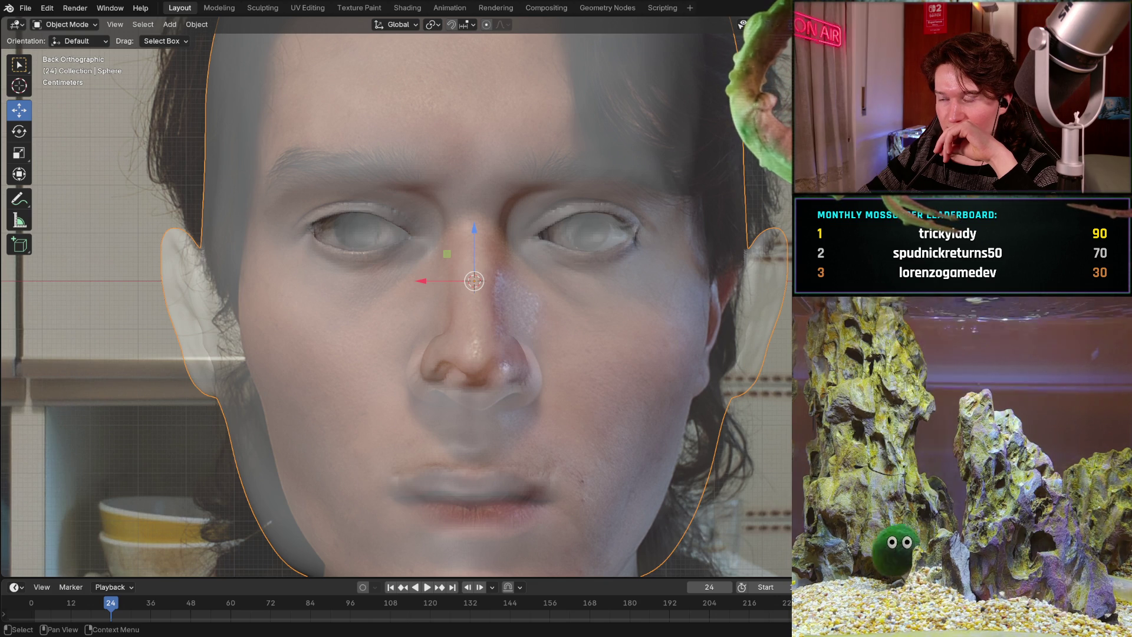
left_click(500, 300)
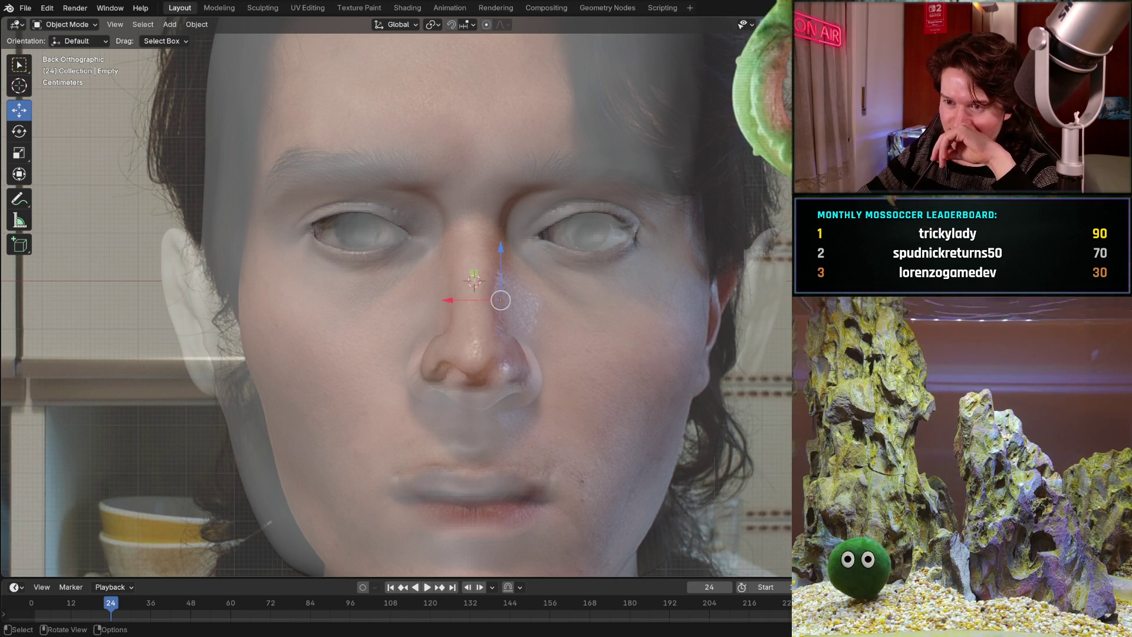
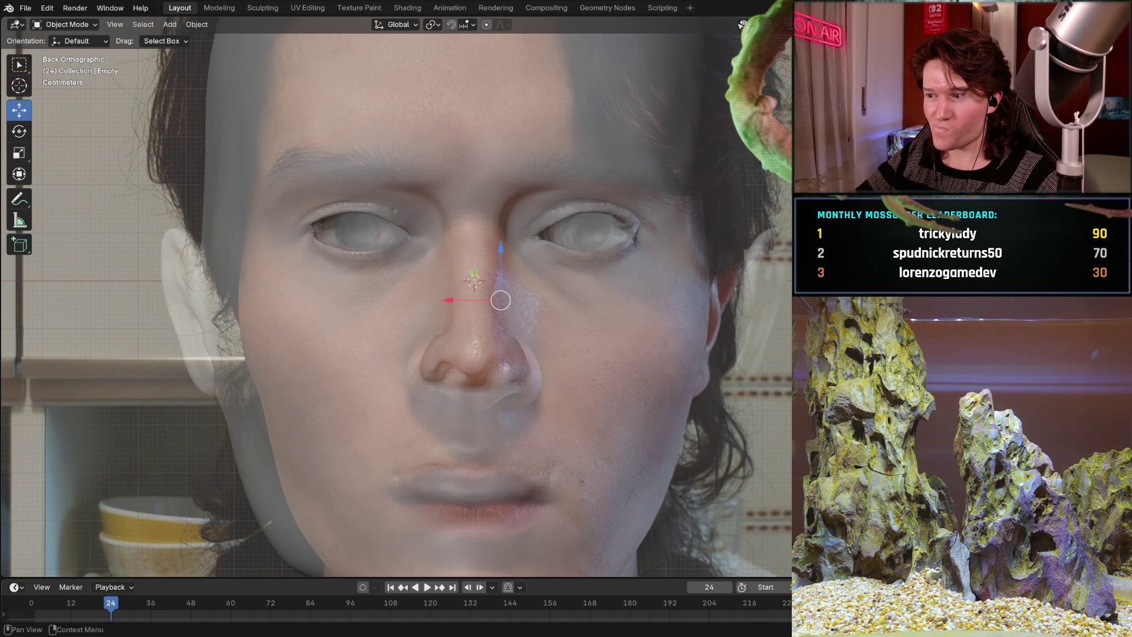
Hide the head mesh, zoom onto the photo's left eye, and select the Annotate tool.
key("h")
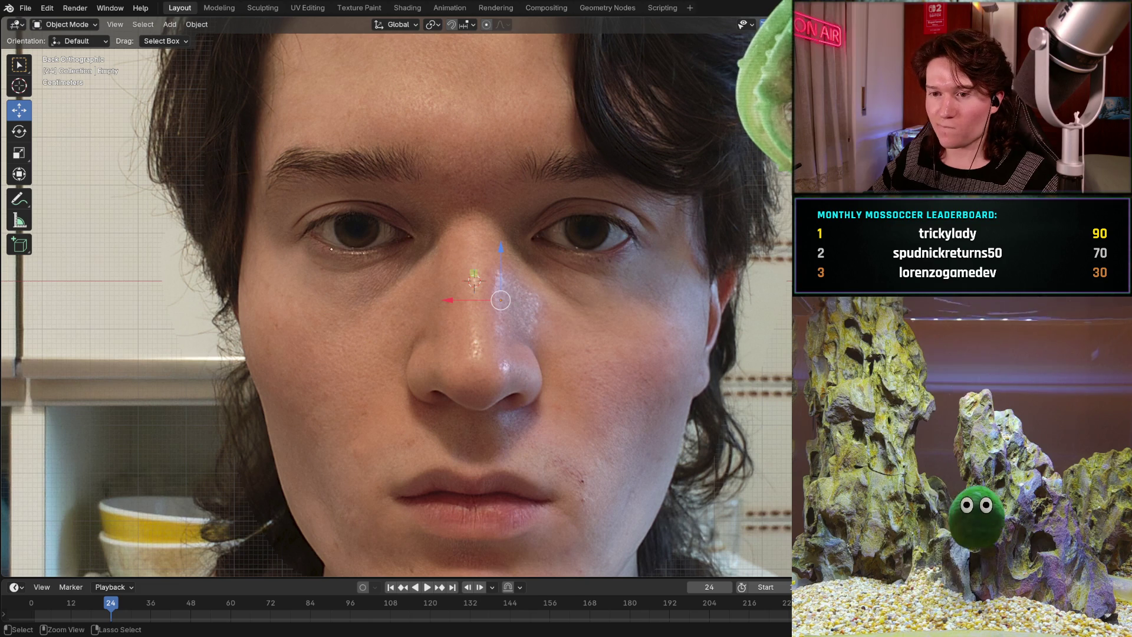
middle_click_drag(289, 194, 289, 141, "ctrl")
scroll(467, 272, "up", 3)
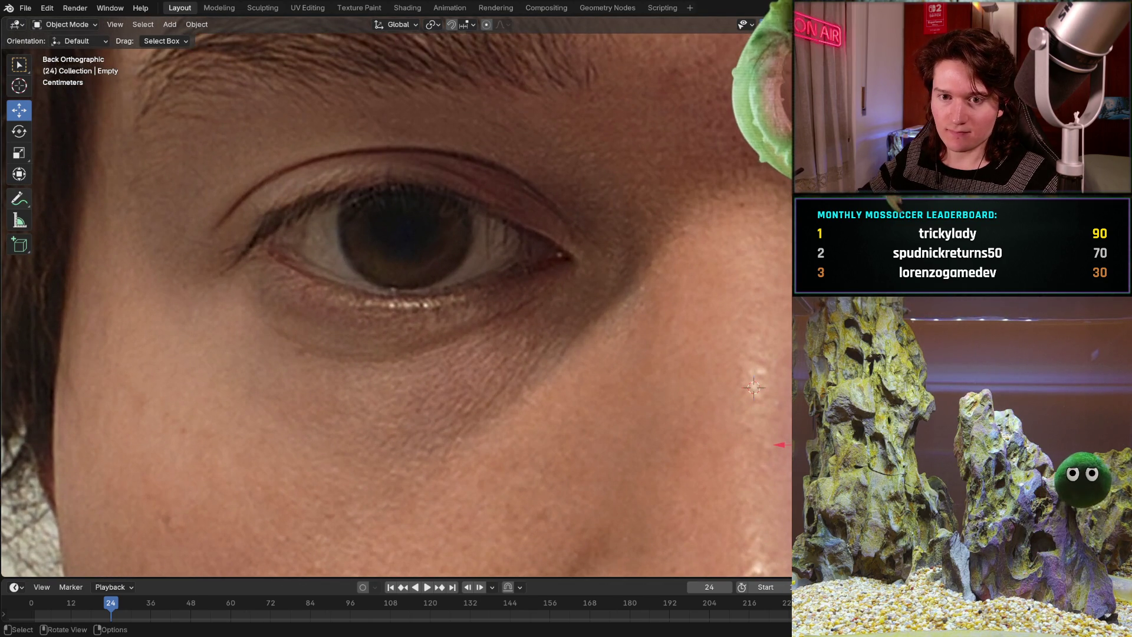
left_click(19, 199)
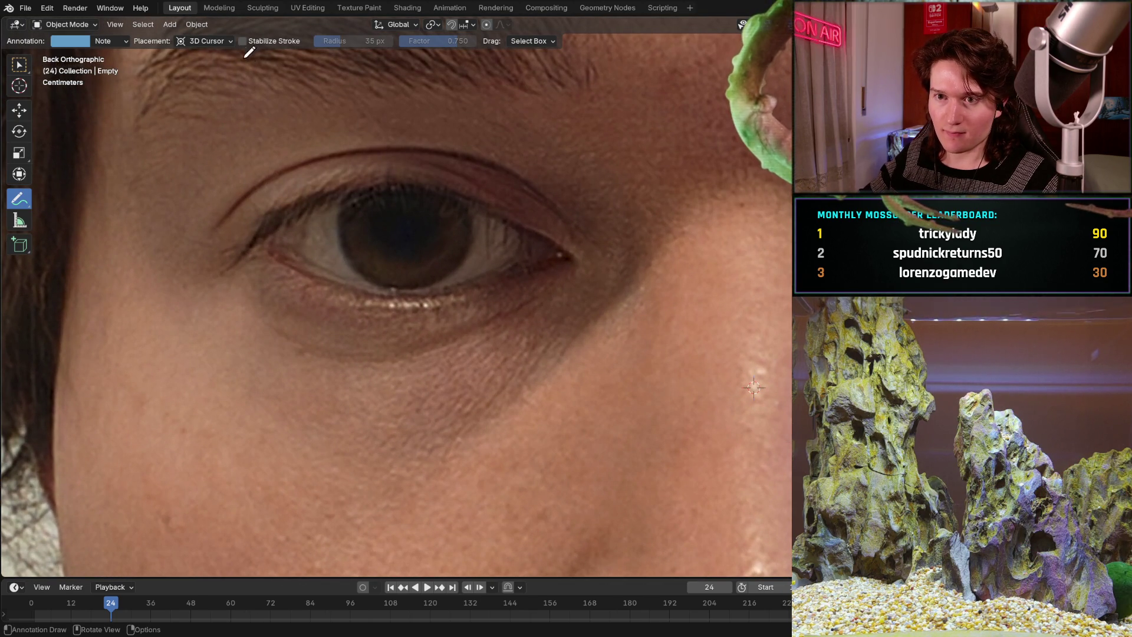
Draw trial stabilized strokes along the upper and lower eyelids, undoing each one.
left_click_drag(266, 222, 351, 182, "shift")
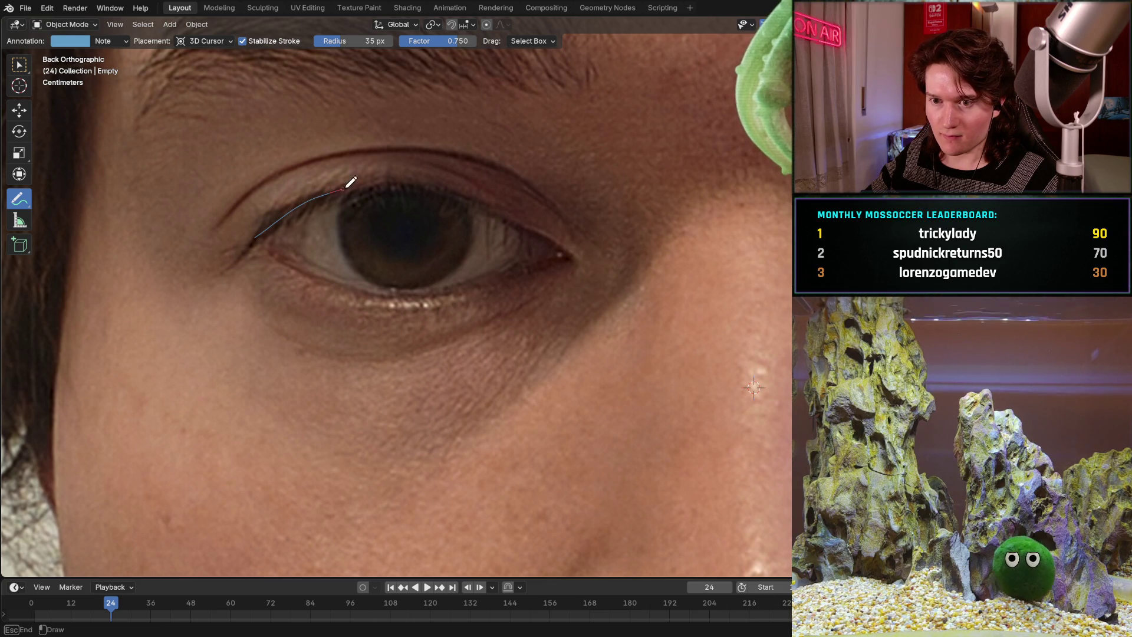
mouse_move(451, 190)
left_mouse_down("shift")
mouse_move(492, 199)
mouse_move(582, 264)
left_mouse_up("shift")
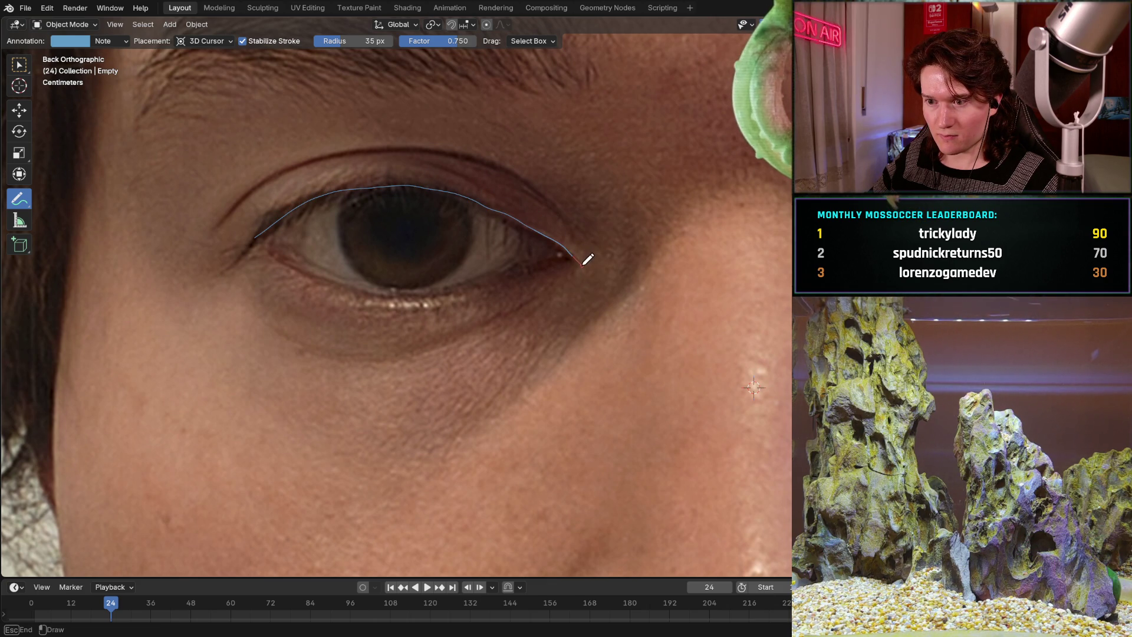
mouse_move(258, 241)
left_mouse_down()
mouse_move(320, 191)
mouse_move(374, 177)
mouse_move(486, 198)
left_mouse_up()
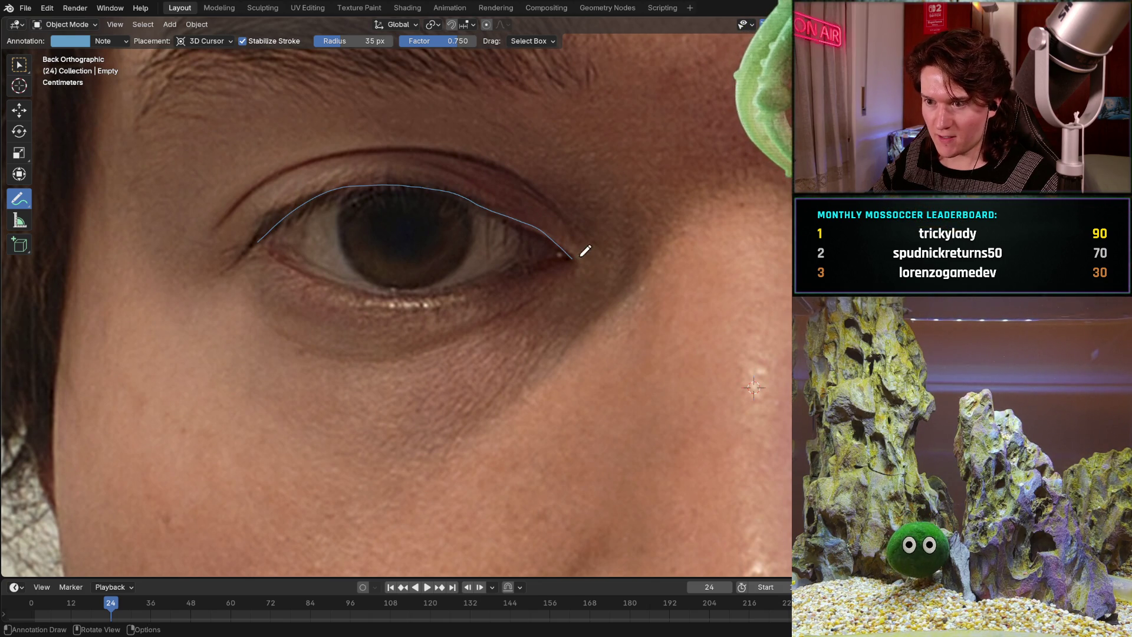
key("ctrl+z")
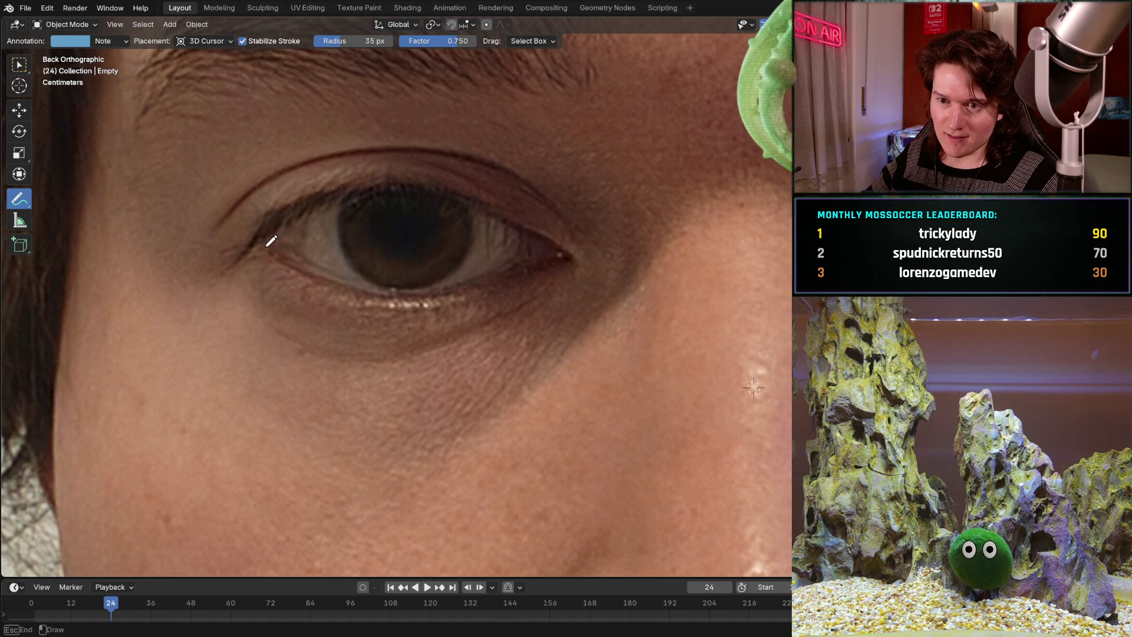
left_click_drag(265, 245, 334, 271)
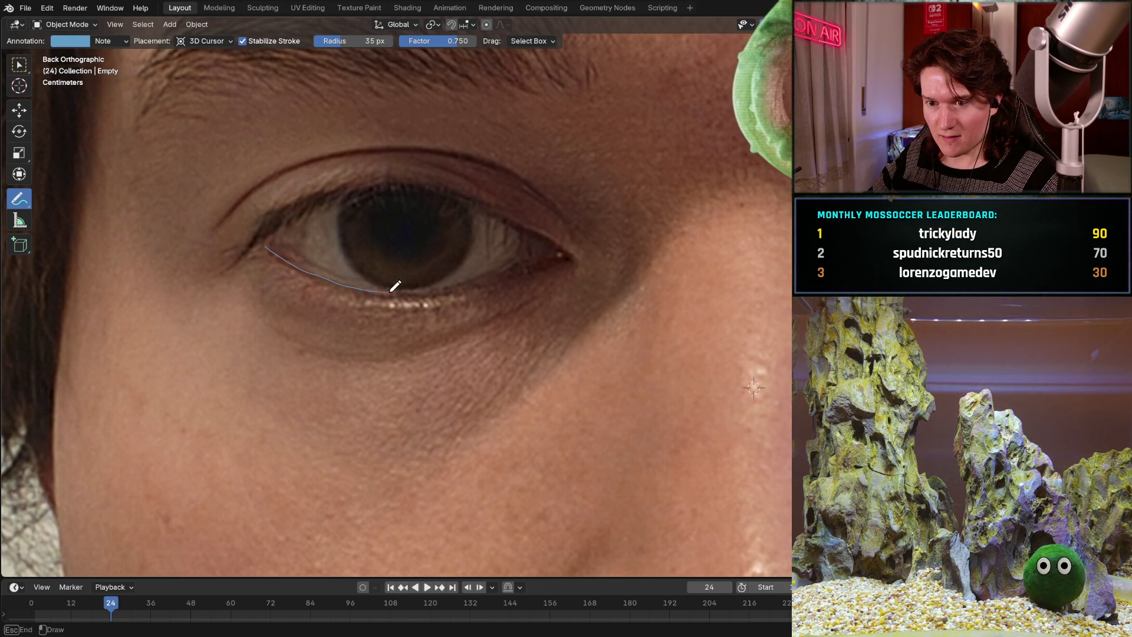
left_click_drag(430, 289, 557, 255)
key("ctrl+z")
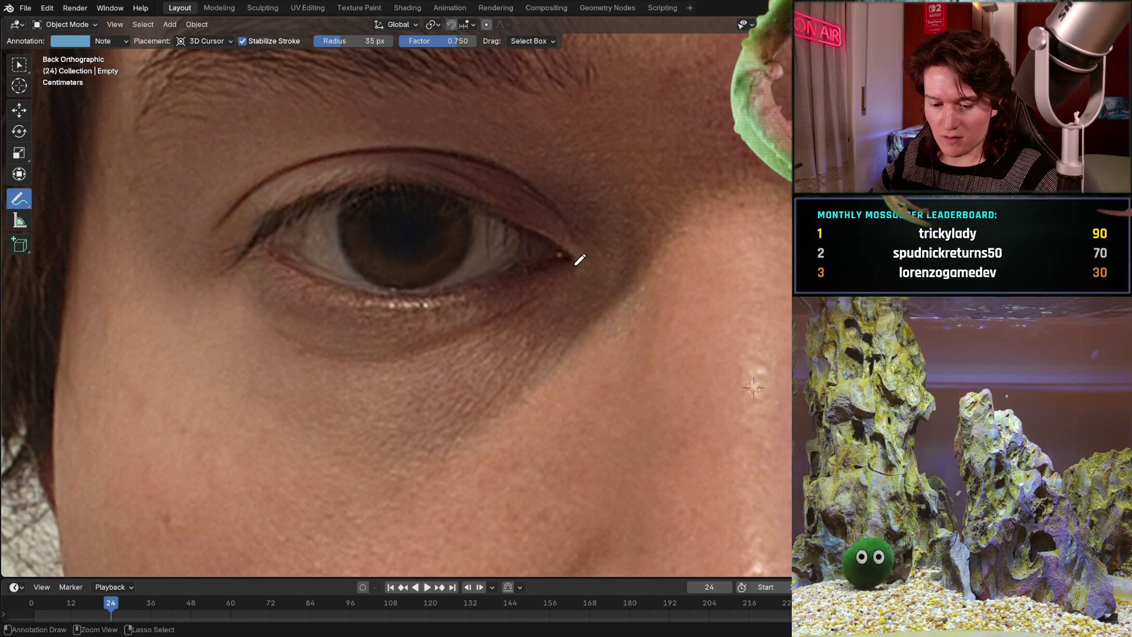
Try more eye-outline and eyelid tracings, undoing every attempt so the eye stays unmarked.
mouse_move(572, 259)
left_mouse_down()
mouse_move(394, 290)
mouse_move(361, 285)
mouse_move(254, 233)
mouse_move(287, 194)
left_mouse_up()
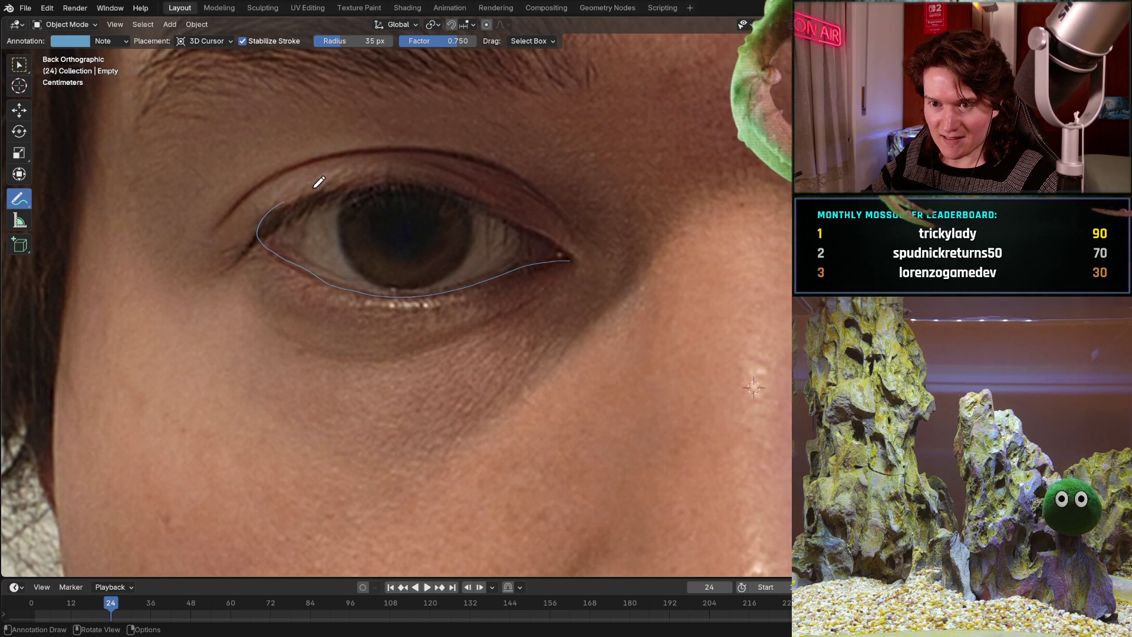
key("ctrl+z")
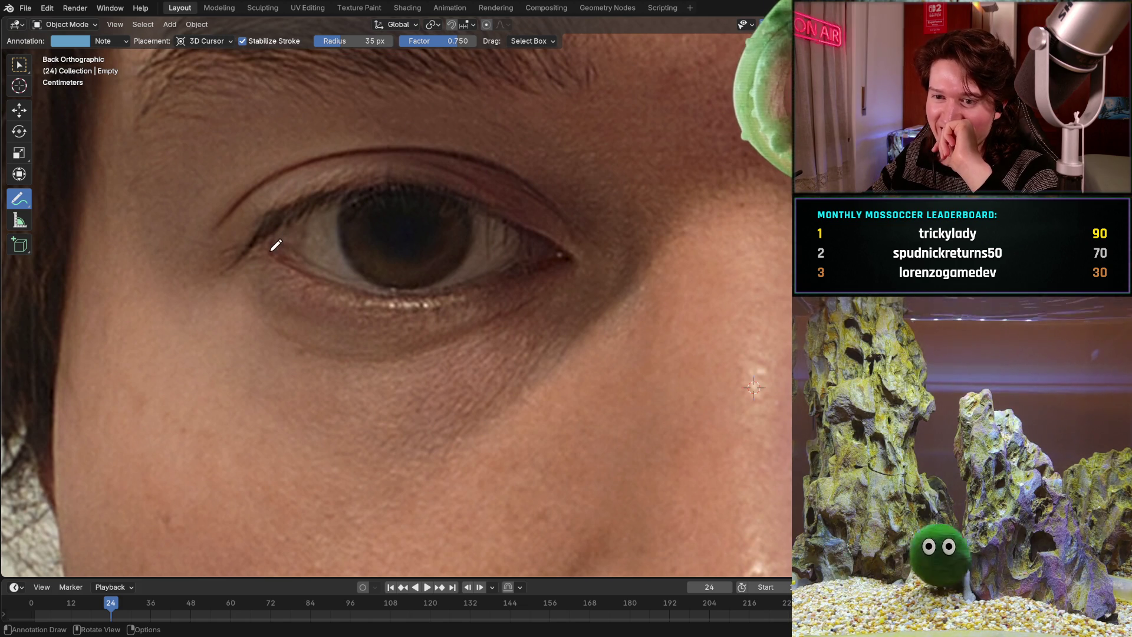
left_click_drag(269, 251, 386, 281)
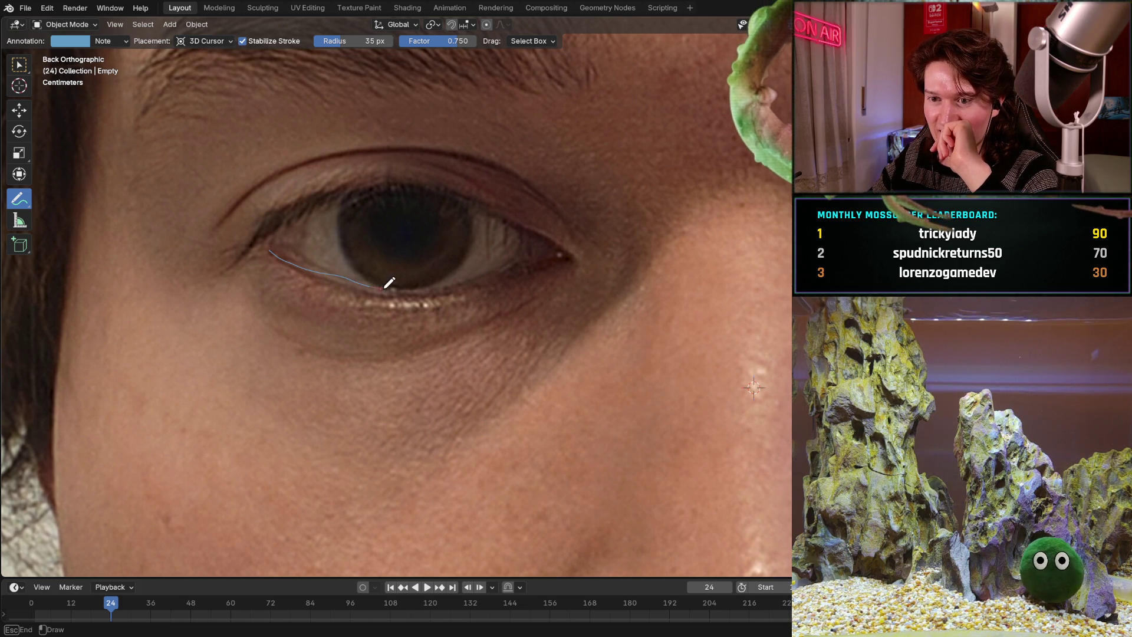
key("ctrl+z")
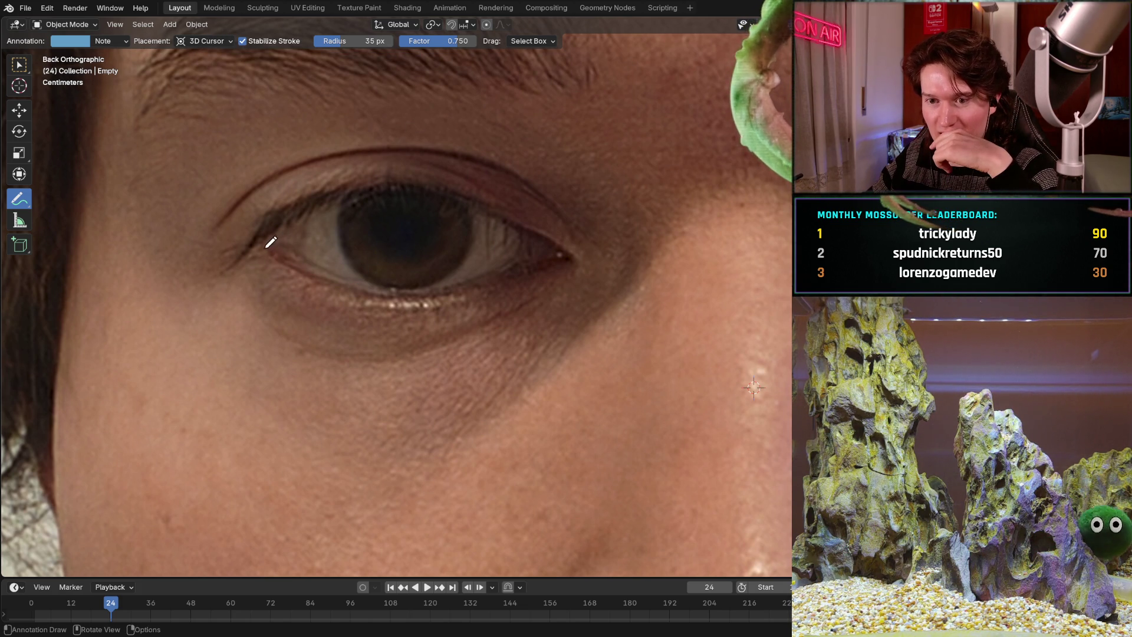
left_click_drag(278, 247, 279, 252)
mouse_move(339, 285)
left_mouse_down()
mouse_move(426, 295)
mouse_move(593, 260)
left_mouse_up()
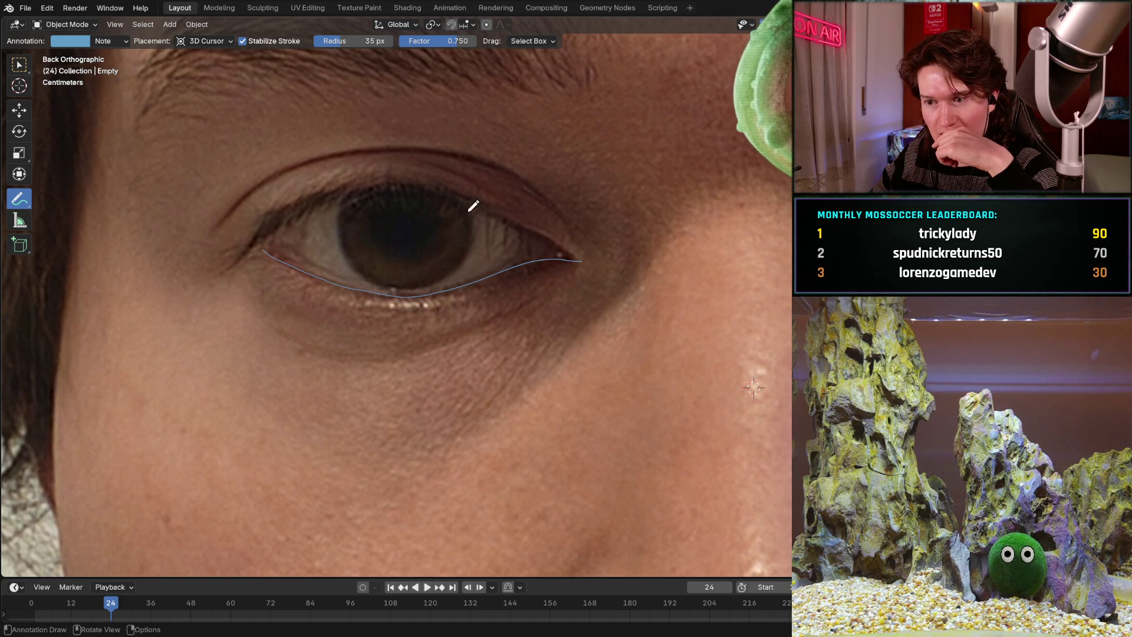
mouse_move(254, 249)
left_mouse_down()
mouse_move(306, 198)
mouse_move(410, 185)
mouse_move(479, 197)
mouse_move(523, 223)
left_mouse_up()
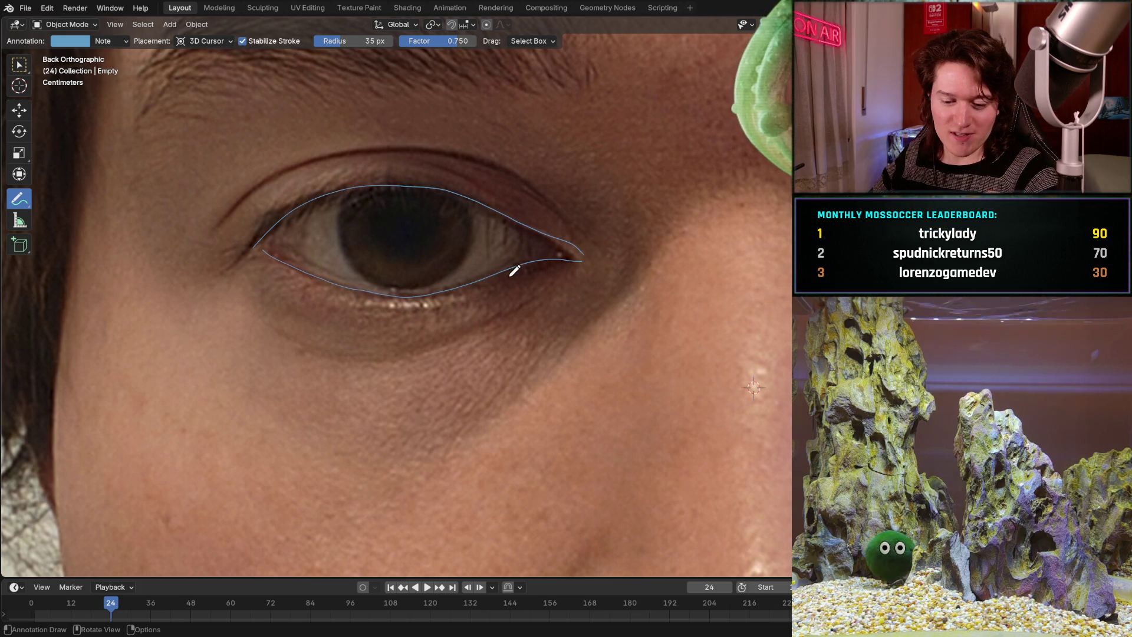
key("ctrl+z")
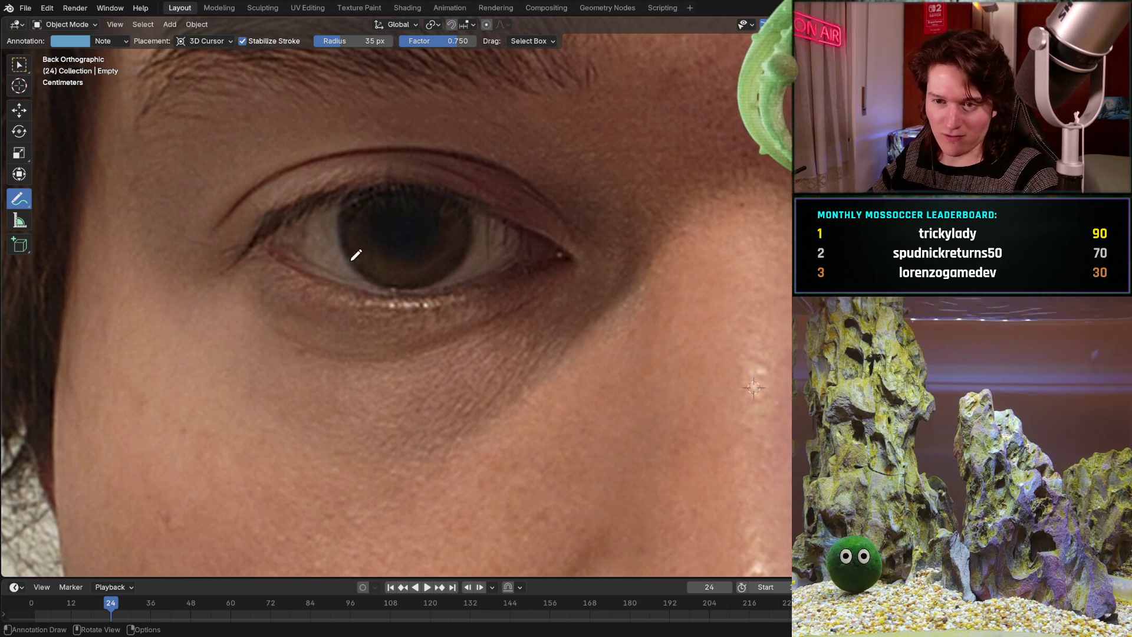
Trace the lower eyelid from inner to outer corner, then try upper-lid strokes and undo one.
mouse_move(267, 248)
left_mouse_down()
mouse_move(313, 274)
mouse_move(353, 278)
left_mouse_up()
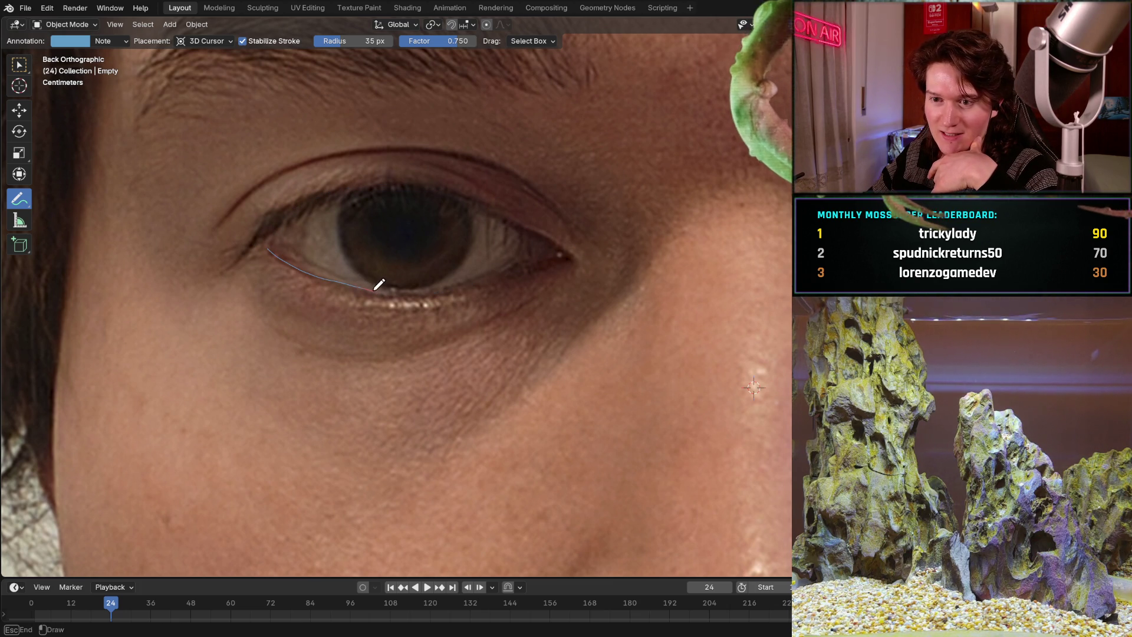
mouse_move(445, 290)
left_mouse_down()
mouse_move(540, 255)
mouse_move(575, 256)
left_mouse_up()
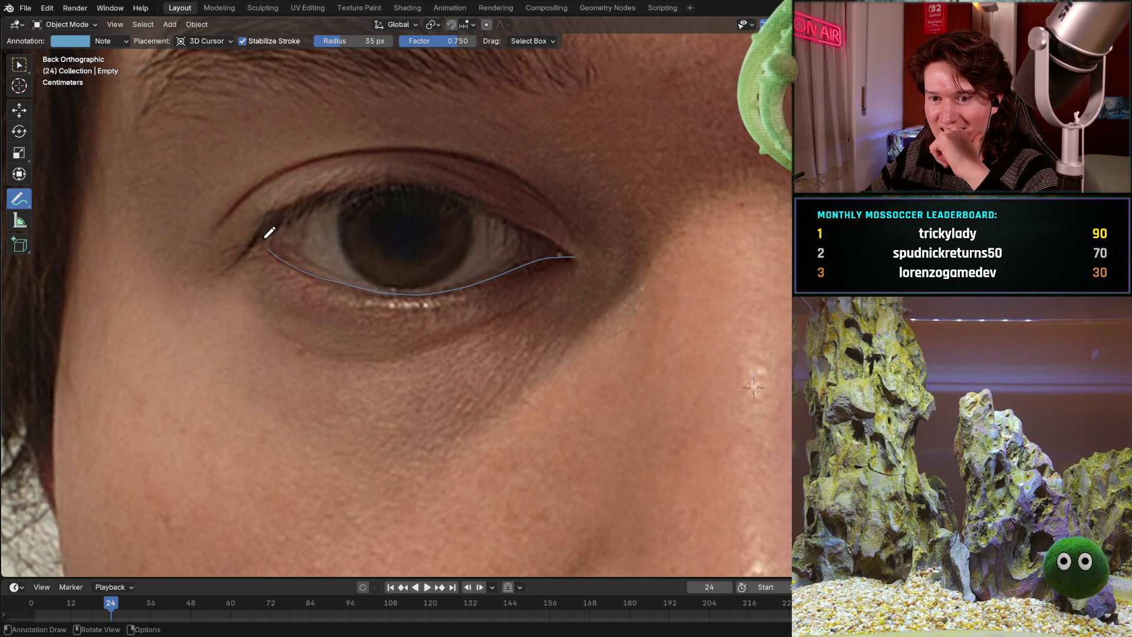
left_click_drag(275, 226, 291, 212)
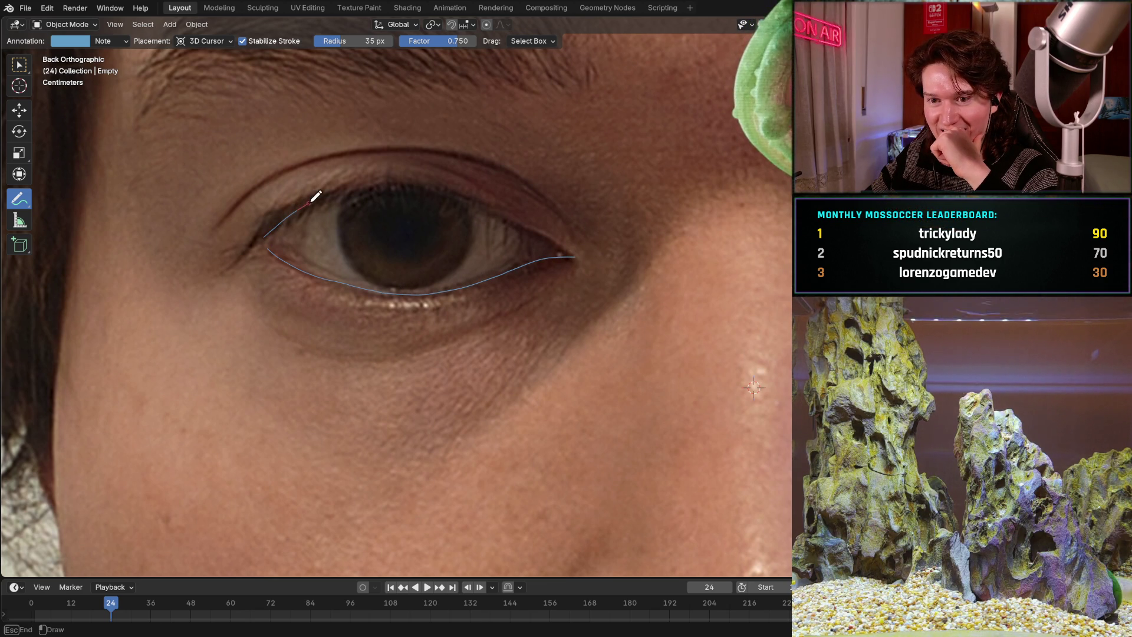
mouse_move(381, 179)
left_mouse_down()
mouse_move(479, 189)
mouse_move(492, 203)
left_mouse_up()
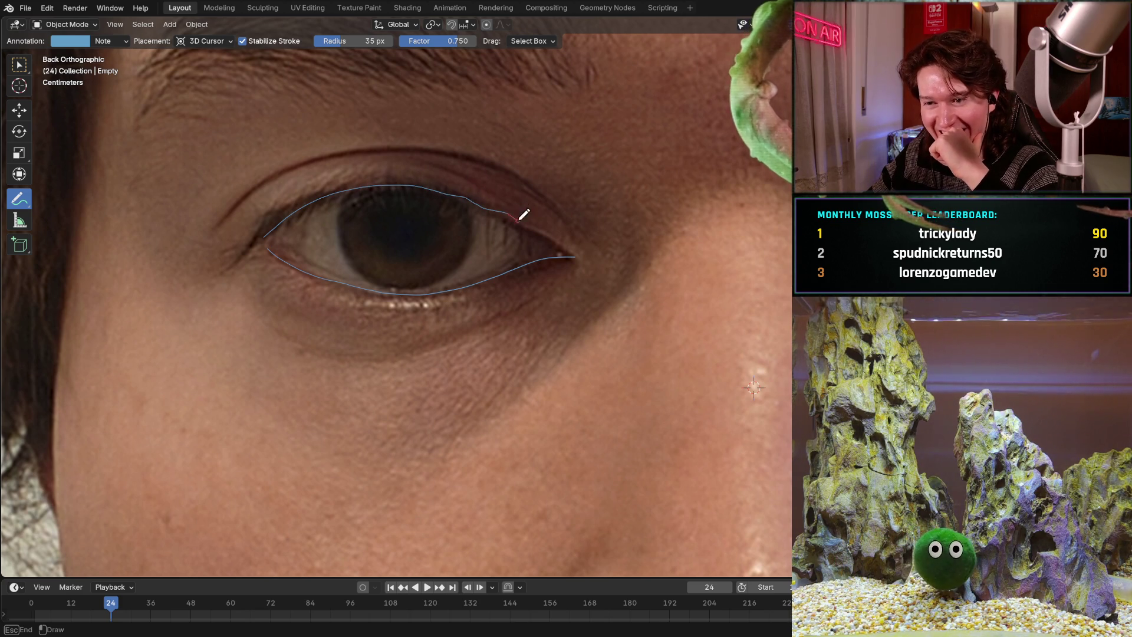
left_click_drag(564, 226, 598, 235)
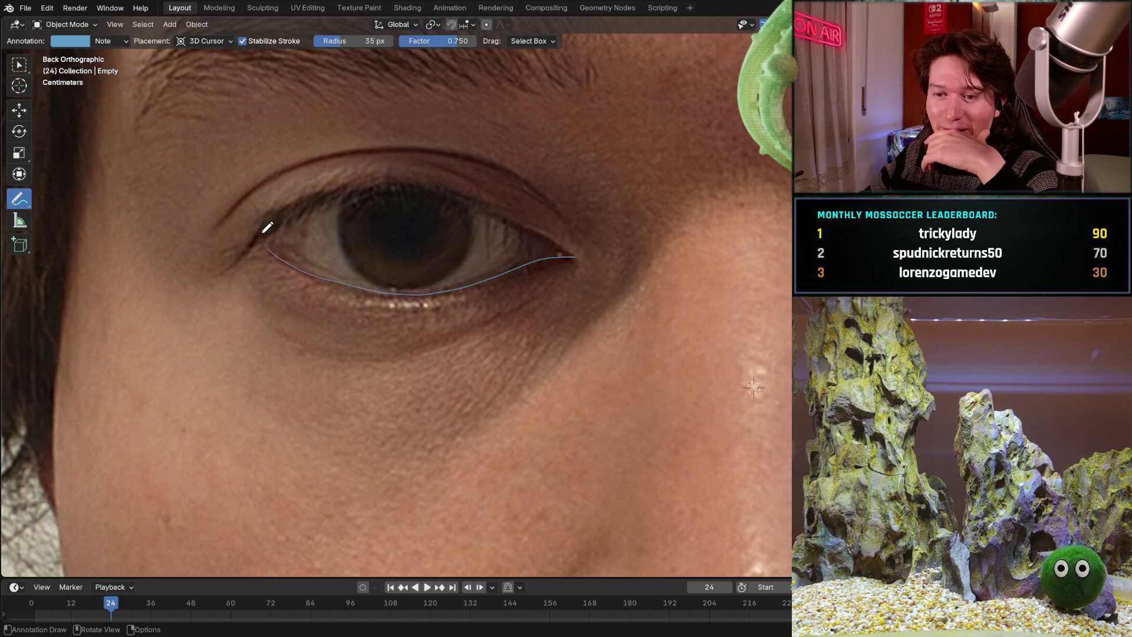
left_click_drag(267, 227, 355, 190)
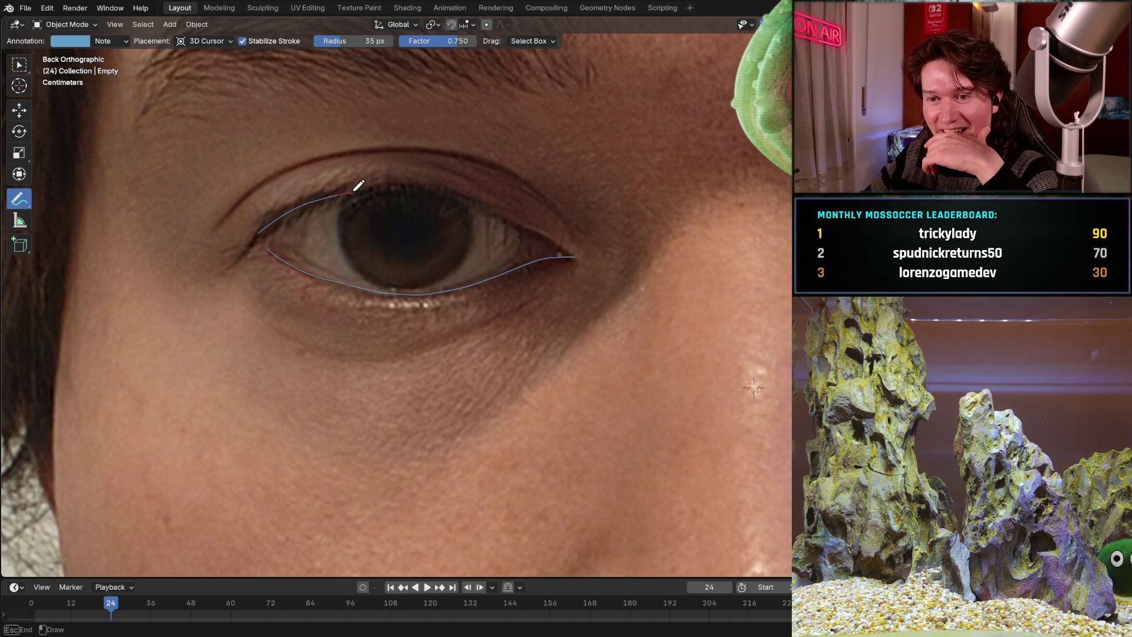
mouse_move(471, 207)
left_mouse_down()
mouse_move(525, 215)
mouse_move(574, 244)
left_mouse_up()
key("ctrl+z")
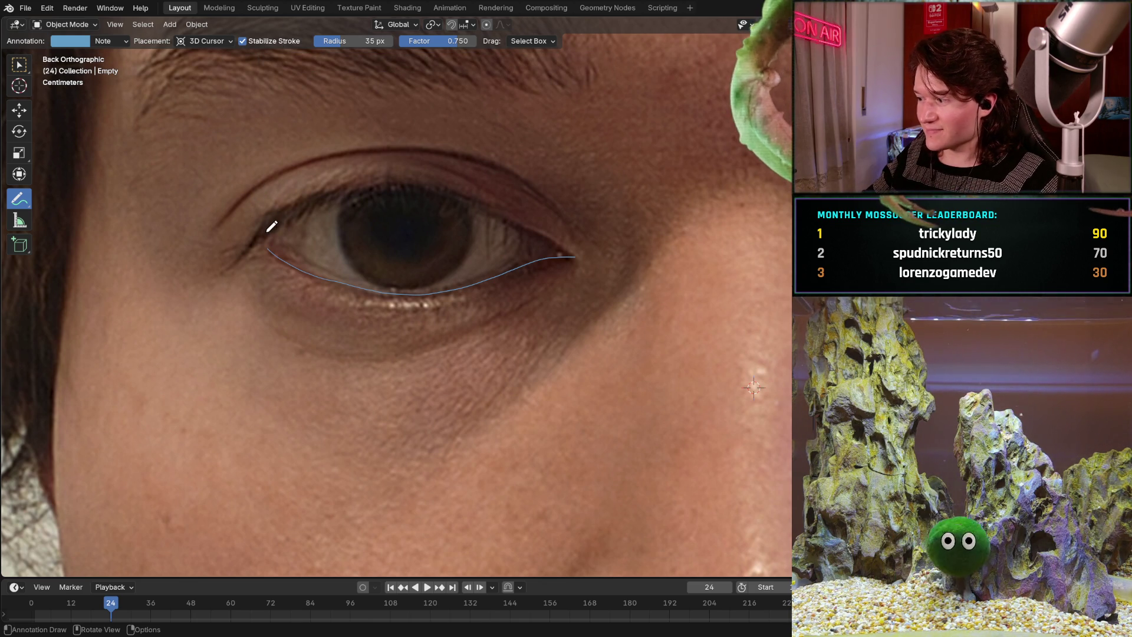
Redraw the upper eyelid line several times, discarding rough attempts, ending with a stroke at the outer corner.
mouse_move(264, 229)
left_mouse_down()
mouse_move(346, 189)
mouse_move(417, 188)
mouse_move(565, 221)
mouse_move(551, 246)
mouse_move(573, 242)
mouse_move(589, 207)
mouse_move(525, 192)
left_mouse_up()
key("ctrl+z")
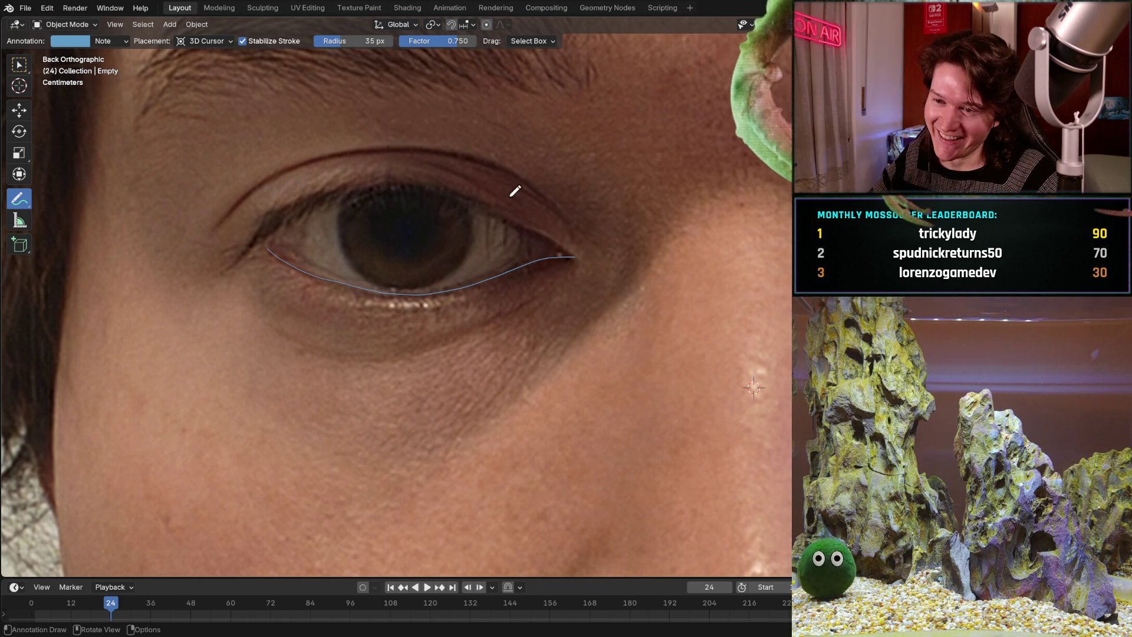
left_click(268, 222)
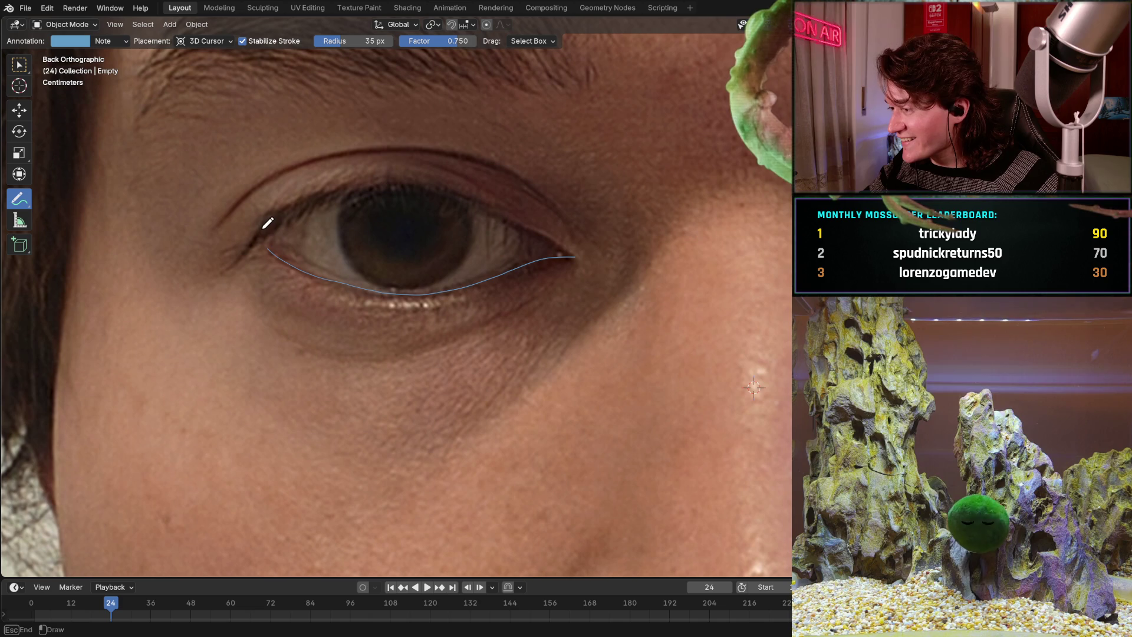
left_click_drag(356, 182, 454, 187)
left_click_drag(526, 220, 581, 255)
key("ctrl+z")
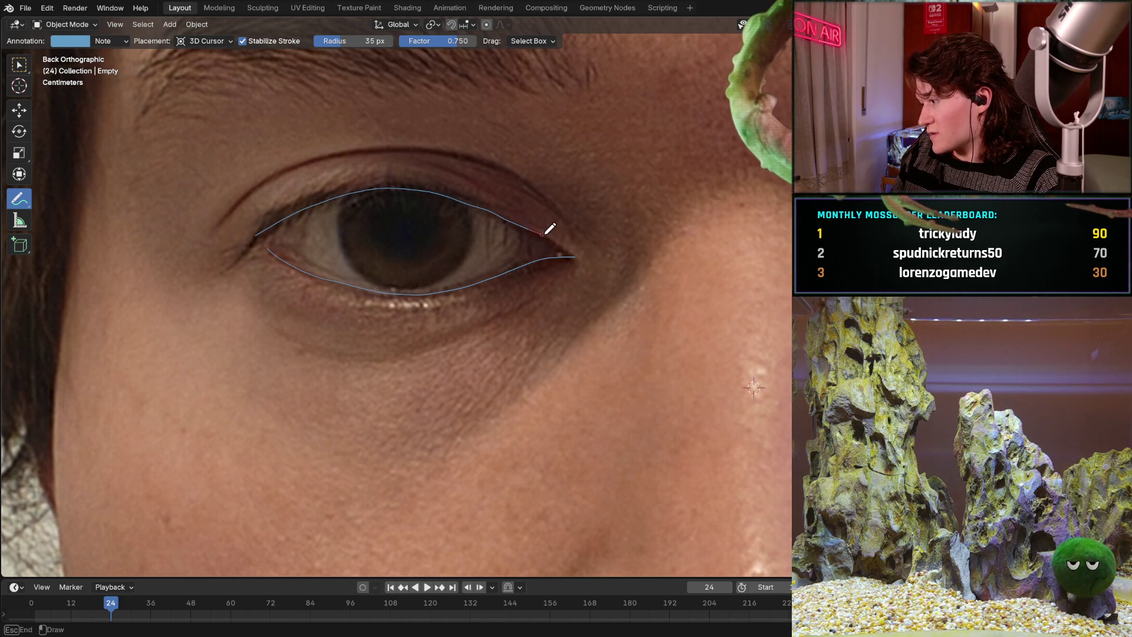
left_click_drag(544, 234, 573, 251)
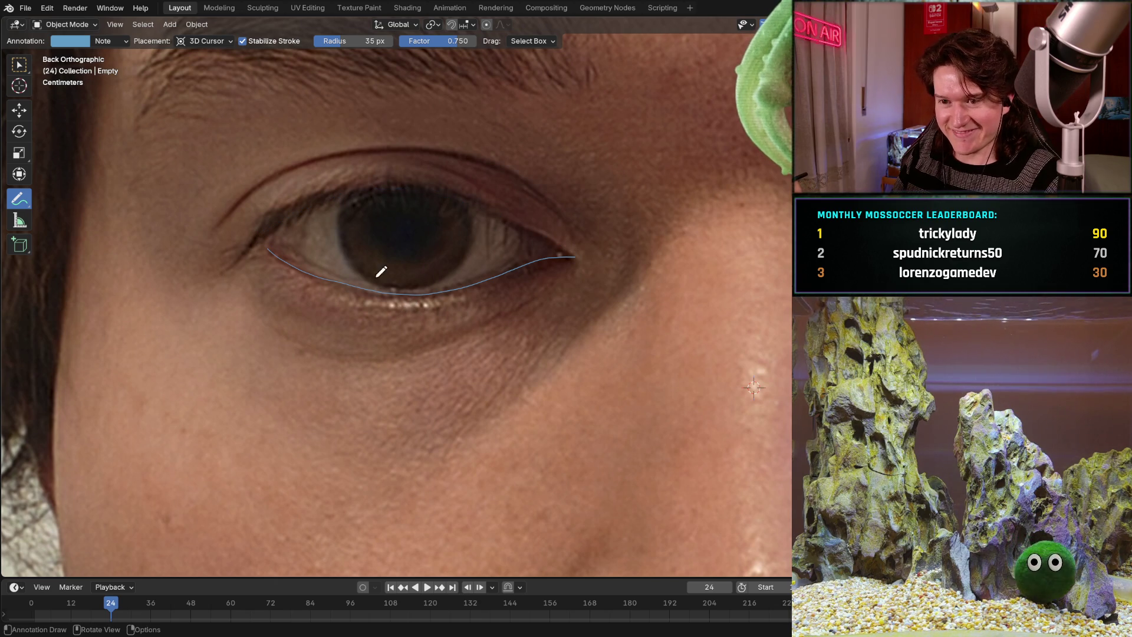
left_click(211, 41)
left_click(211, 42)
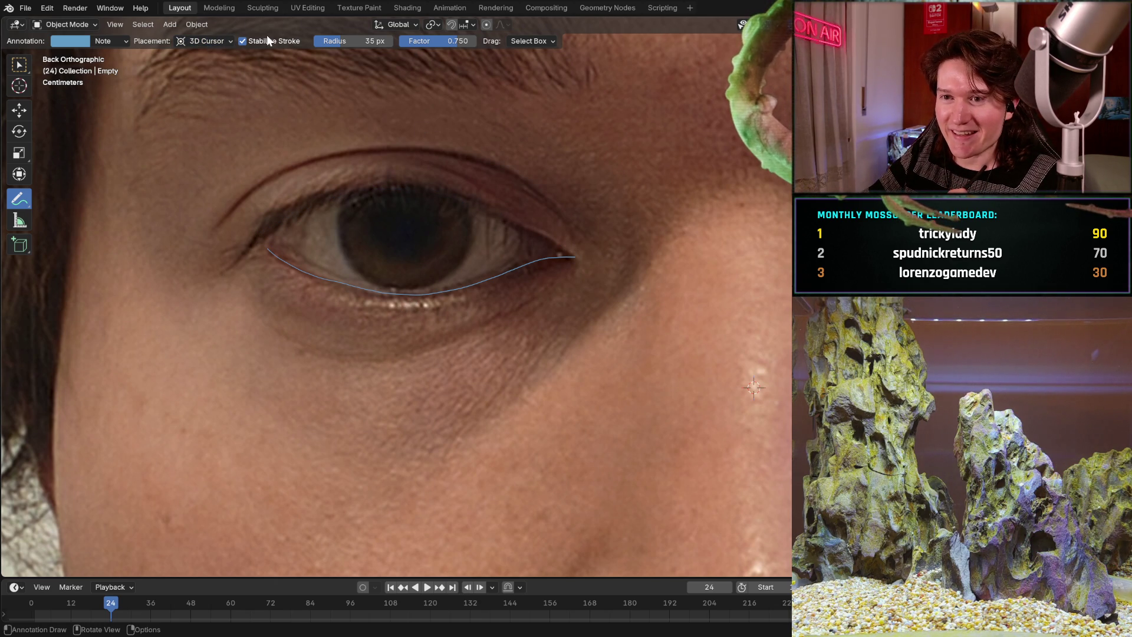
left_click(114, 41)
left_click(115, 41)
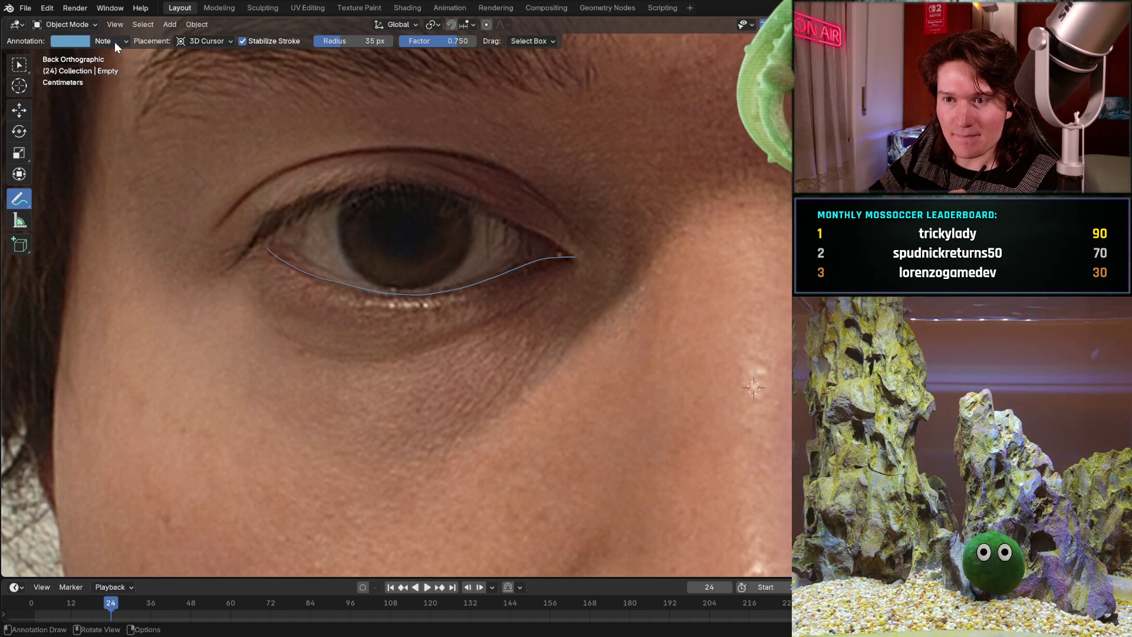
right_click(284, 40)
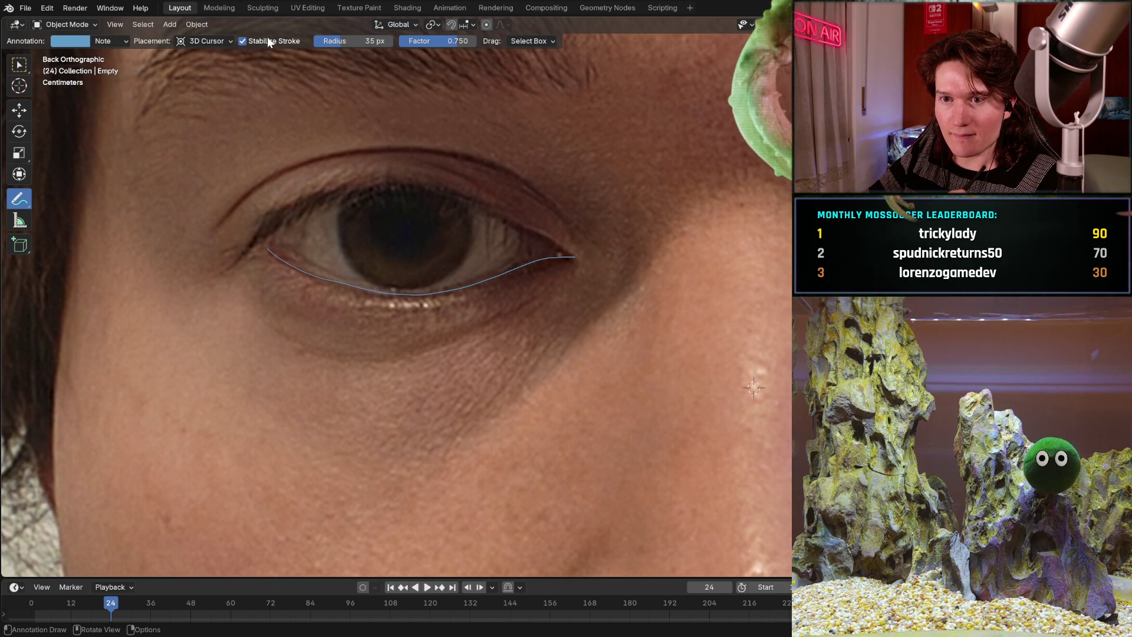
right_click(267, 36)
mouse_move(211, 99)
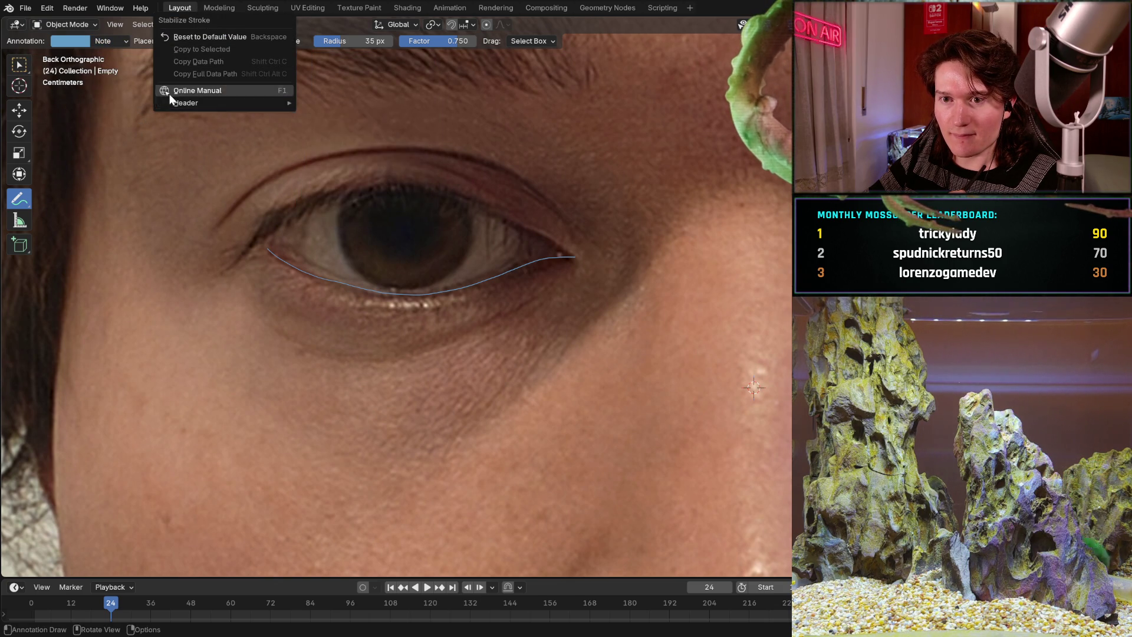
left_click(505, 108)
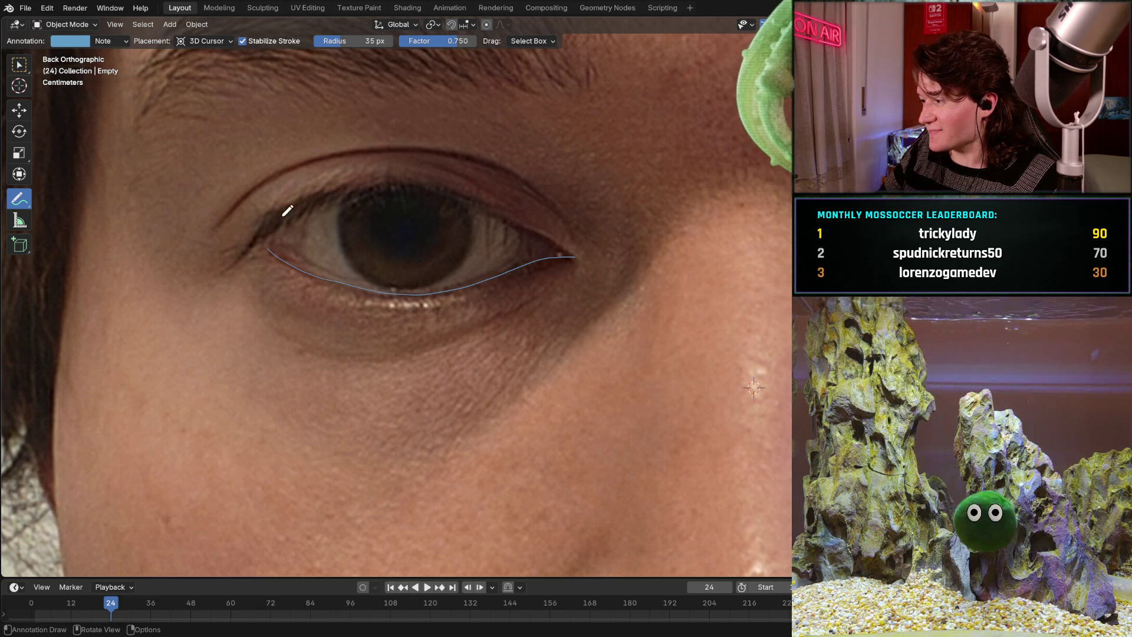
Trace the upper eyelid inner to outer corner, undoing attempts until it meets the lower line.
left_click_drag(270, 223, 270, 224)
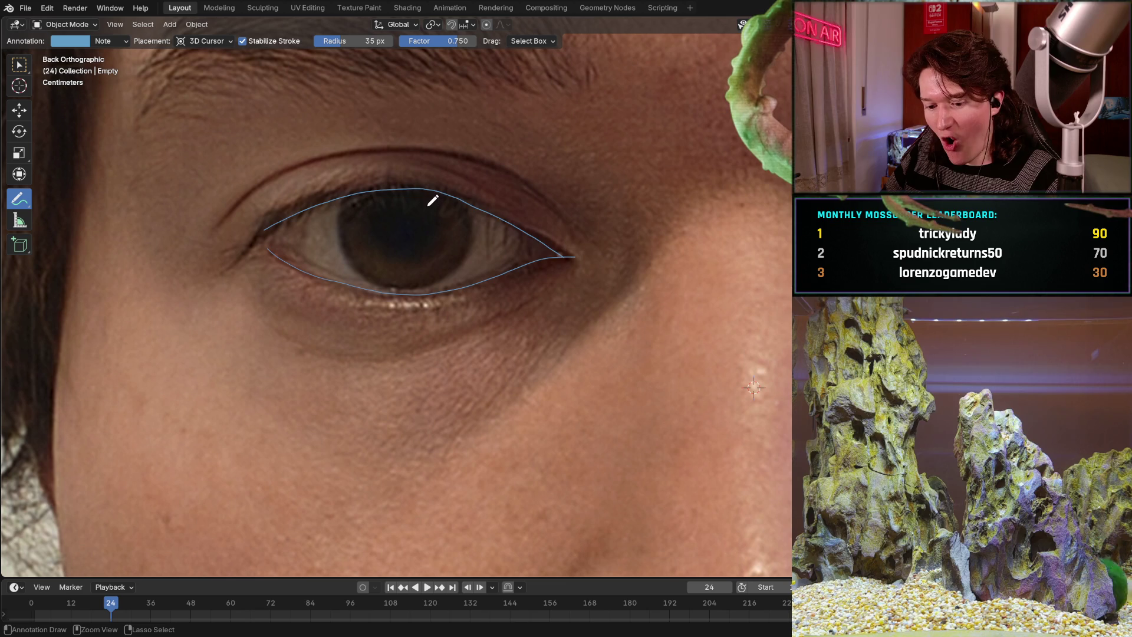
mouse_move(265, 223)
left_mouse_down()
mouse_move(309, 189)
mouse_move(417, 187)
left_mouse_up()
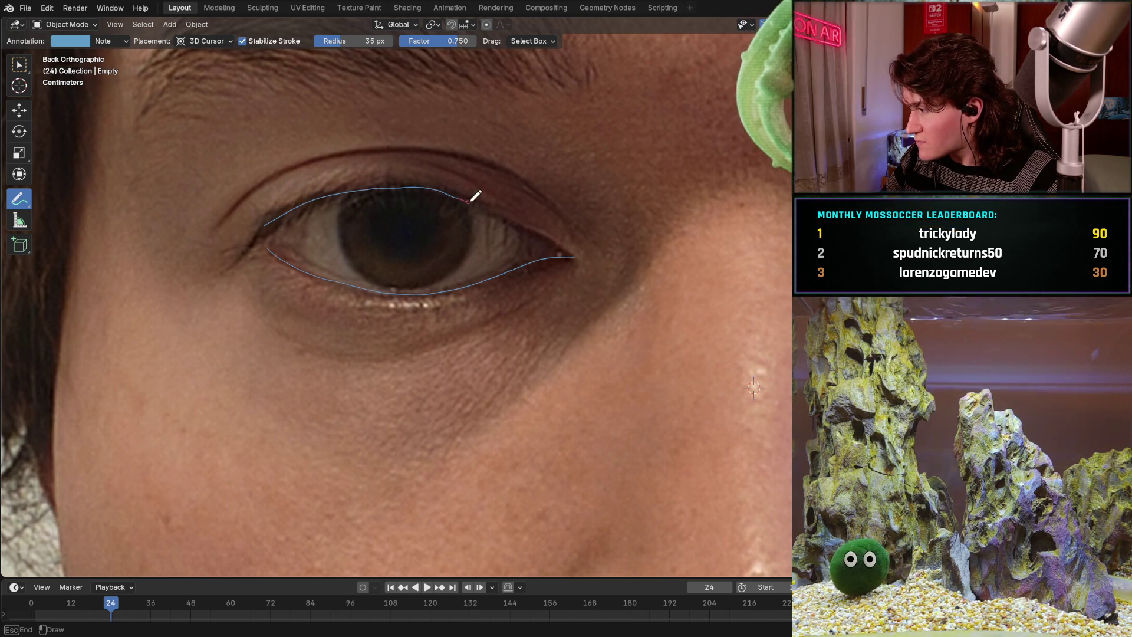
left_click_drag(511, 218, 592, 258)
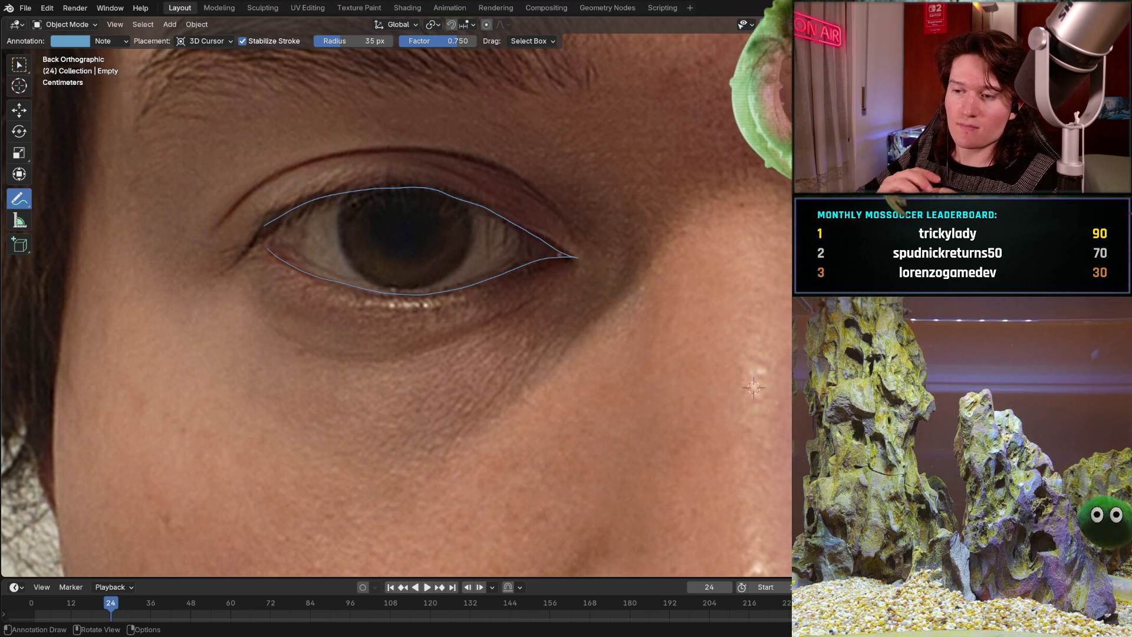
key("ctrl+z")
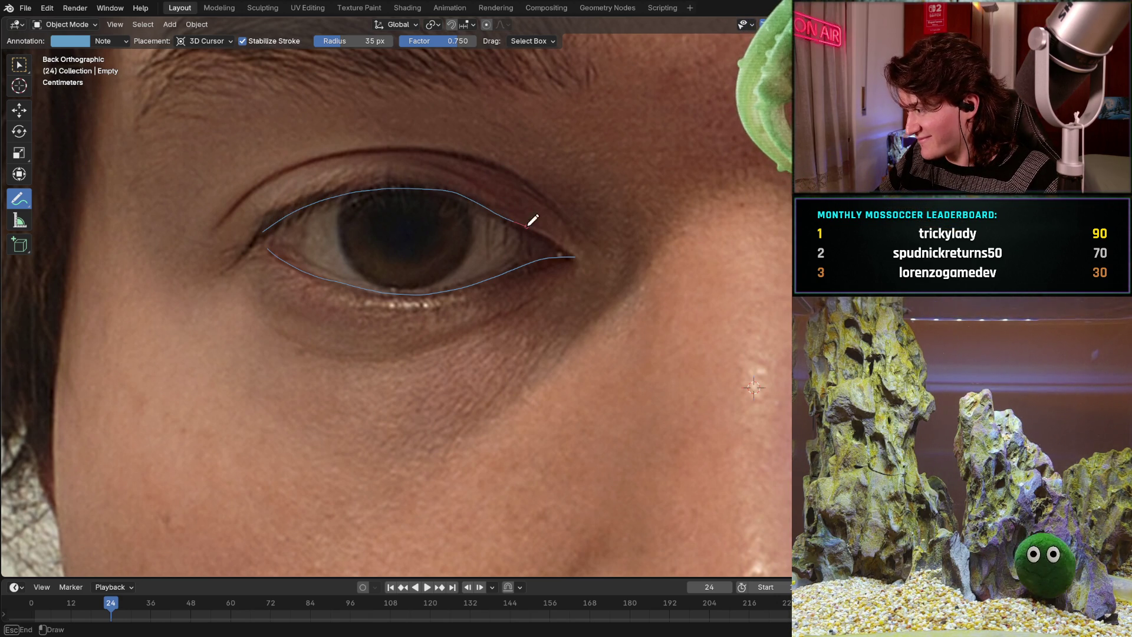
key("ctrl+z")
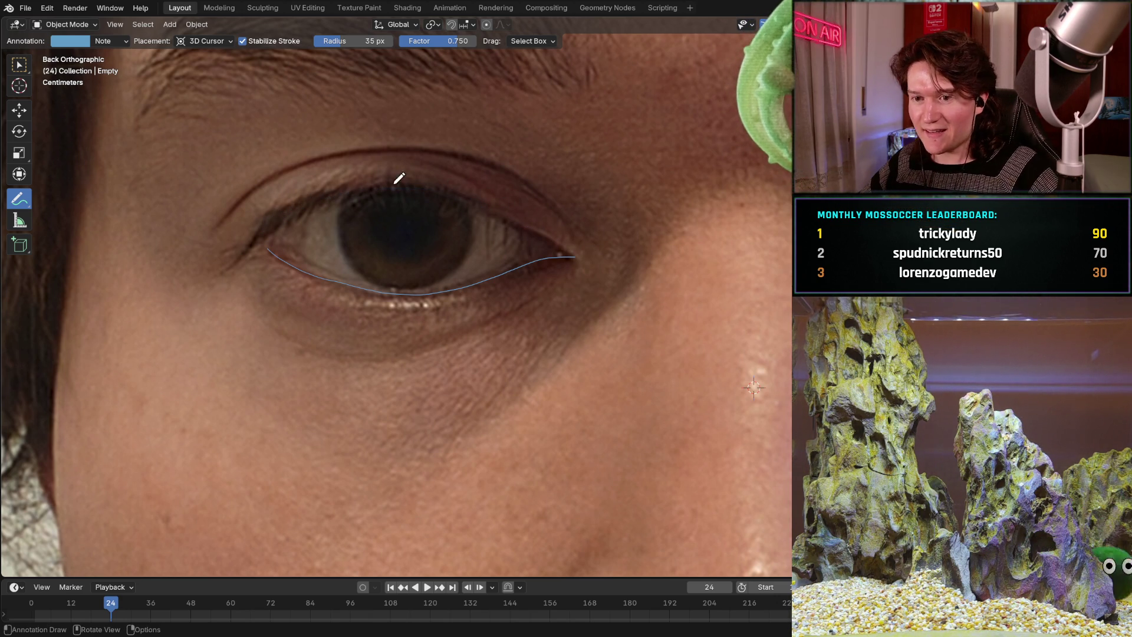
mouse_move(263, 227)
left_mouse_down()
mouse_move(330, 190)
mouse_move(375, 185)
mouse_move(494, 200)
mouse_move(578, 255)
left_mouse_up()
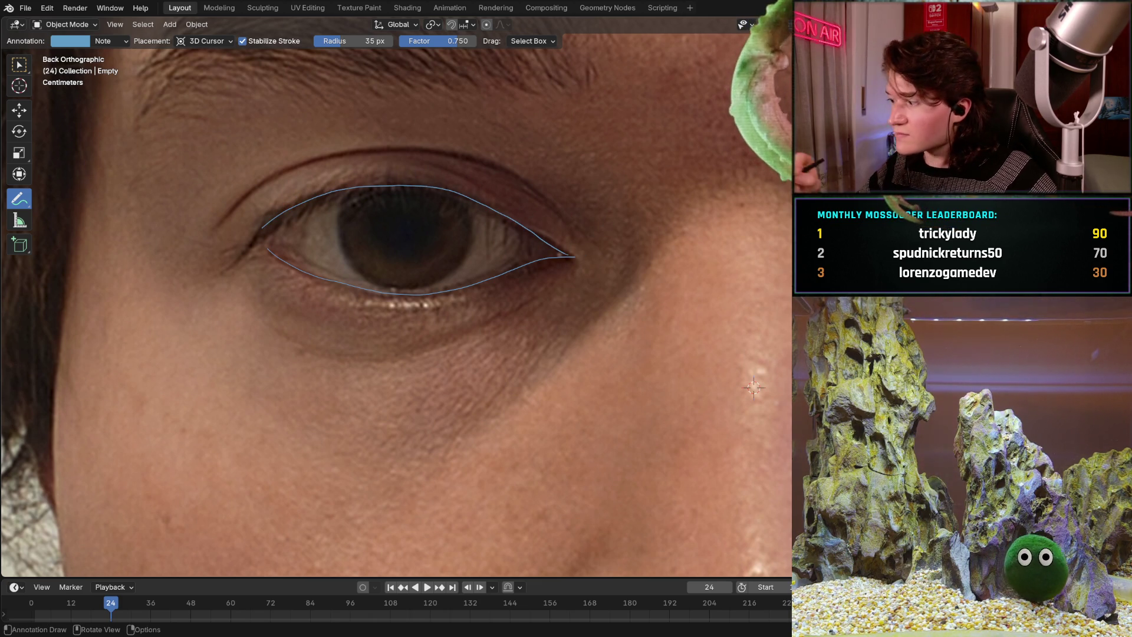
In the Sculpting workspace, hide the reference, select the head Sphere and enter Sculpt Mode.
left_click(271, 9)
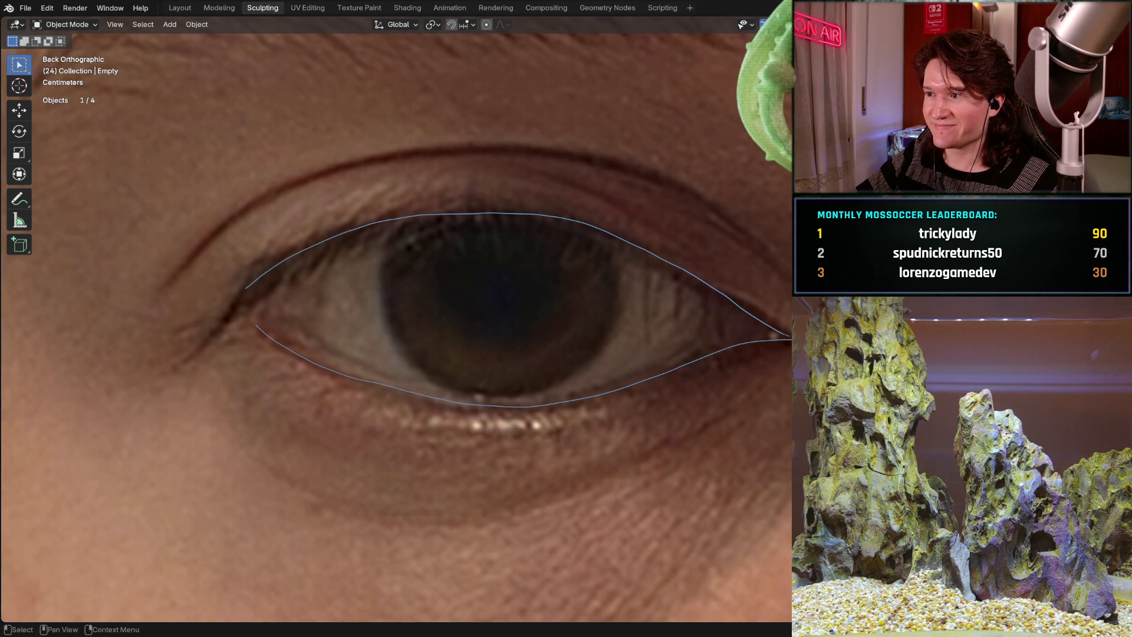
key("h")
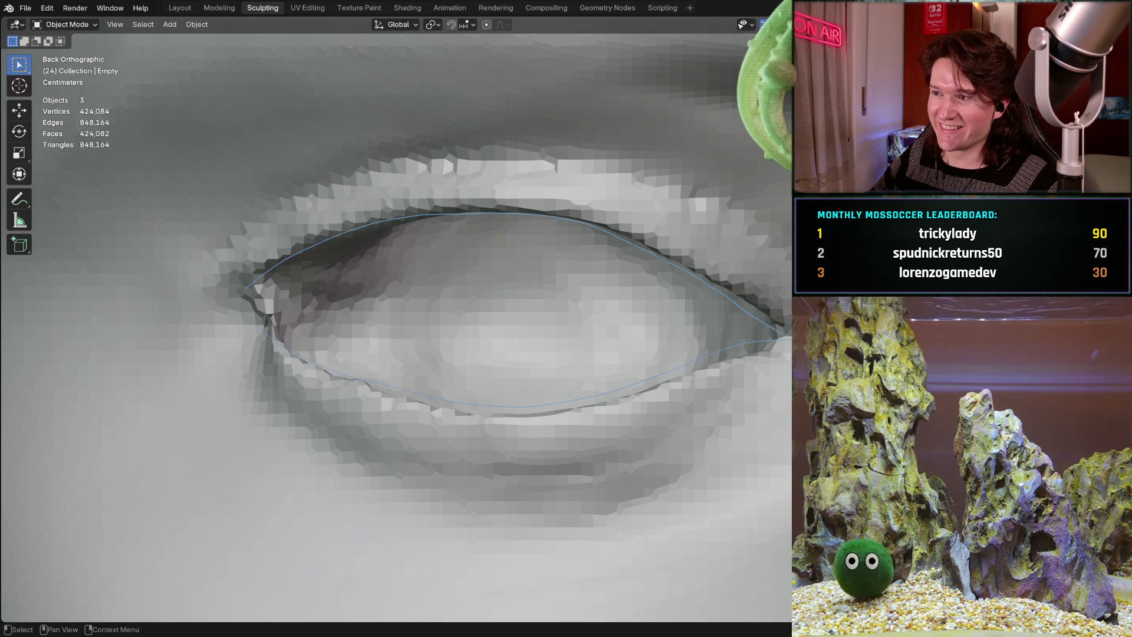
left_click(218, 41)
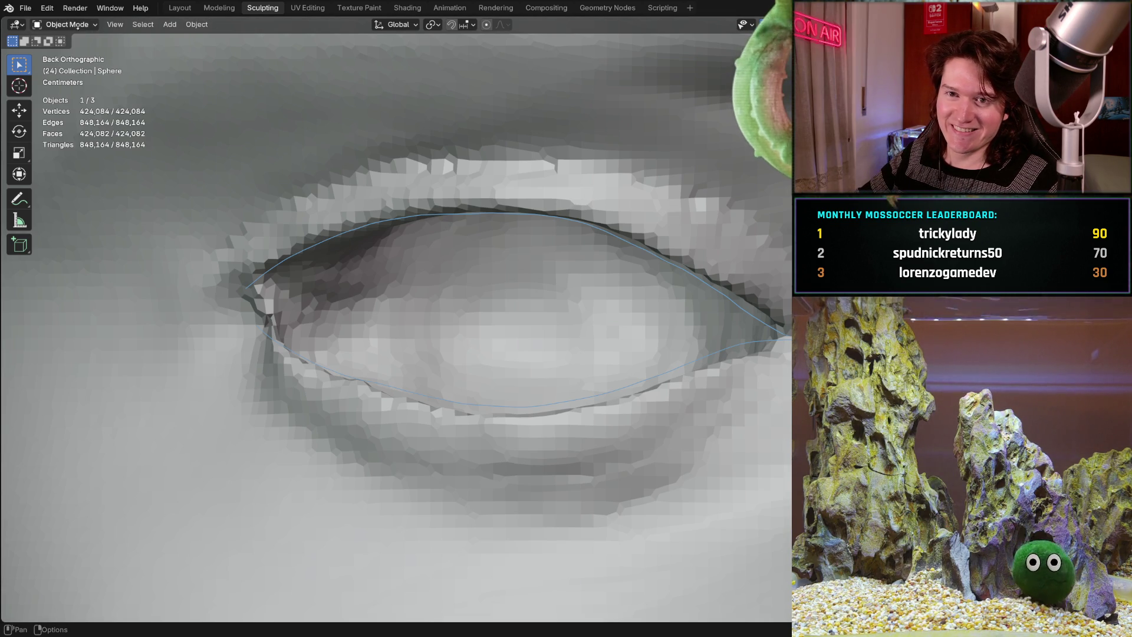
left_click(71, 25)
left_click(71, 65)
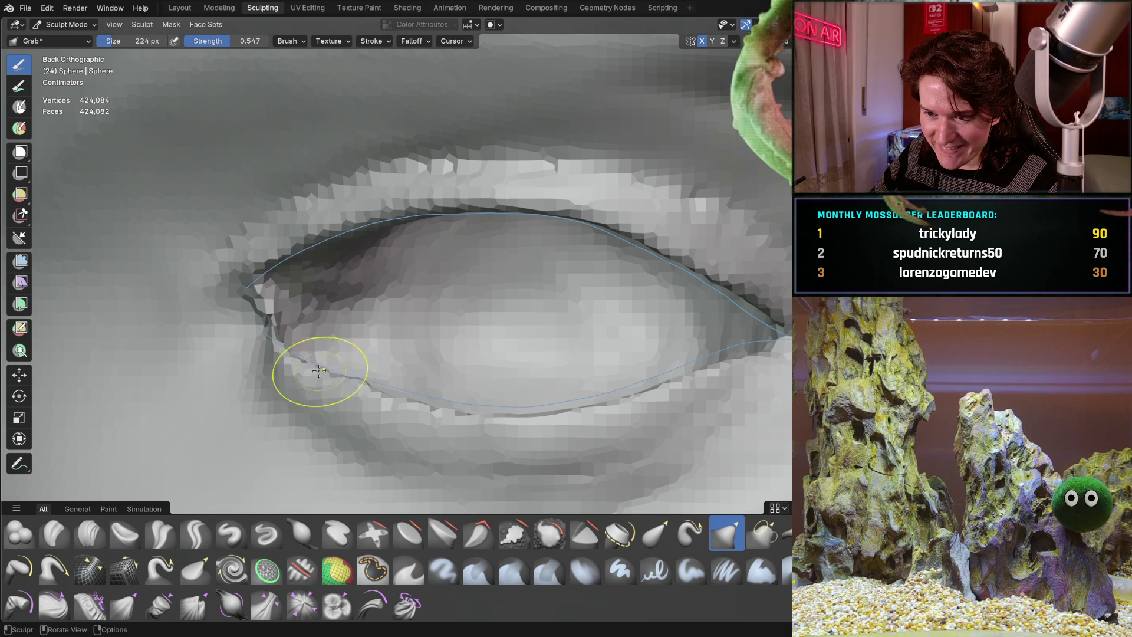
Grab the inner corner, lower lid and outer corner toward the outline, then shrink the brush to 84 px.
left_click_drag(272, 328, 256, 321)
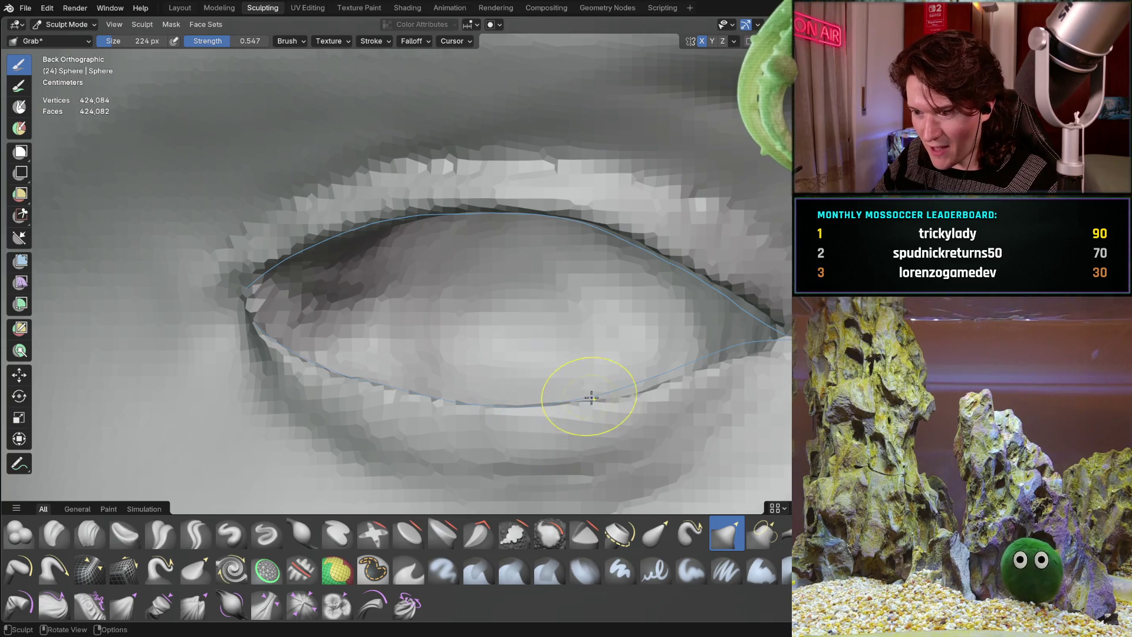
left_click_drag(617, 398, 644, 379)
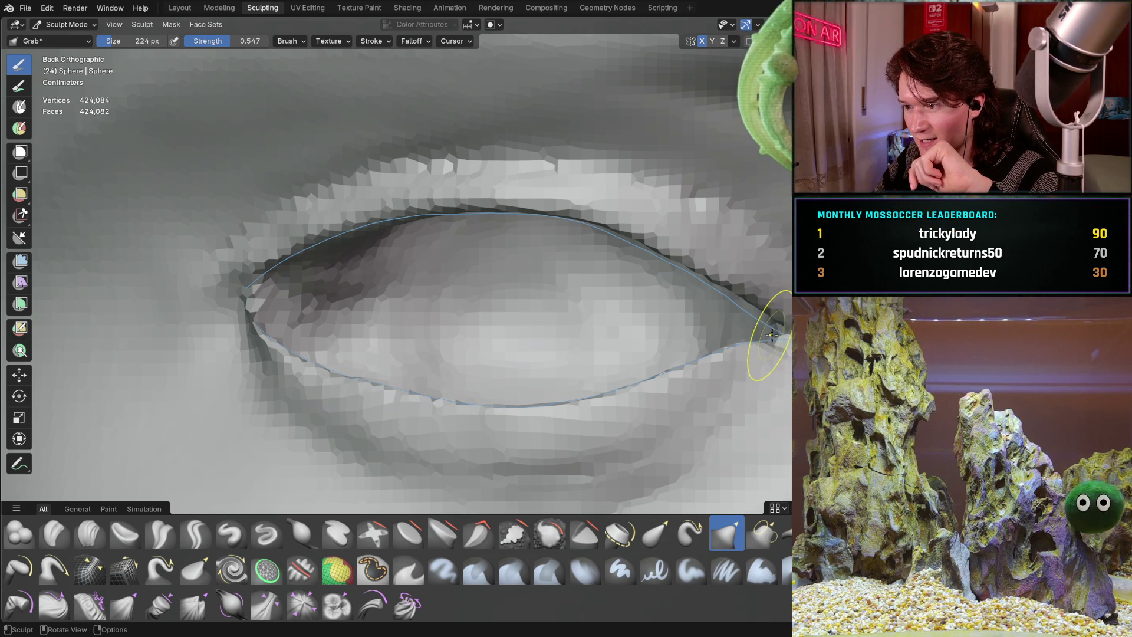
mouse_move(774, 335)
left_mouse_down()
mouse_move(786, 335)
mouse_move(759, 339)
left_mouse_up()
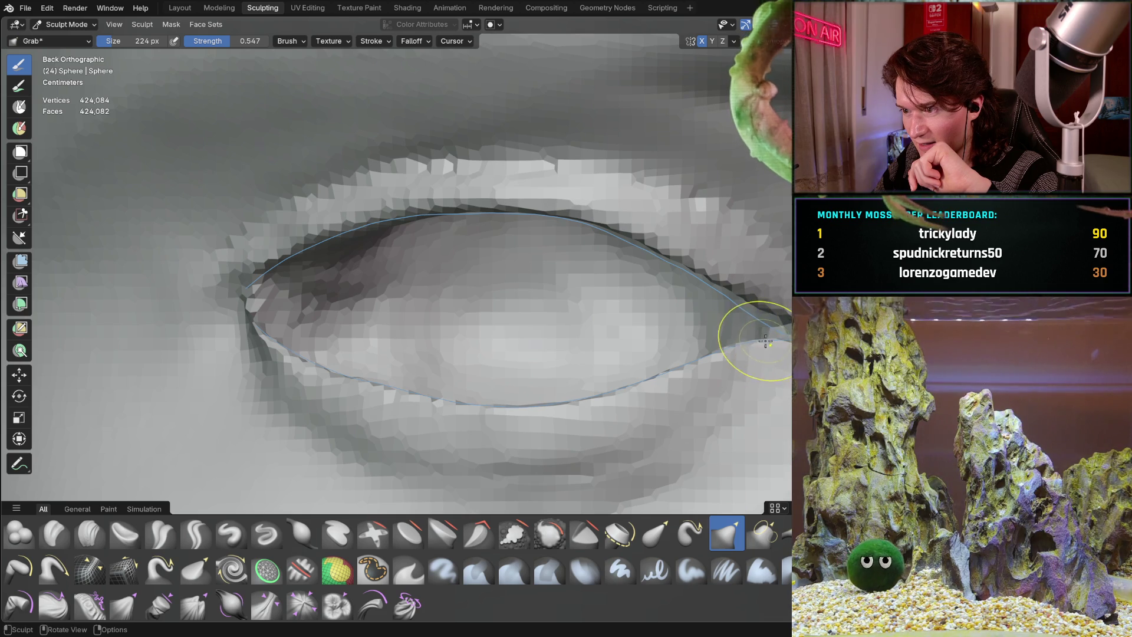
mouse_move(758, 333)
left_mouse_down()
mouse_move(792, 327)
mouse_move(787, 338)
left_mouse_up()
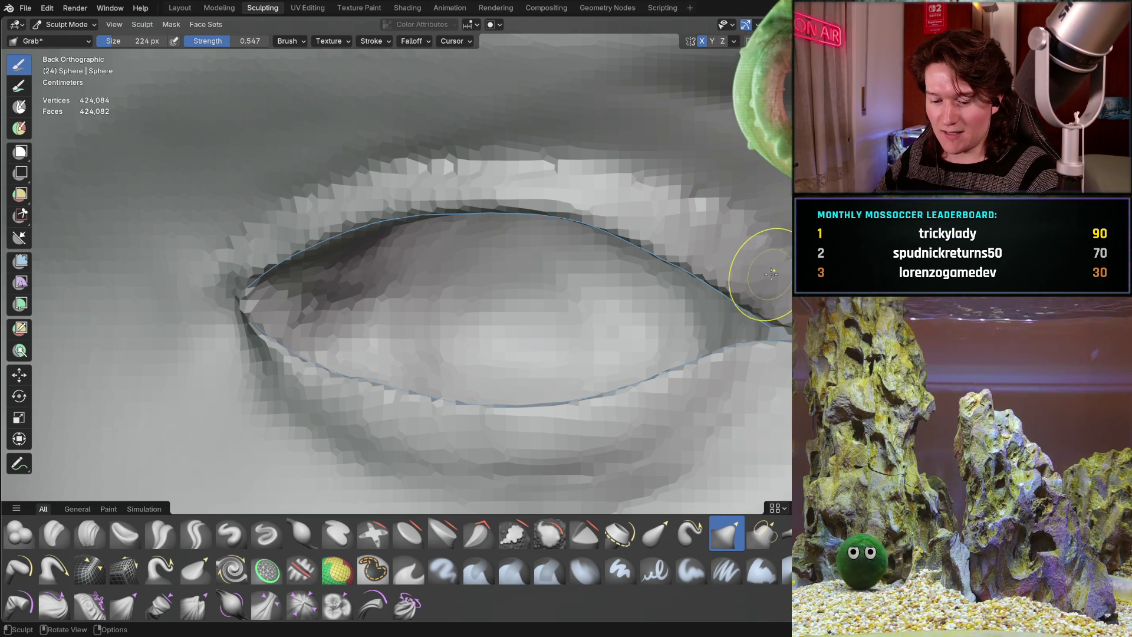
key("f")
left_click(739, 288)
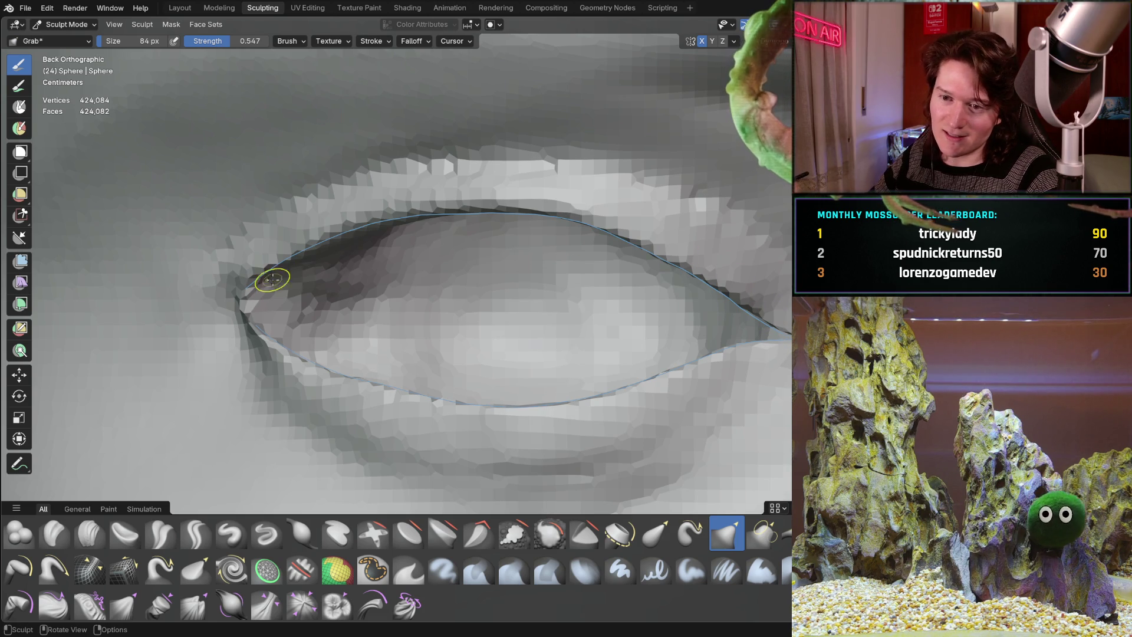
Orbit and zoom around the sculpted eye to check its shape from several angles.
middle_click_drag(440, 275, 484, 253)
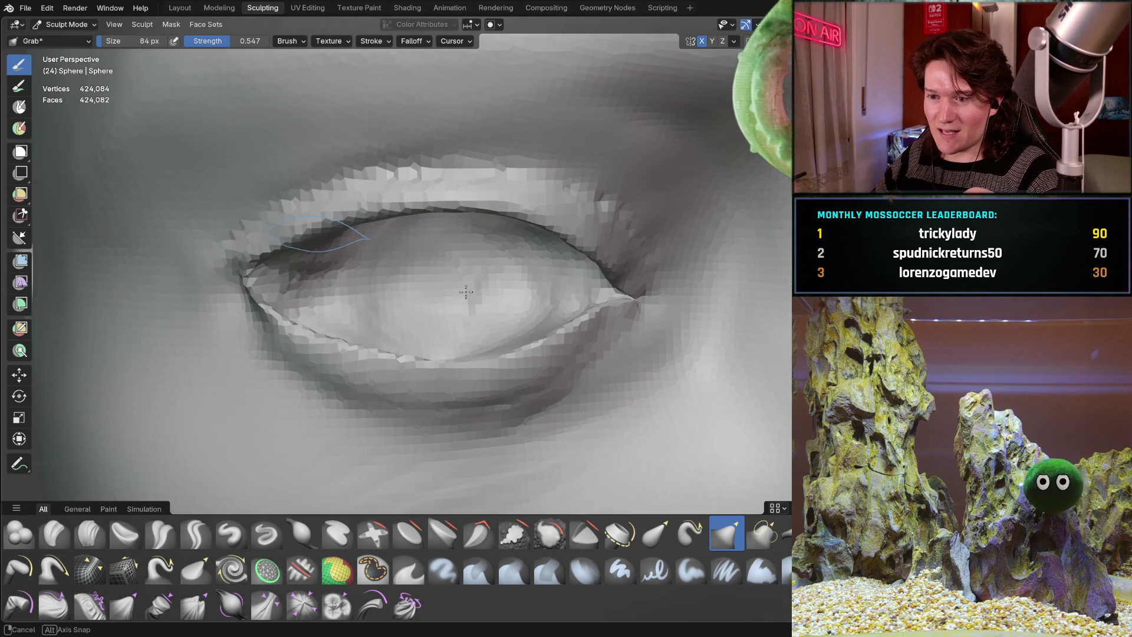
scroll(497, 259, "down", 5)
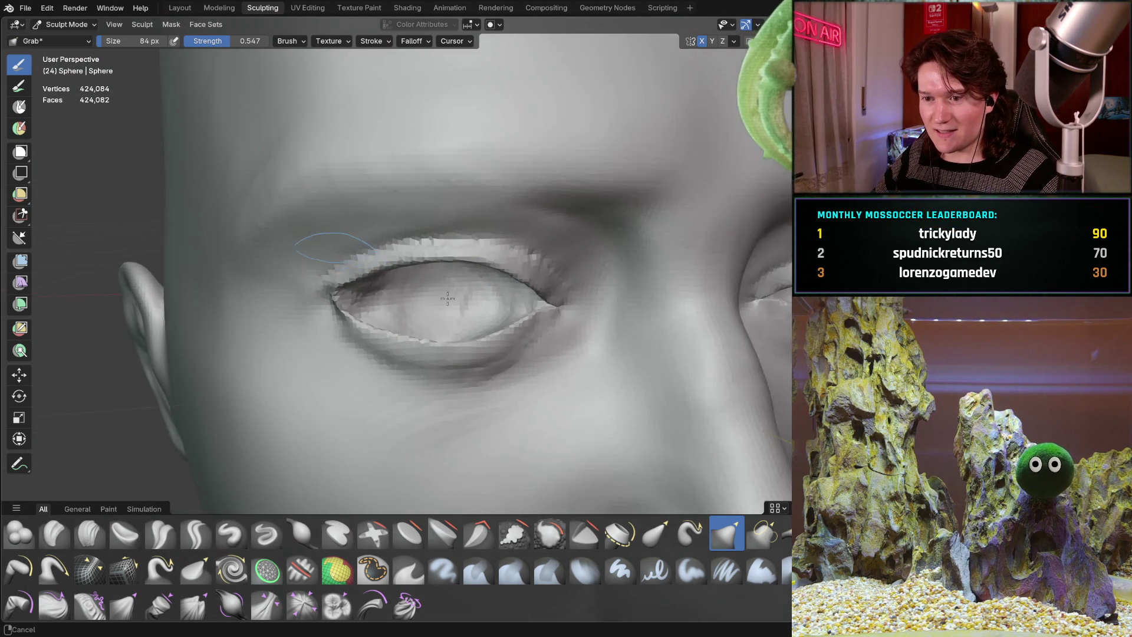
scroll(434, 303, "up", 5)
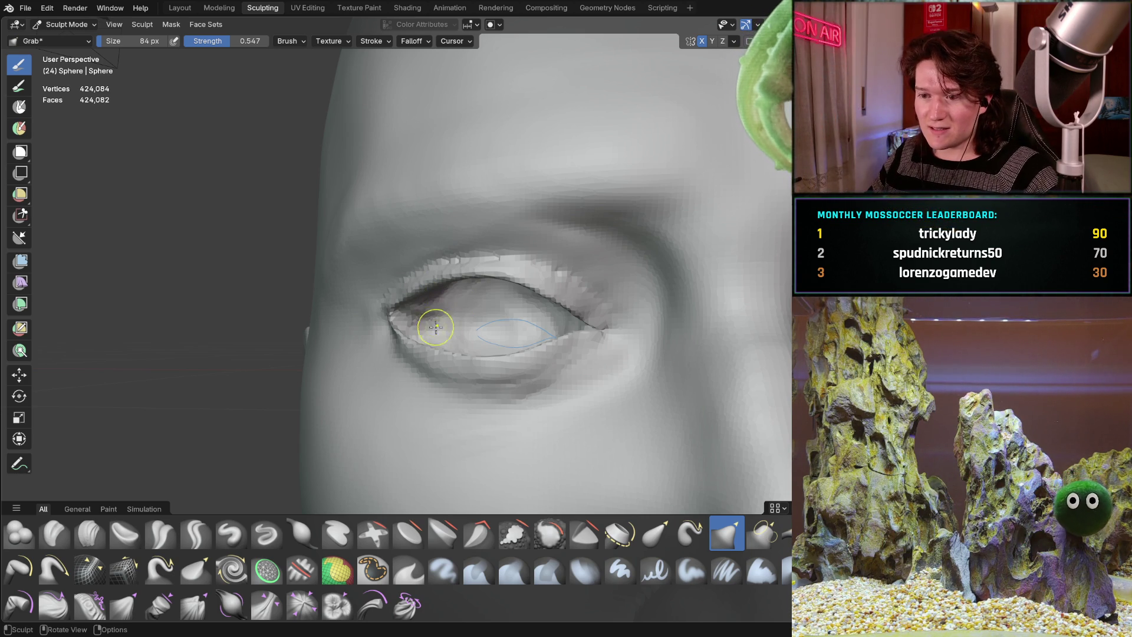
scroll(448, 313, "up", 5)
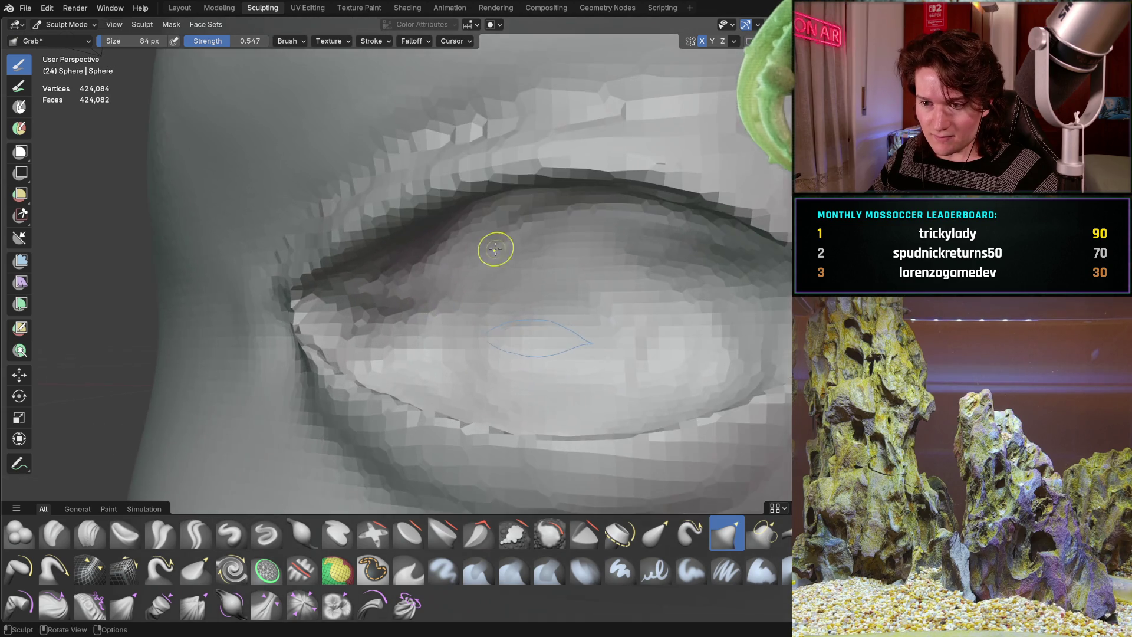
mouse_move(495, 249)
middle_mouse_down()
mouse_move(531, 235)
mouse_move(513, 212)
mouse_move(525, 197)
middle_mouse_up()
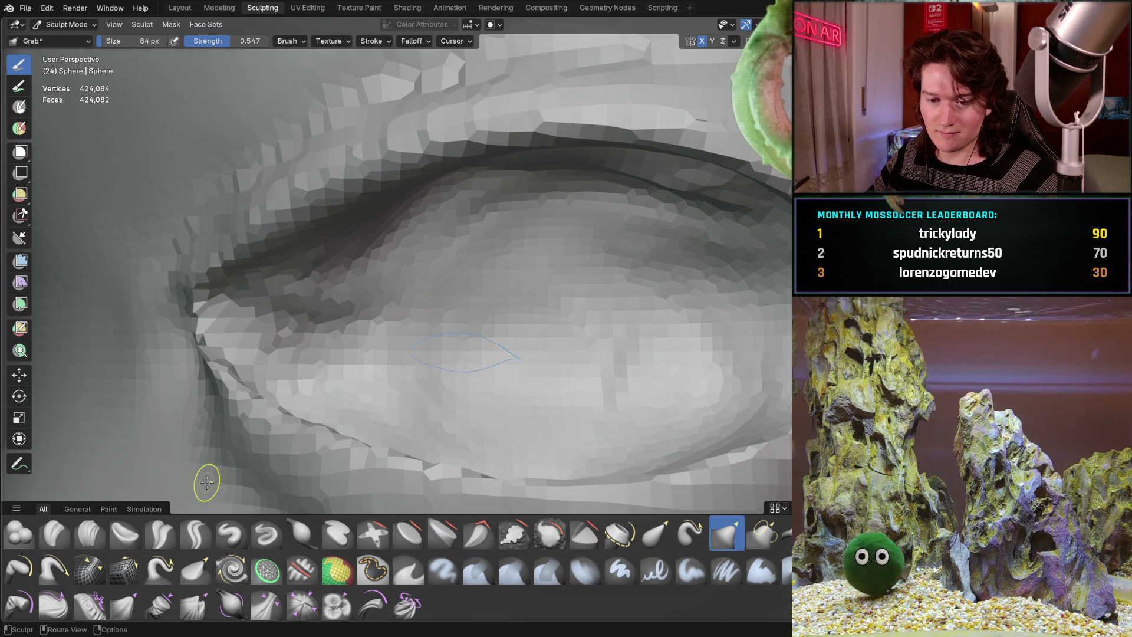
left_click(91, 533)
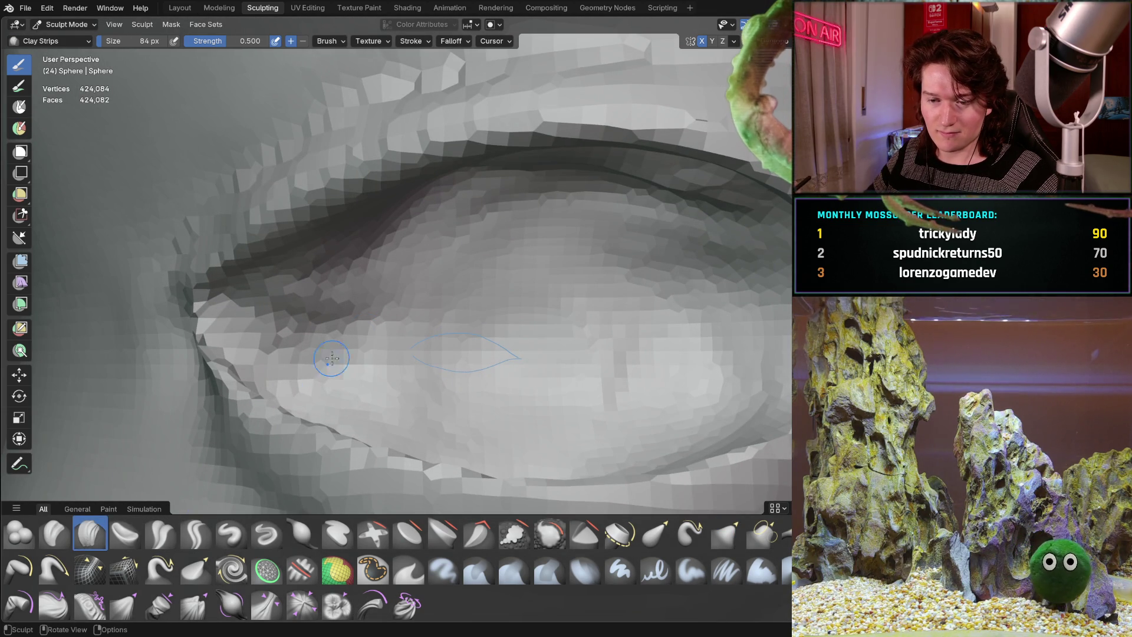
key("f")
left_click(393, 333)
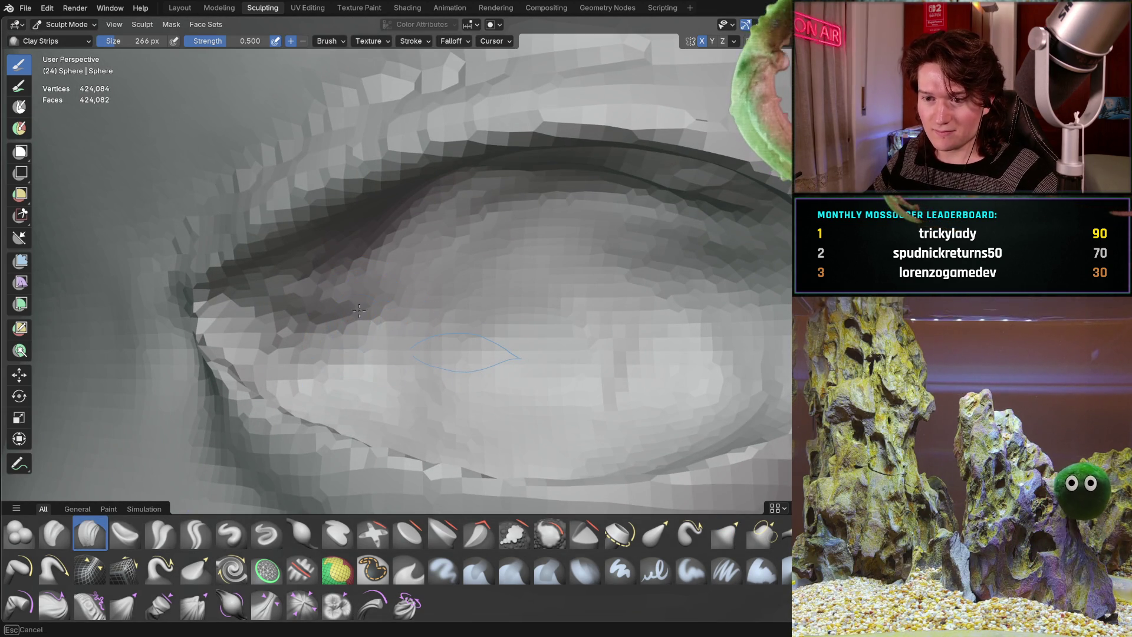
left_click_drag(364, 304, 328, 293)
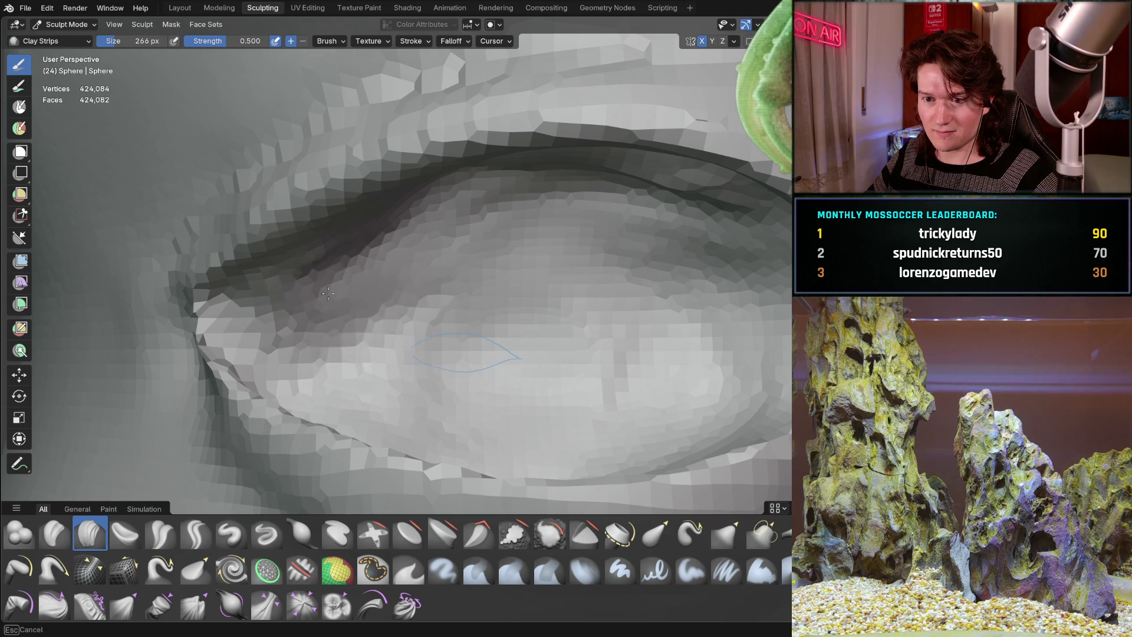
mouse_move(372, 252)
middle_mouse_down()
mouse_move(339, 342)
mouse_move(424, 126)
mouse_move(383, 244)
middle_mouse_up()
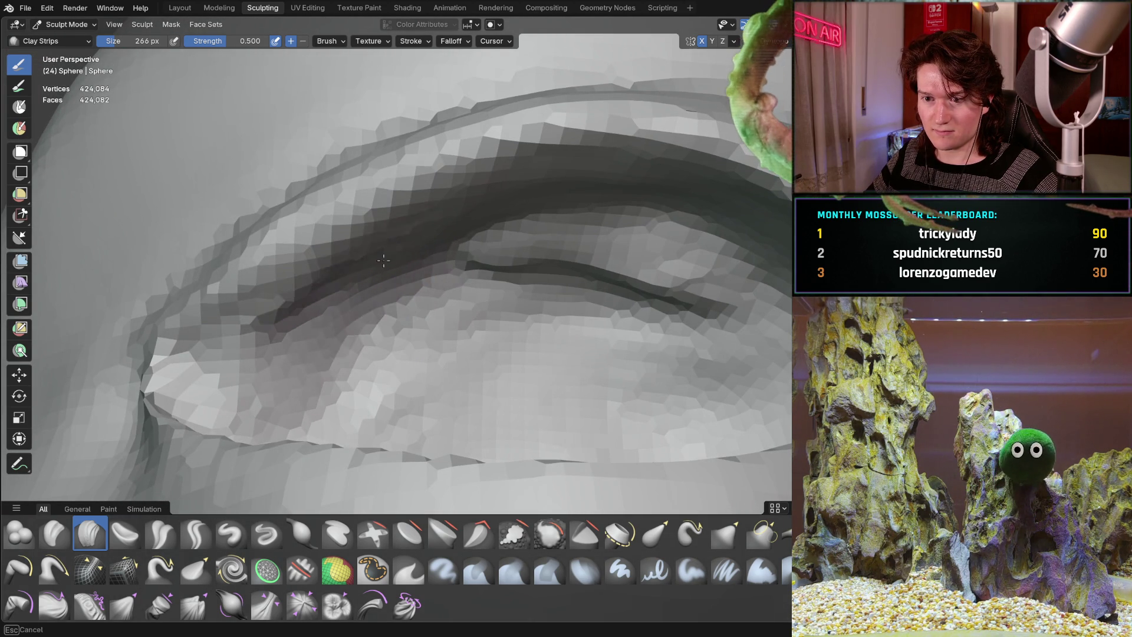
middle_click_drag(338, 317, 570, 247)
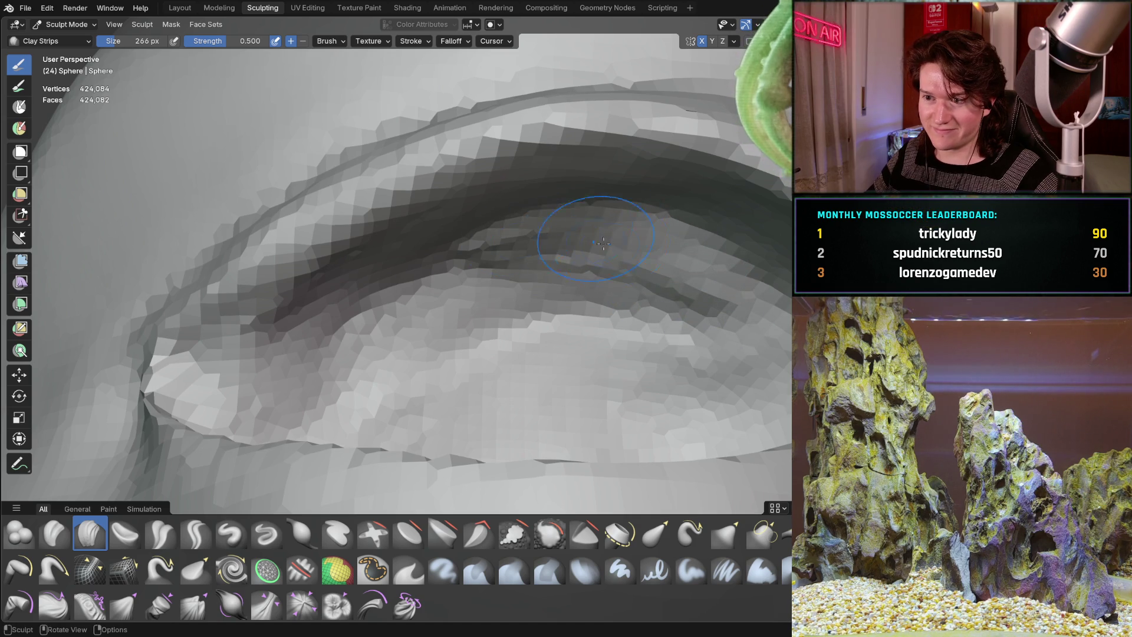
middle_click_drag(602, 243, 578, 276)
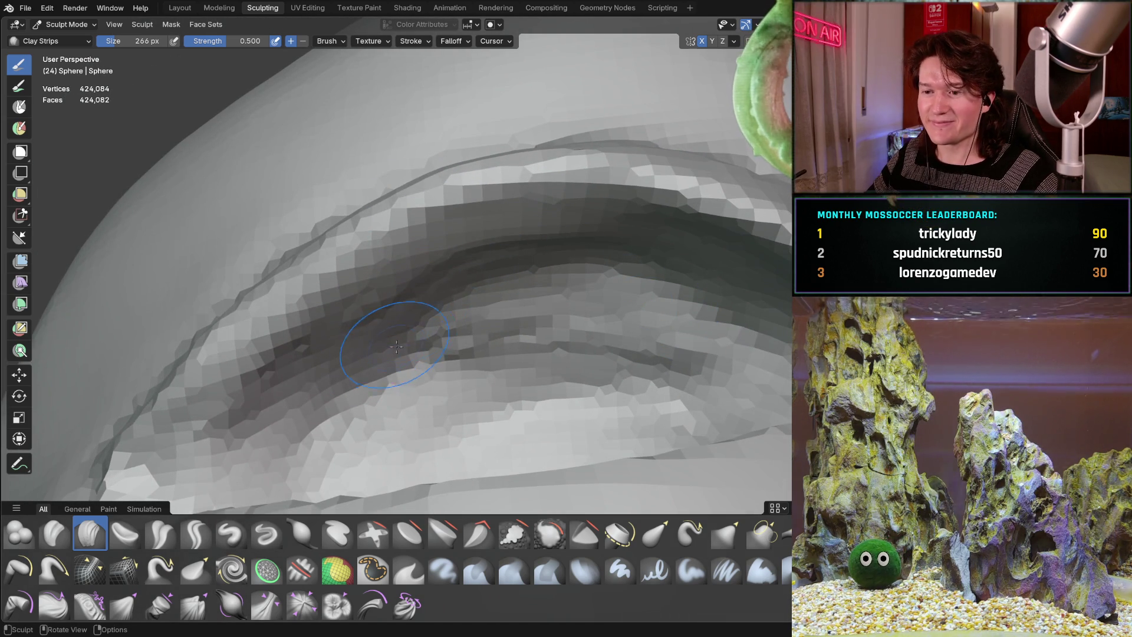
mouse_move(396, 346)
middle_mouse_down()
mouse_move(424, 354)
mouse_move(454, 341)
mouse_move(417, 312)
middle_mouse_up()
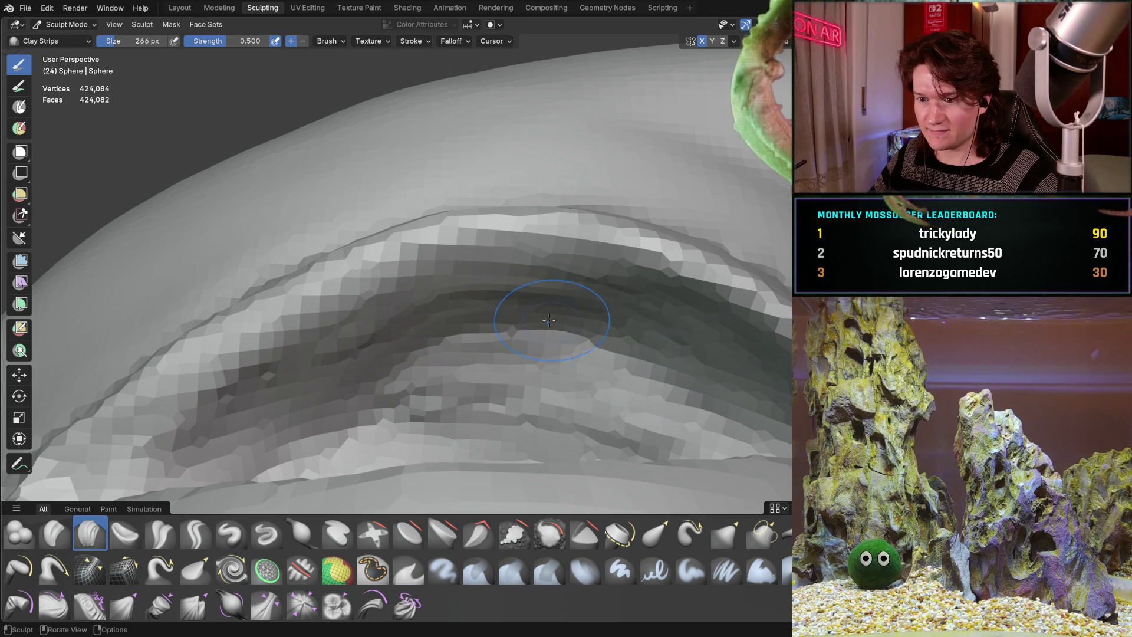
mouse_move(548, 320)
middle_mouse_down()
mouse_move(561, 371)
mouse_move(460, 247)
middle_mouse_up()
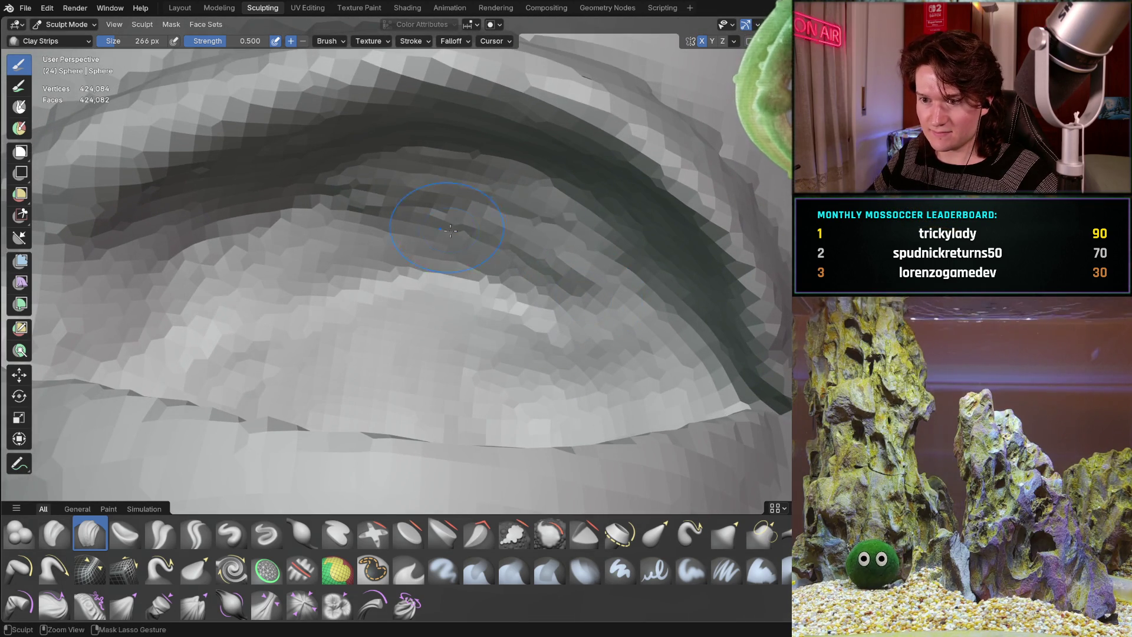
mouse_move(399, 278)
middle_mouse_down()
mouse_move(595, 308)
mouse_move(530, 265)
mouse_move(467, 189)
mouse_move(454, 222)
mouse_move(499, 290)
middle_mouse_up()
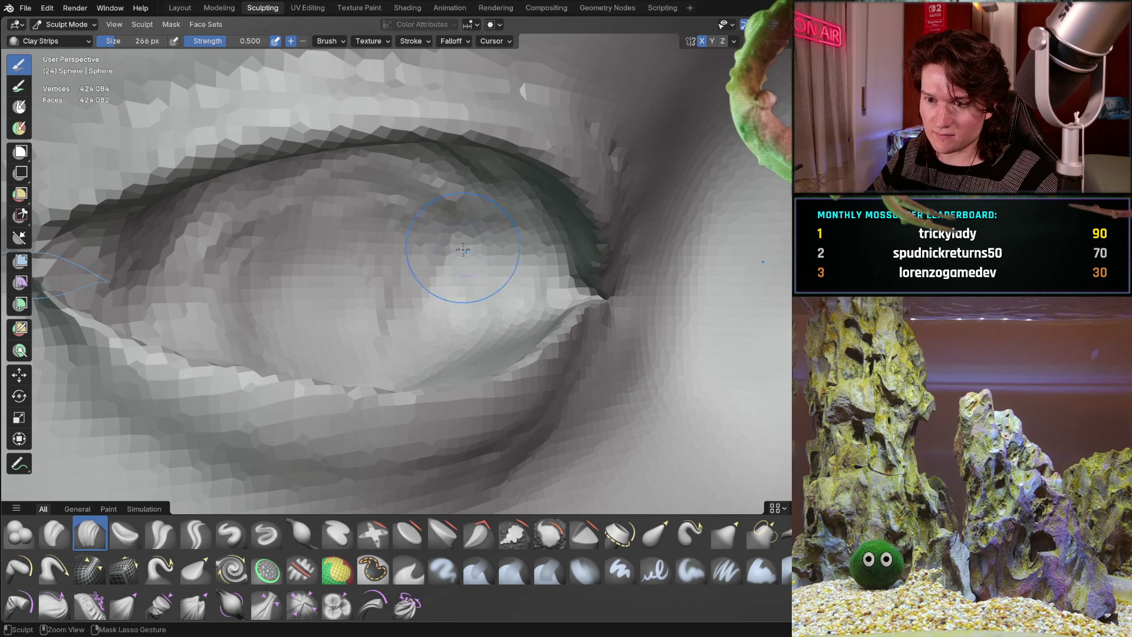
mouse_move(327, 261)
middle_mouse_down()
mouse_move(269, 292)
mouse_move(397, 221)
mouse_move(424, 182)
mouse_move(454, 187)
middle_mouse_up()
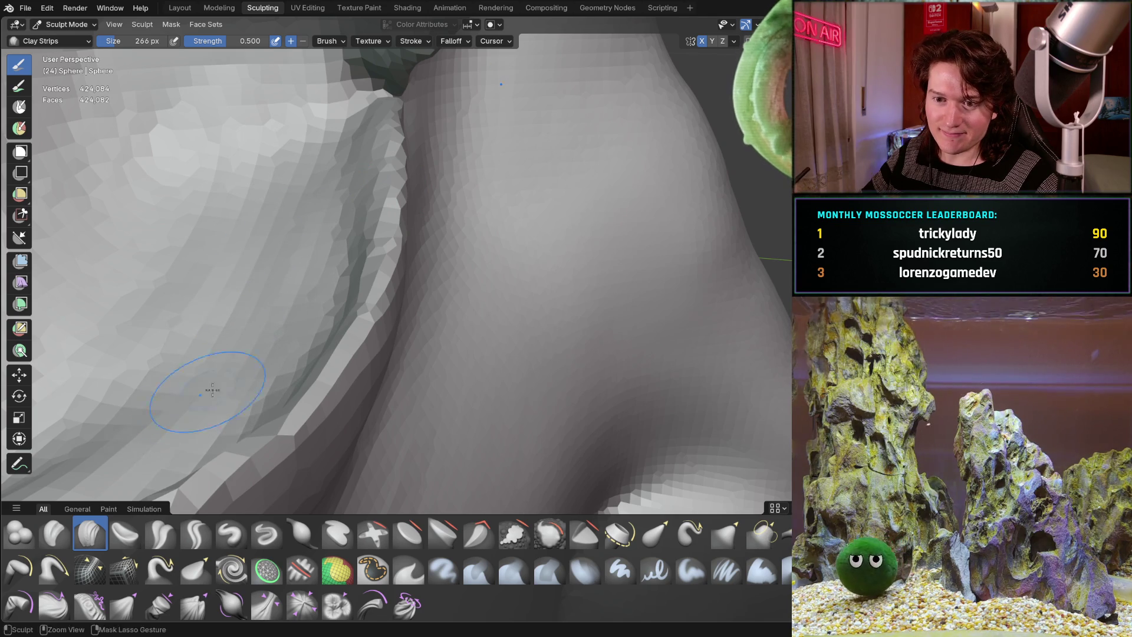
middle_click_drag(135, 421, 197, 189)
middle_click_drag(164, 324, 158, 328)
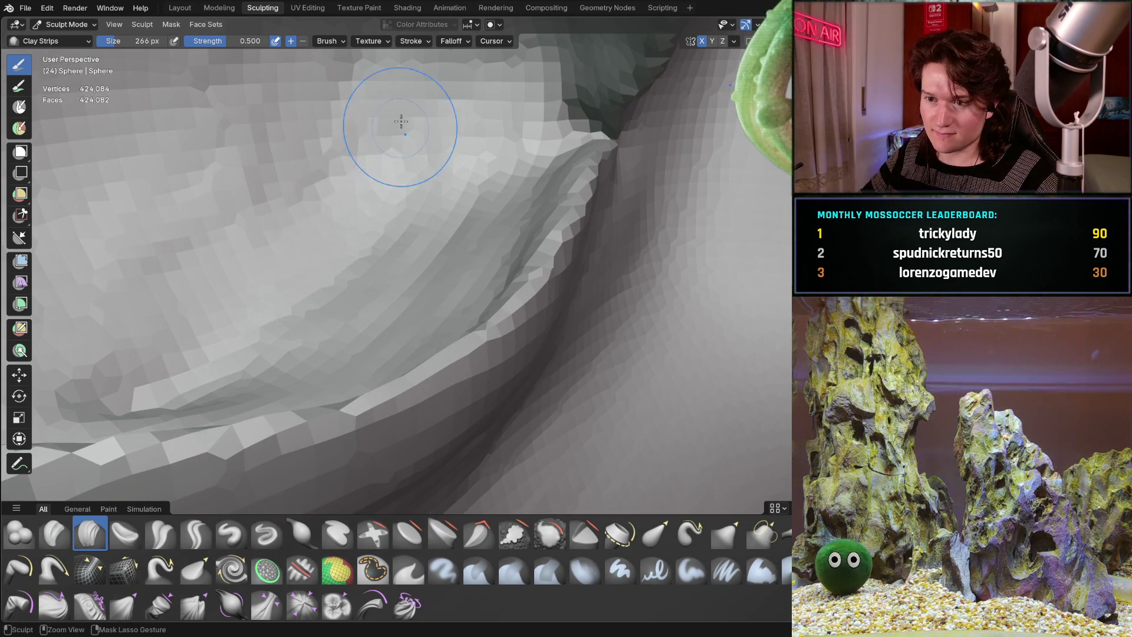
mouse_move(400, 127)
middle_mouse_down()
mouse_move(395, 176)
mouse_move(465, 189)
mouse_move(424, 177)
mouse_move(328, 189)
middle_mouse_up()
middle_click_drag(510, 276, 518, 290)
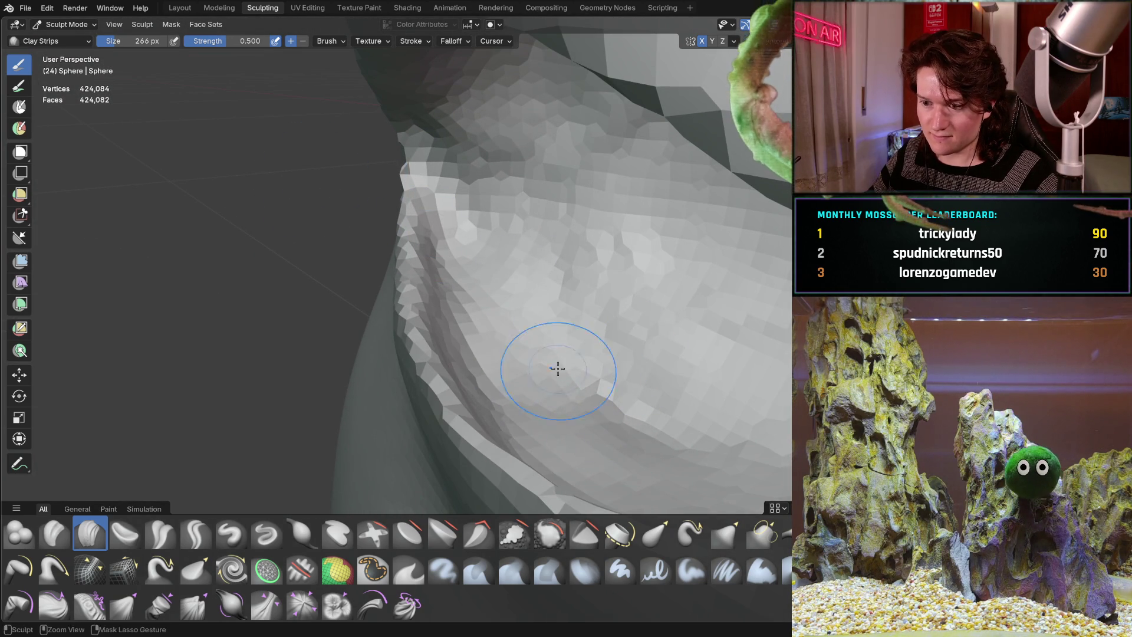
mouse_move(558, 369)
middle_mouse_down()
mouse_move(522, 303)
mouse_move(596, 328)
mouse_move(516, 271)
middle_mouse_up()
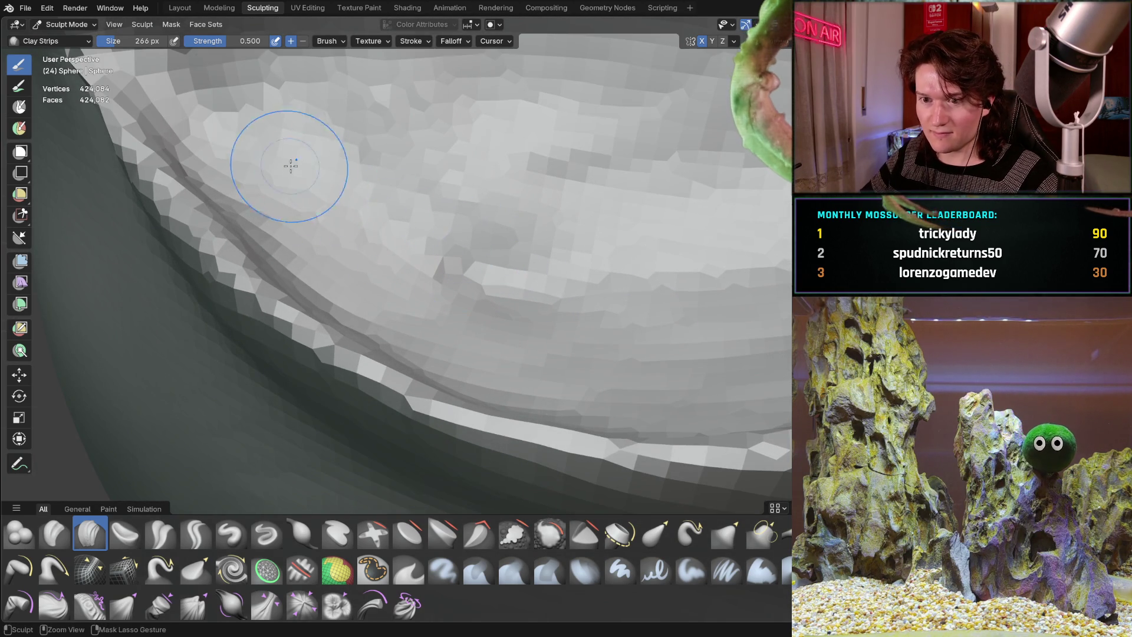
middle_click_drag(405, 143, 342, 221)
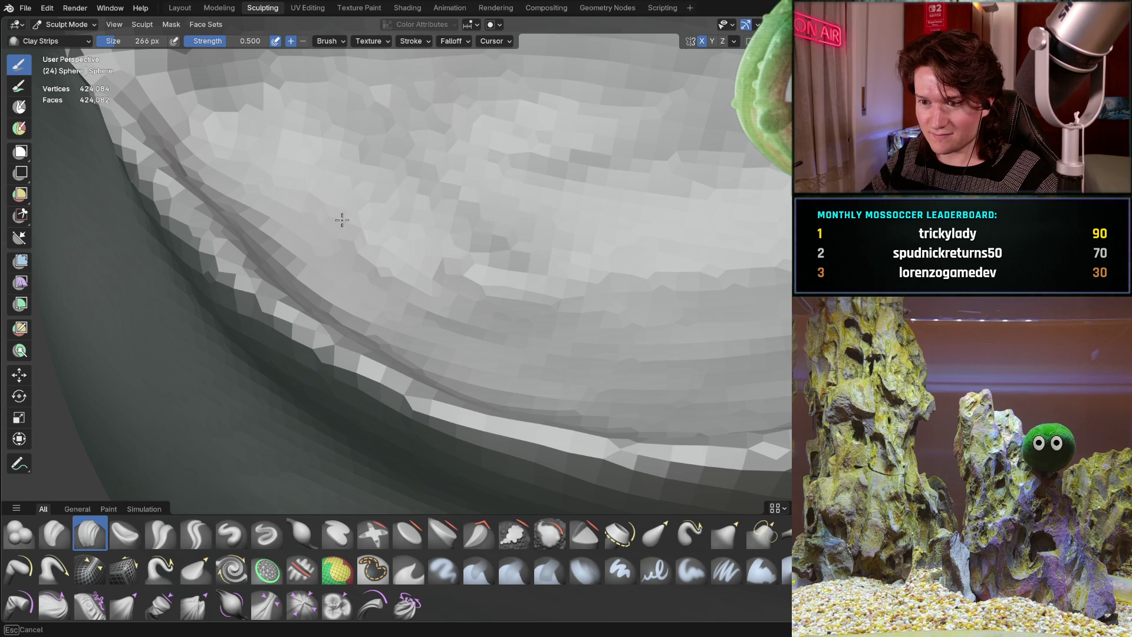
middle_click_drag(517, 260, 453, 213)
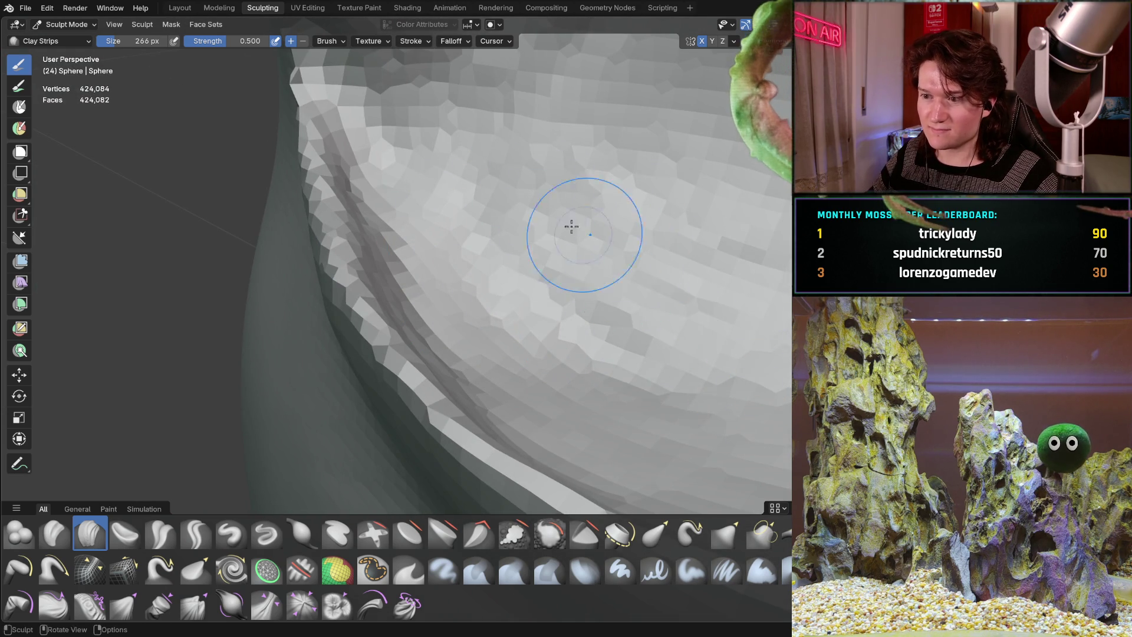
mouse_move(571, 226)
middle_mouse_down()
mouse_move(621, 185)
mouse_move(449, 227)
mouse_move(481, 221)
middle_mouse_up()
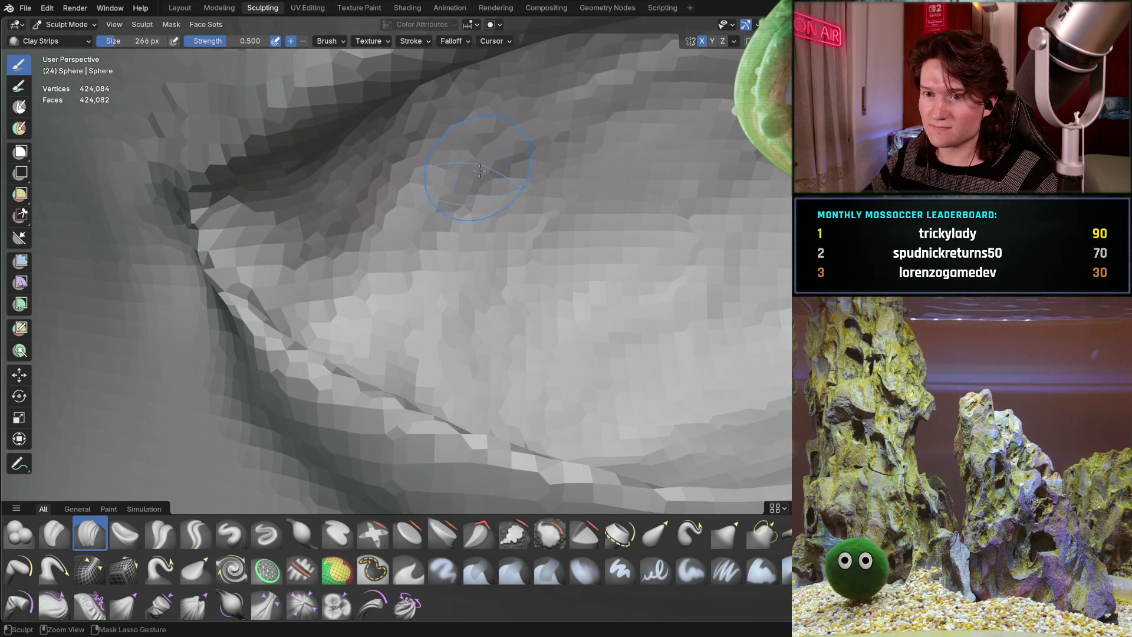
middle_click_drag(377, 195, 419, 270)
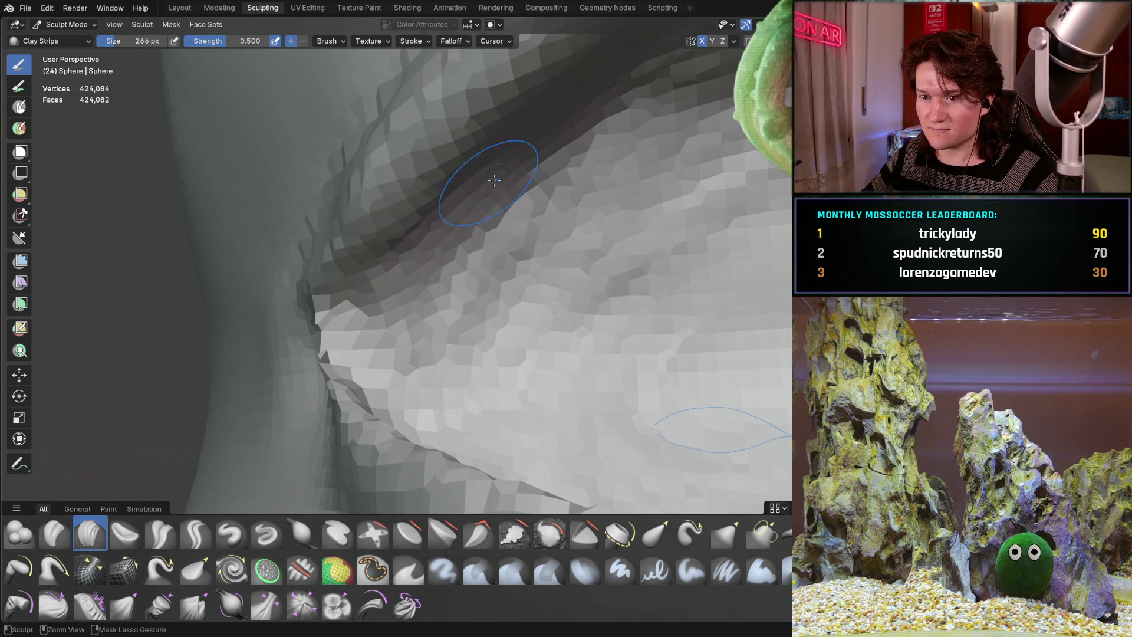
middle_click_drag(541, 205, 548, 210)
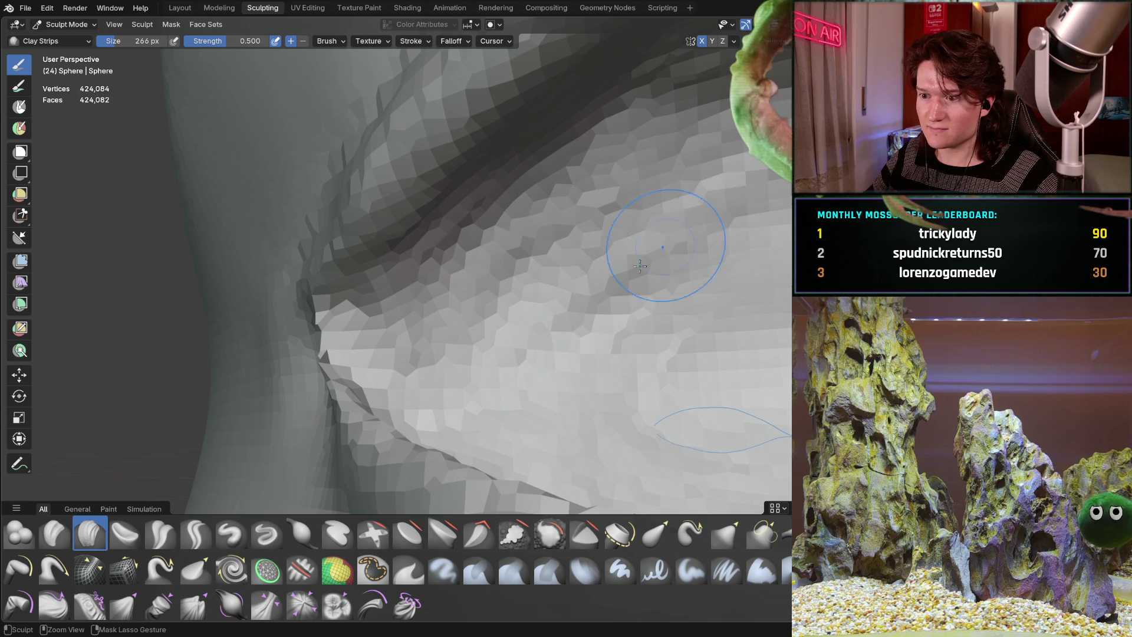
mouse_move(628, 248)
middle_mouse_down()
mouse_move(441, 332)
mouse_move(354, 299)
middle_mouse_up()
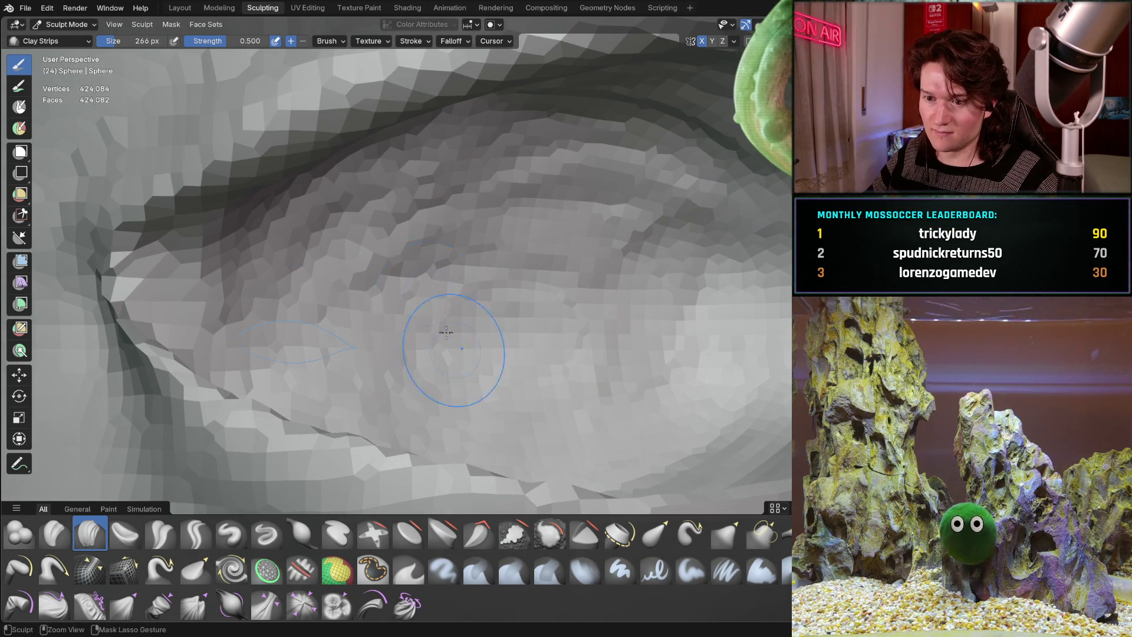
middle_click_drag(454, 354, 371, 326)
mouse_move(331, 270)
middle_mouse_down()
mouse_move(417, 232)
mouse_move(397, 192)
middle_mouse_up()
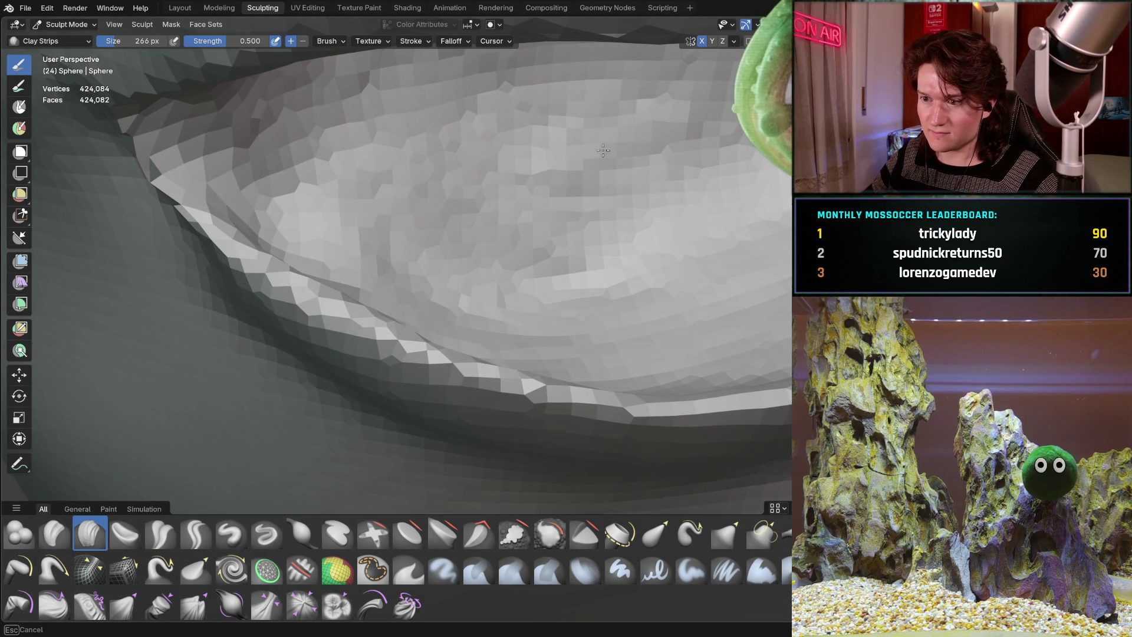
middle_click_drag(603, 150, 575, 214)
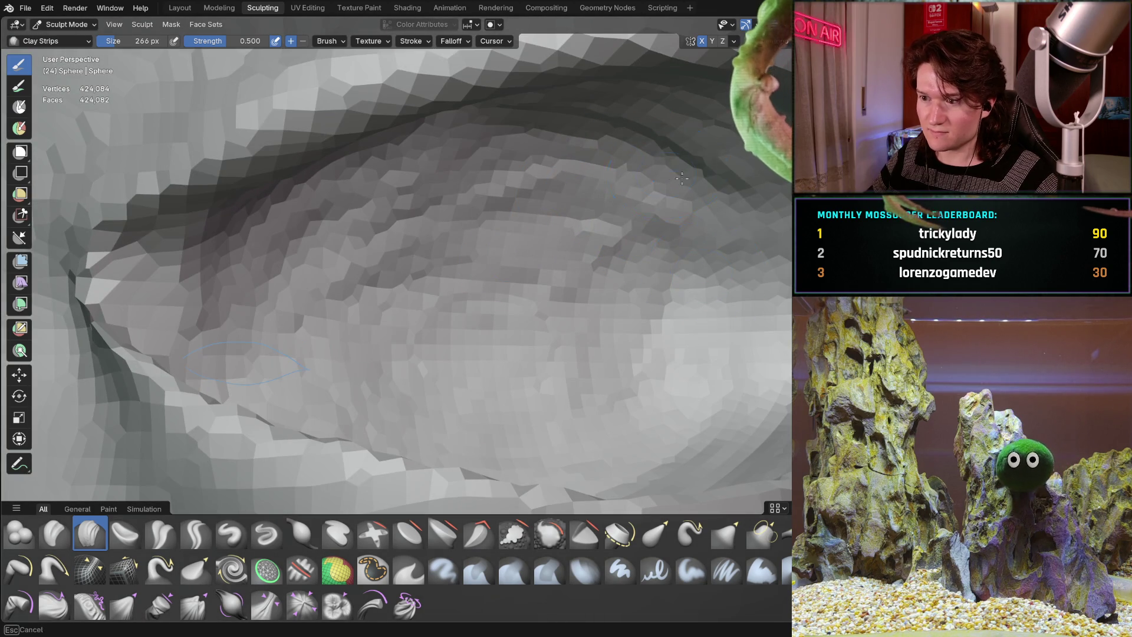
scroll(689, 146, "down", 6)
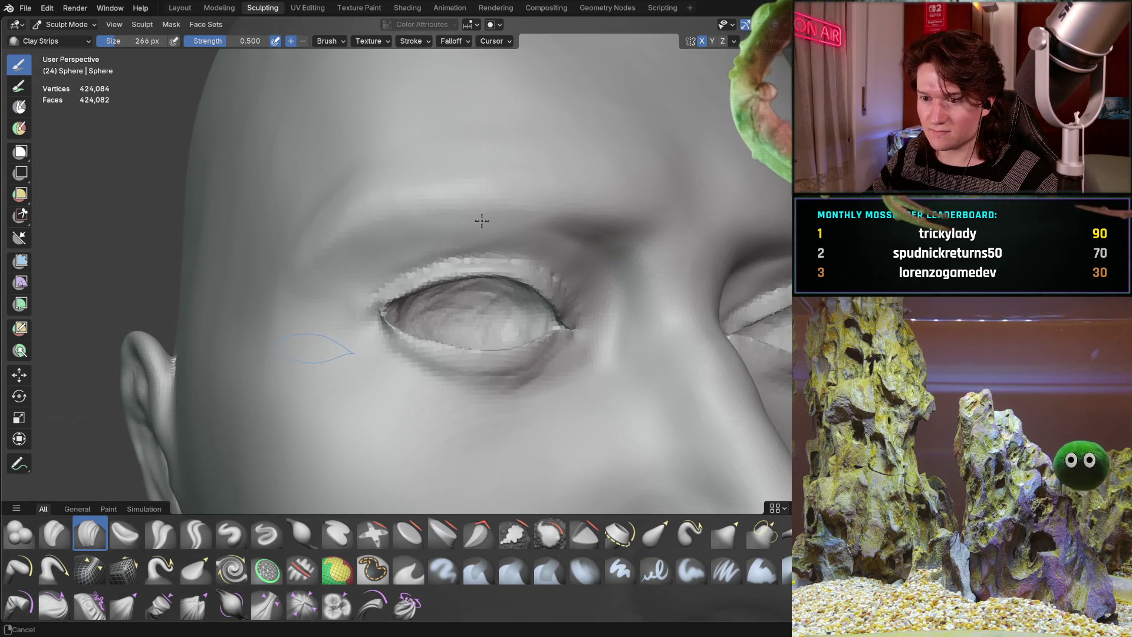
Add a Clay Strips stroke at the inner eye corner, then return to the Layout workspace.
mouse_move(590, 177)
middle_mouse_down()
mouse_move(488, 215)
mouse_move(518, 236)
mouse_move(497, 263)
middle_mouse_up()
scroll(488, 216, "down", 5)
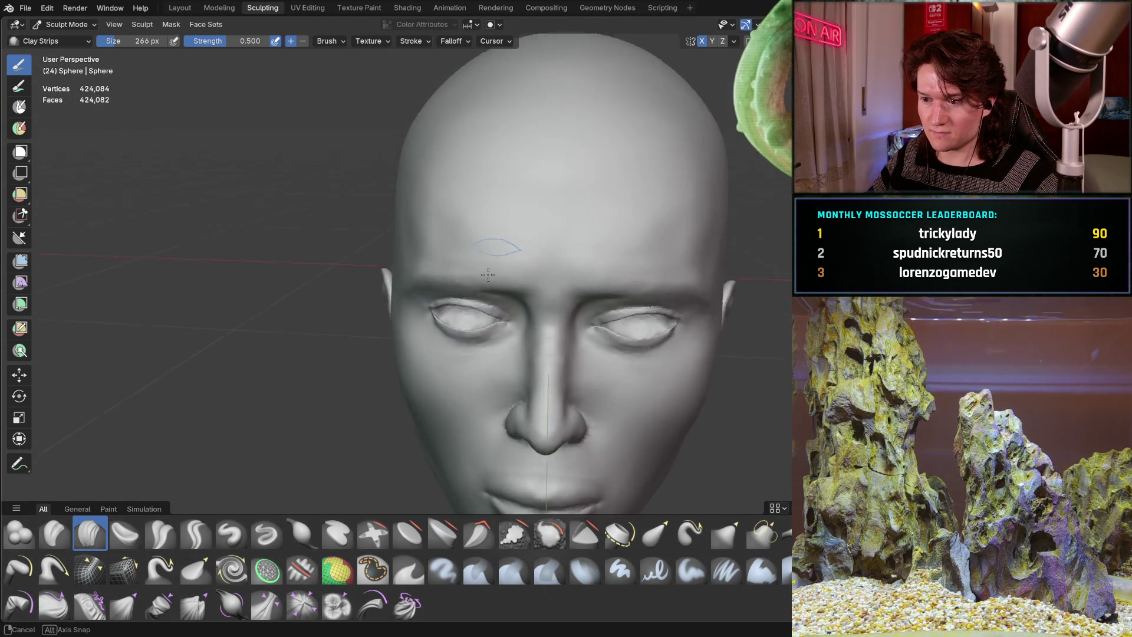
scroll(497, 262, "up", 8)
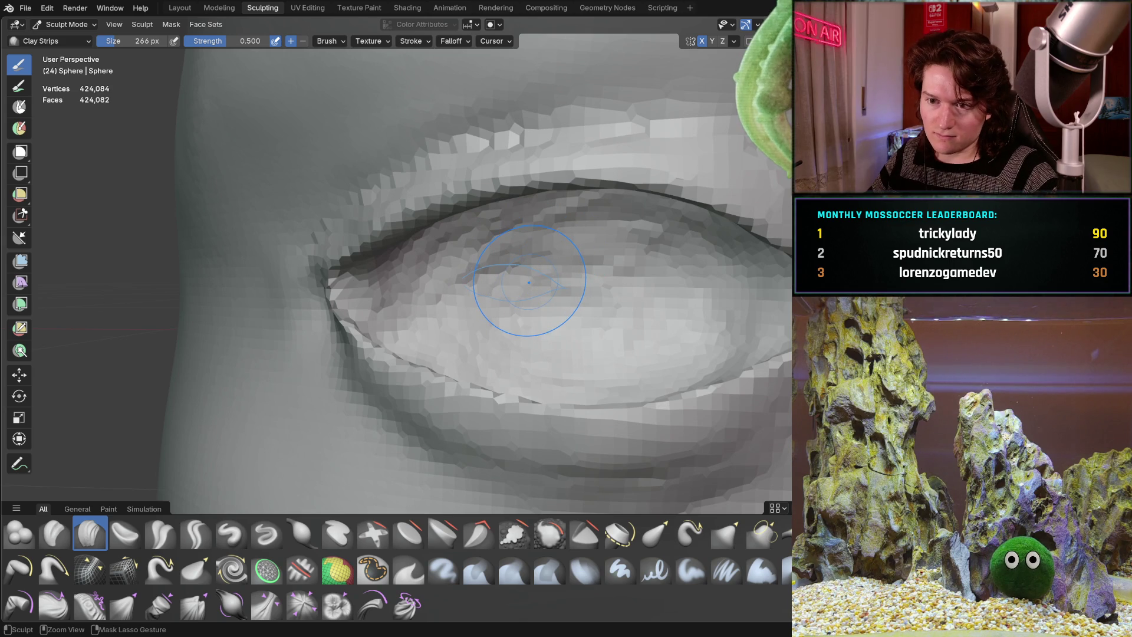
left_click_drag(528, 282, 472, 266)
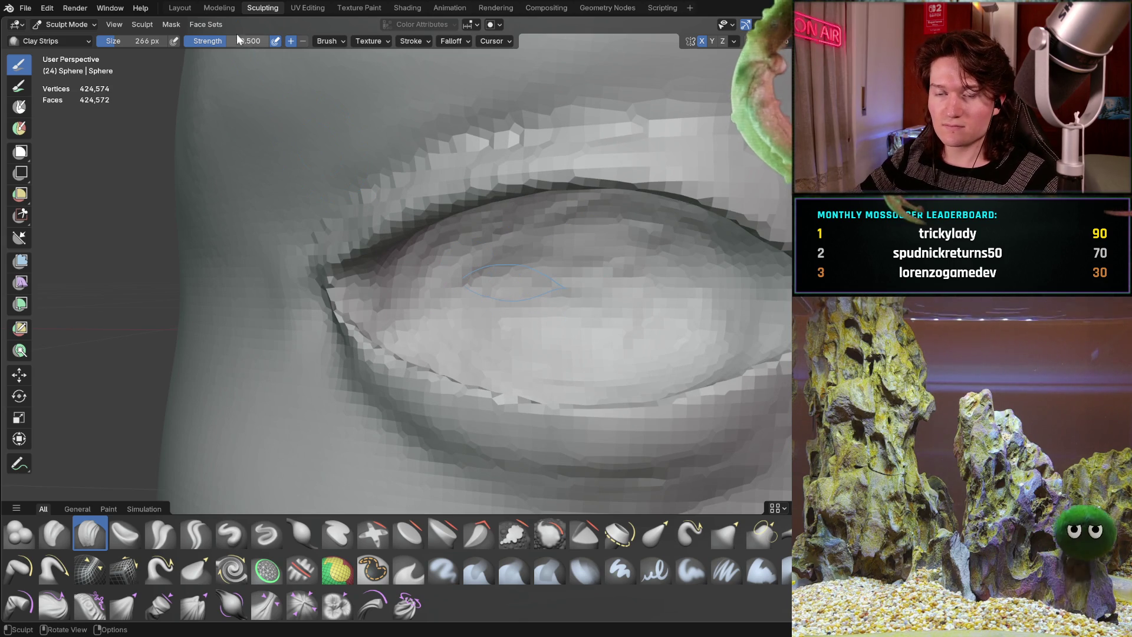
left_click(176, 8)
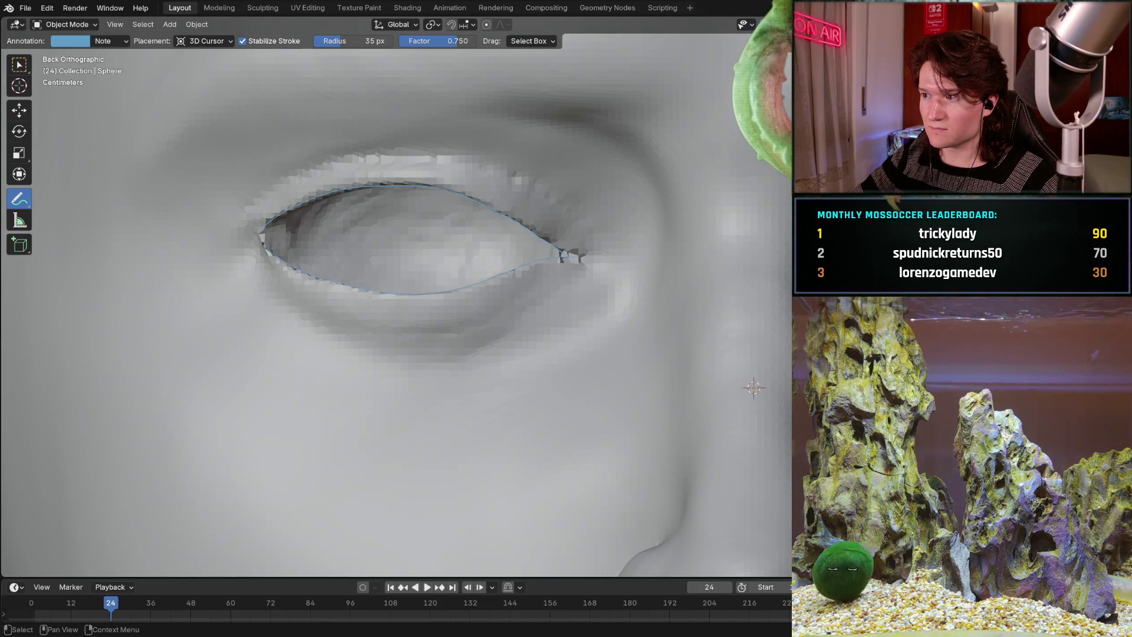
Flick the head mesh hidden and visible to compare the eye with the photo, then return to Sculpting.
key("h")
key("alt+h")
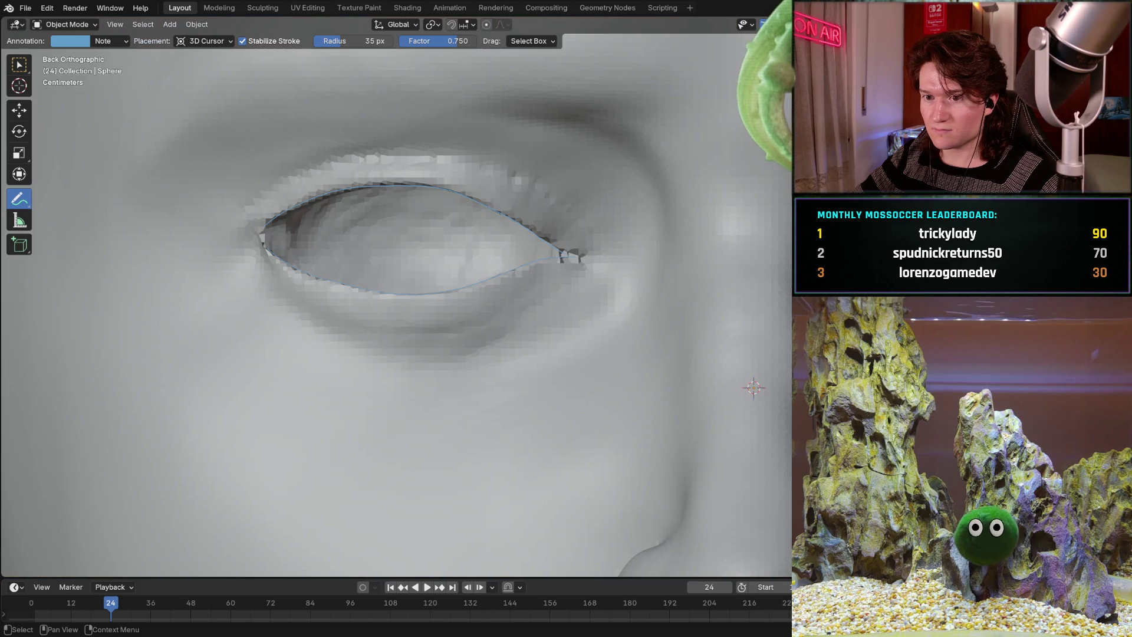
key("h")
key("alt+h")
key("h")
key("alt+h")
key("h")
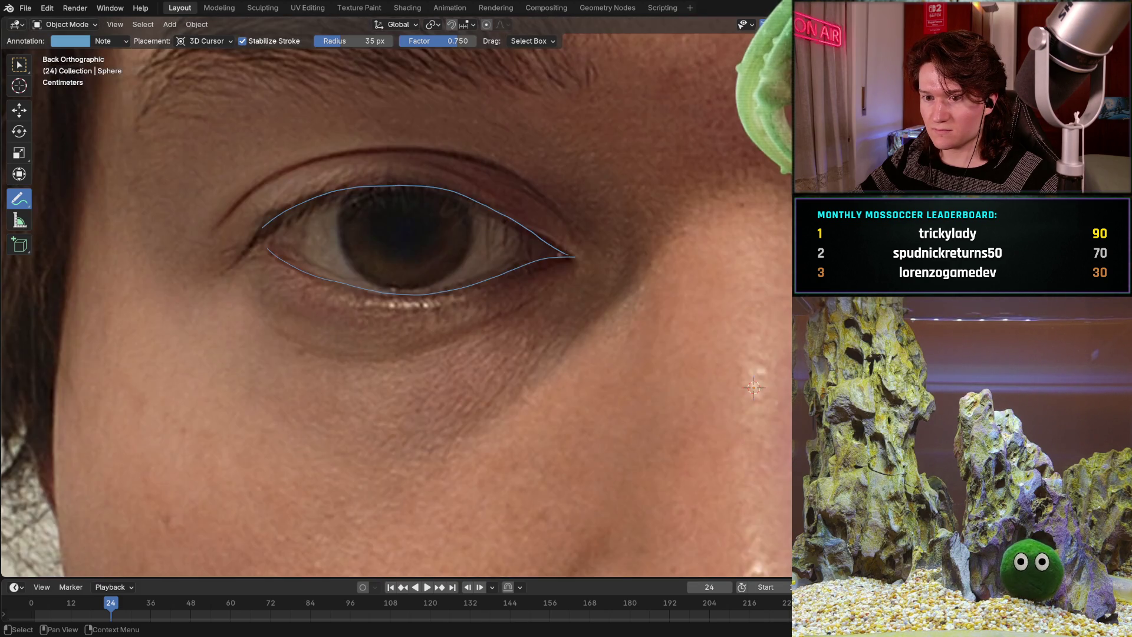
key("alt+h")
key("h")
key("alt+h")
key("h")
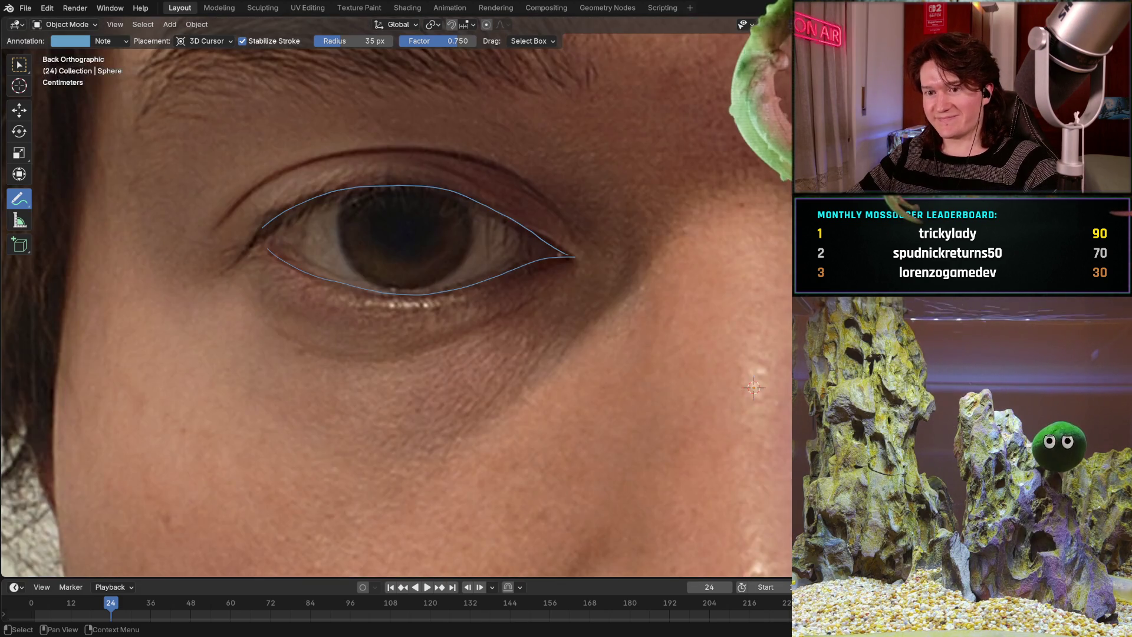
key("alt+h")
key("h")
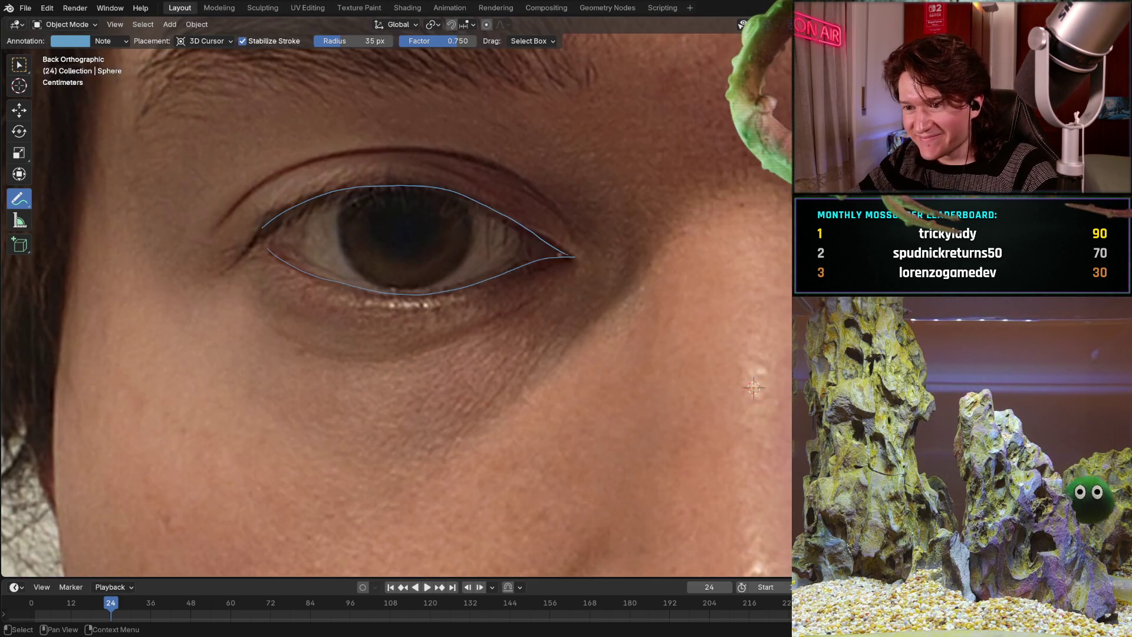
key("alt+h")
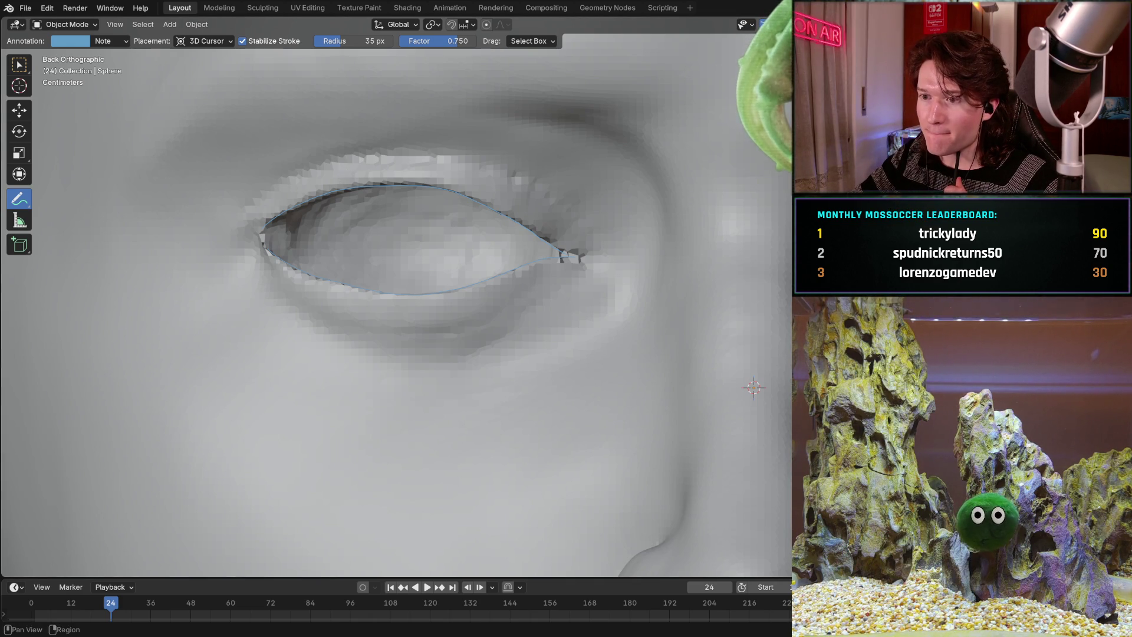
left_click(256, 8)
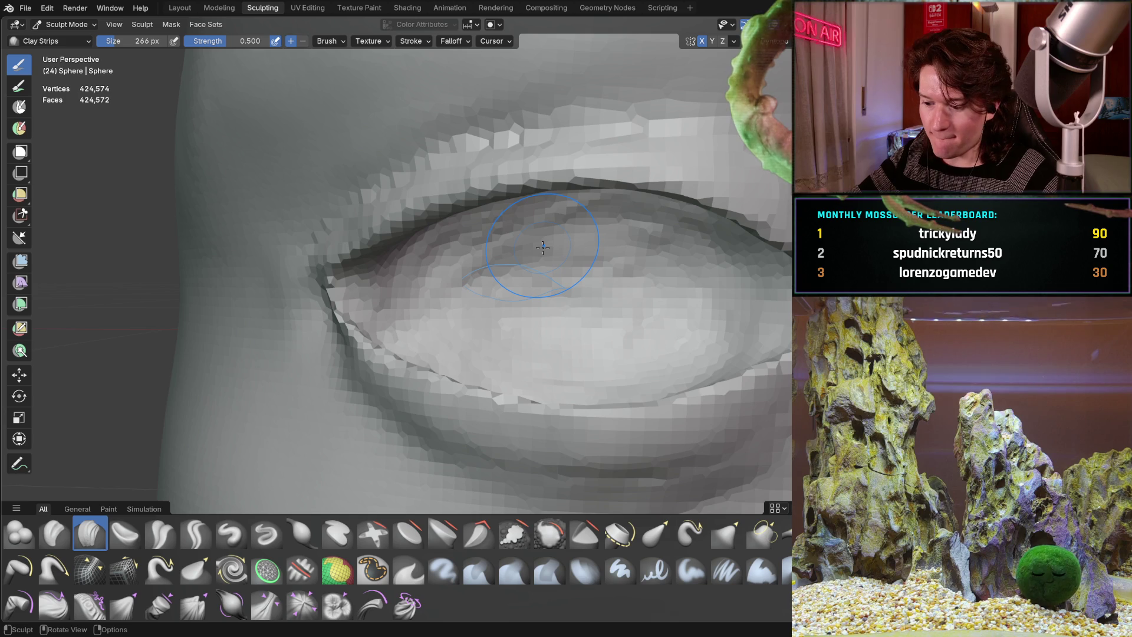
key("ctrl+KP_1")
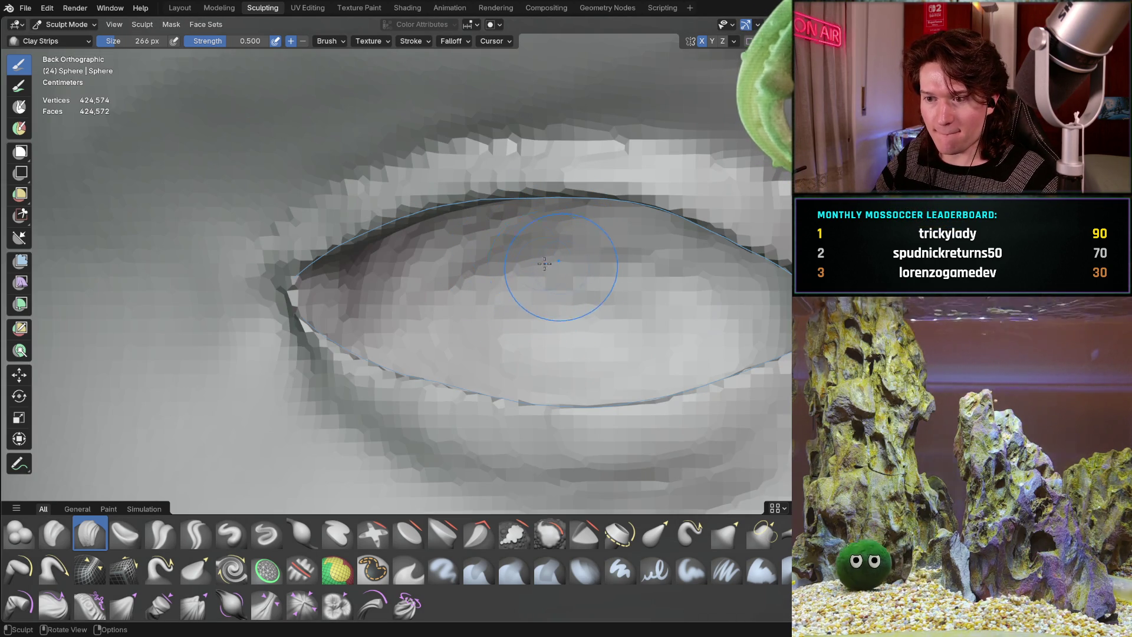
middle_click_drag(583, 289, 392, 303, "shift")
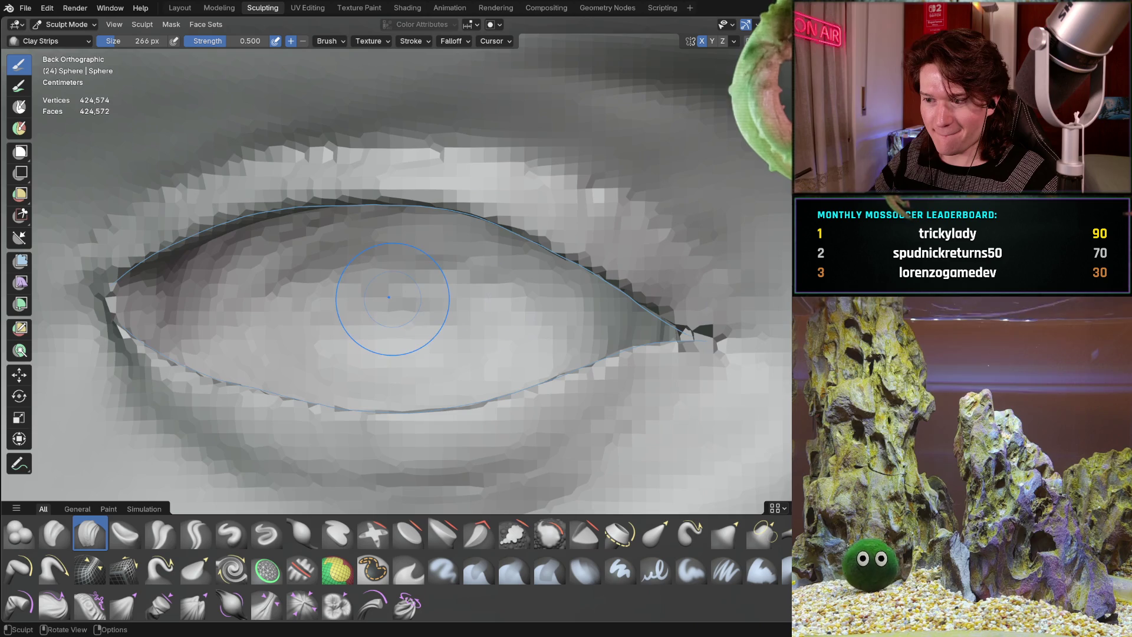
mouse_move(480, 329)
middle_mouse_down("shift")
mouse_move(391, 324)
mouse_move(401, 297)
mouse_move(354, 377)
mouse_move(285, 435)
middle_mouse_up("shift")
With the Grab brush, pull the torn faces around the eye-corner hole into shape.
key("g")
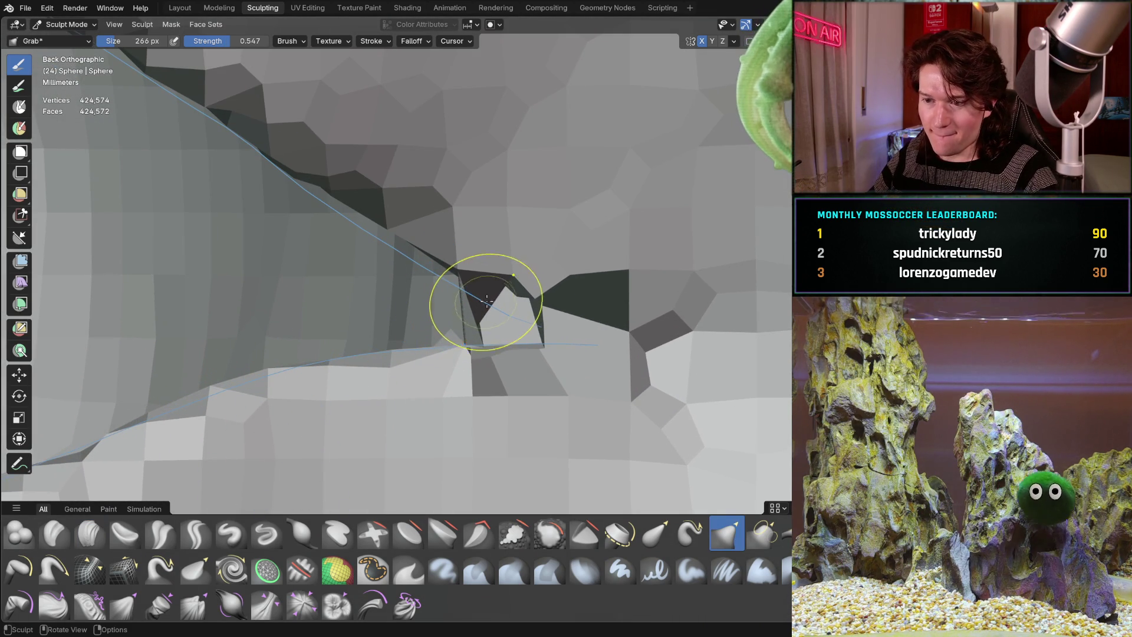
middle_click_drag(484, 295, 441, 303)
left_click_drag(445, 277, 462, 295)
middle_click_drag(462, 294, 661, 326)
mouse_move(724, 280)
middle_mouse_down()
mouse_move(649, 278)
mouse_move(604, 296)
middle_mouse_up()
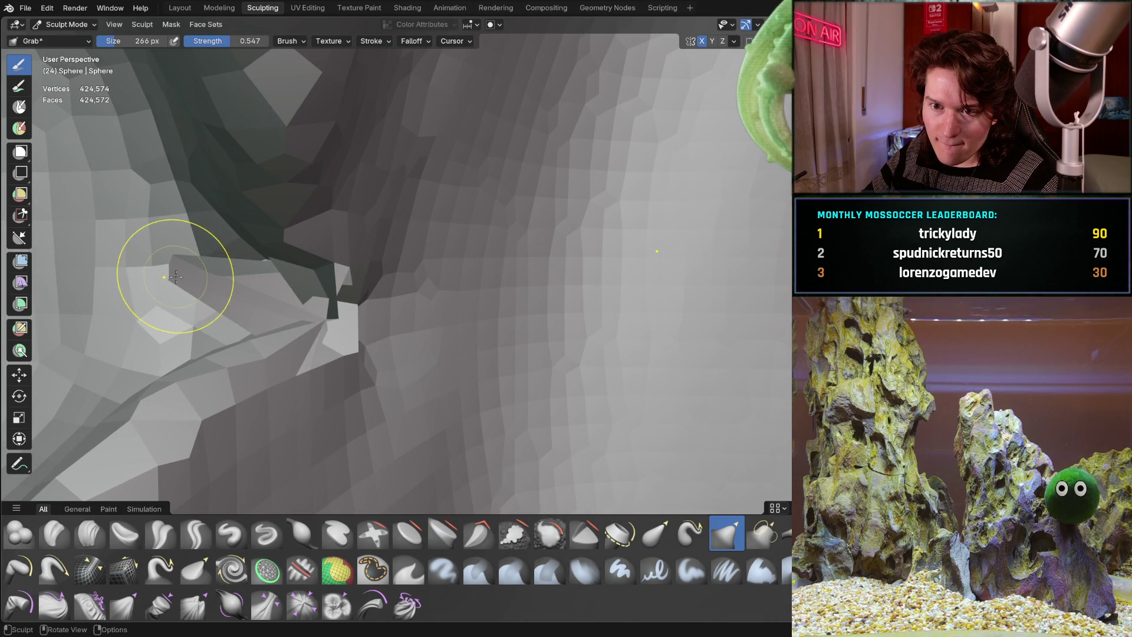
mouse_move(330, 283)
middle_mouse_down()
mouse_move(399, 327)
mouse_move(551, 328)
middle_mouse_up()
middle_click_drag(652, 346, 603, 338)
left_click_drag(639, 309, 510, 296)
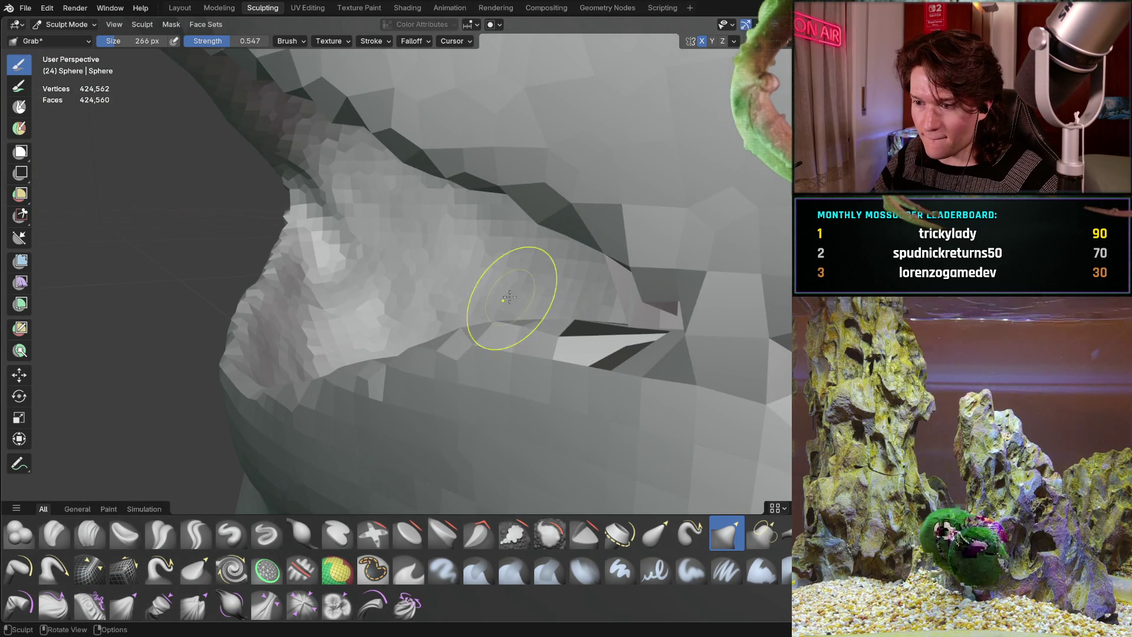
middle_click_drag(510, 297, 623, 278)
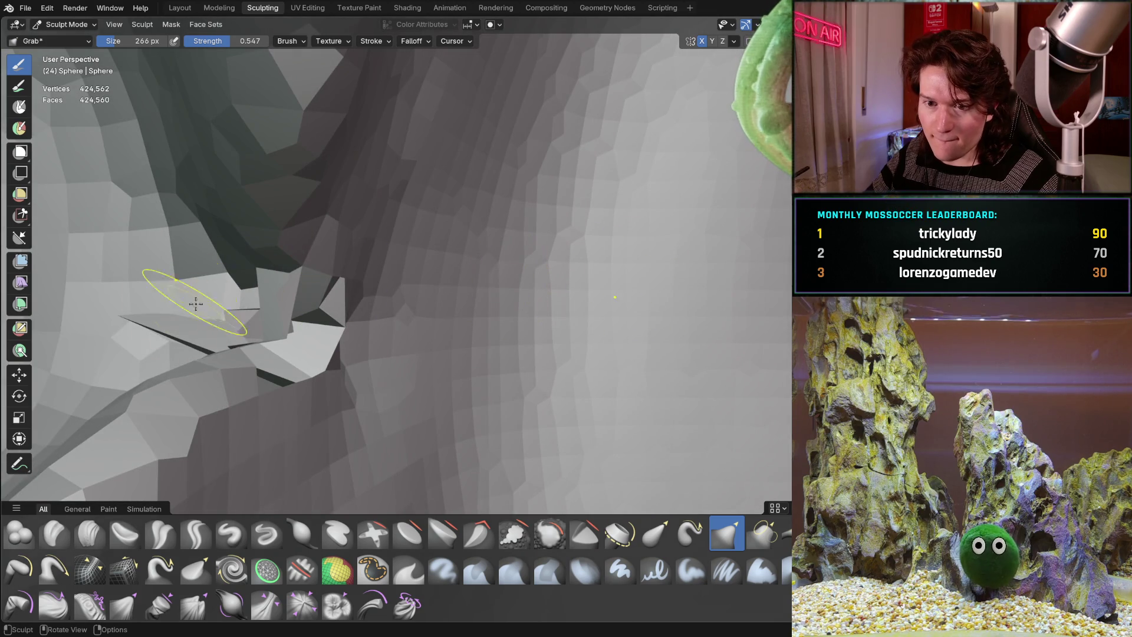
mouse_move(369, 326)
middle_mouse_down()
mouse_move(412, 348)
mouse_move(428, 302)
middle_mouse_up()
mouse_move(428, 302)
left_mouse_down()
mouse_move(424, 318)
mouse_move(519, 297)
mouse_move(429, 300)
mouse_move(466, 298)
left_mouse_up()
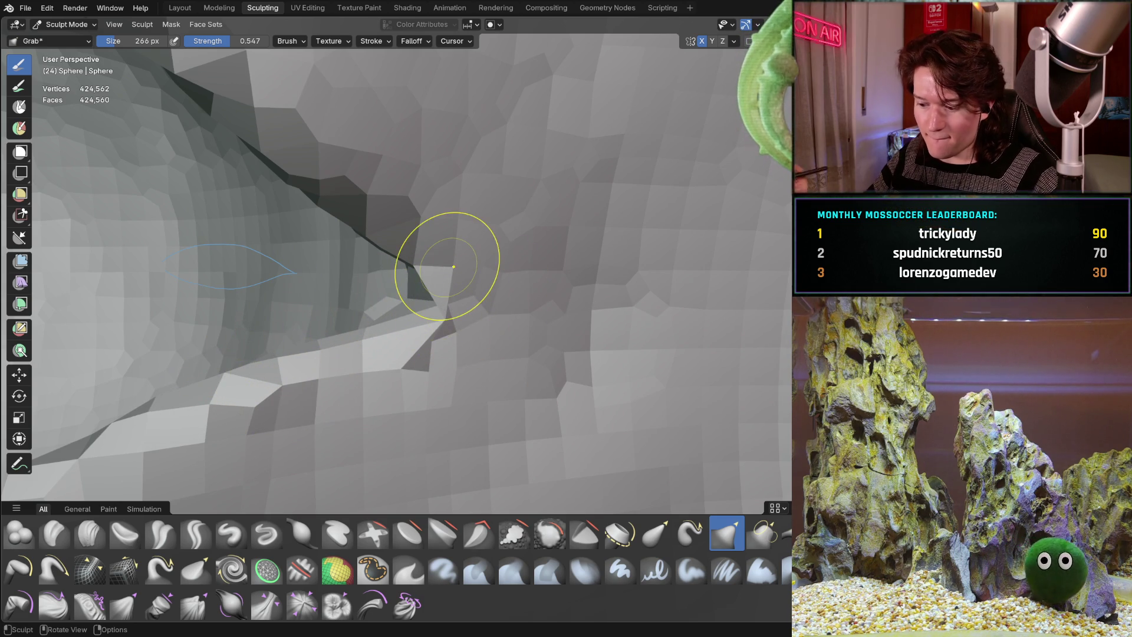
From the back view, pull the spiky tip and ridge geometry along the guide line.
key("ctrl+KP_1")
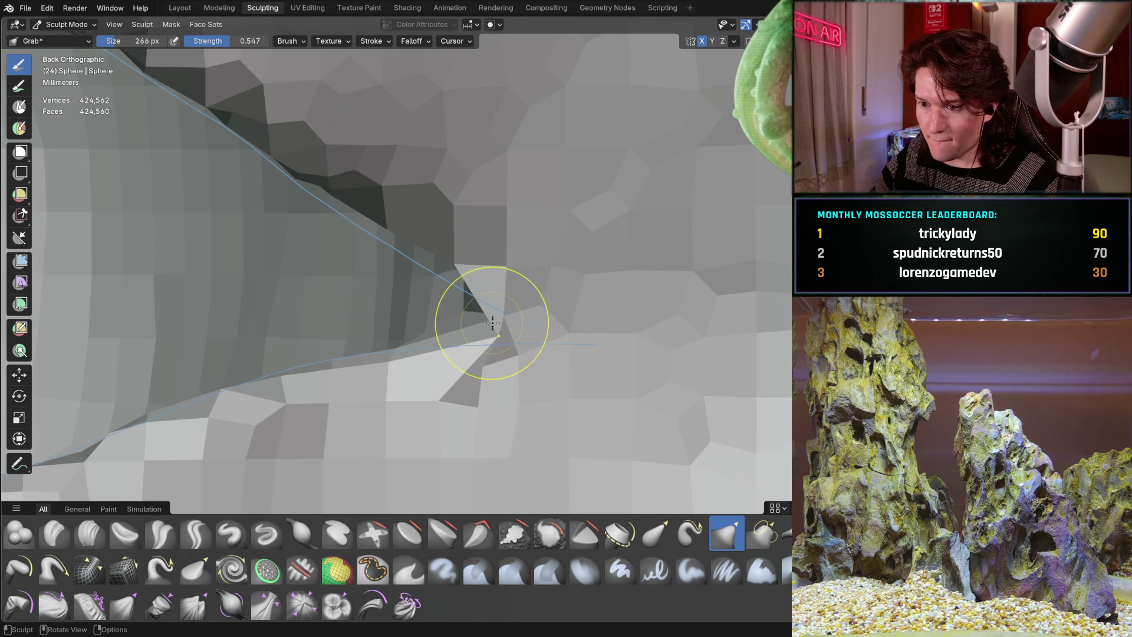
mouse_move(513, 326)
left_mouse_down()
mouse_move(550, 329)
mouse_move(543, 303)
mouse_move(560, 290)
left_mouse_up()
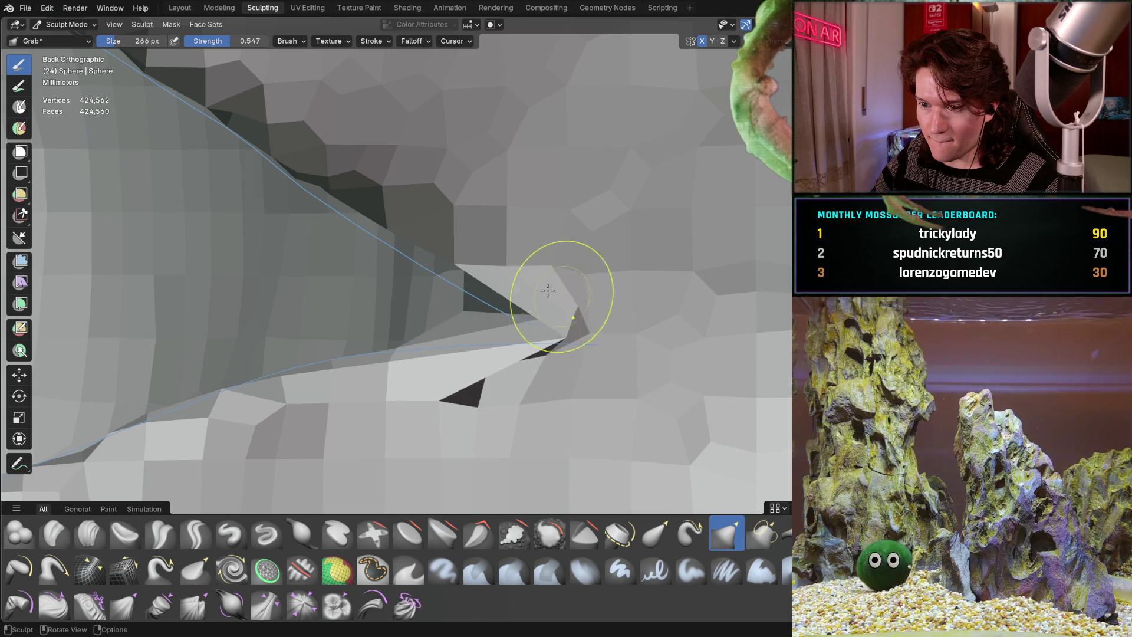
left_click_drag(451, 274, 442, 257)
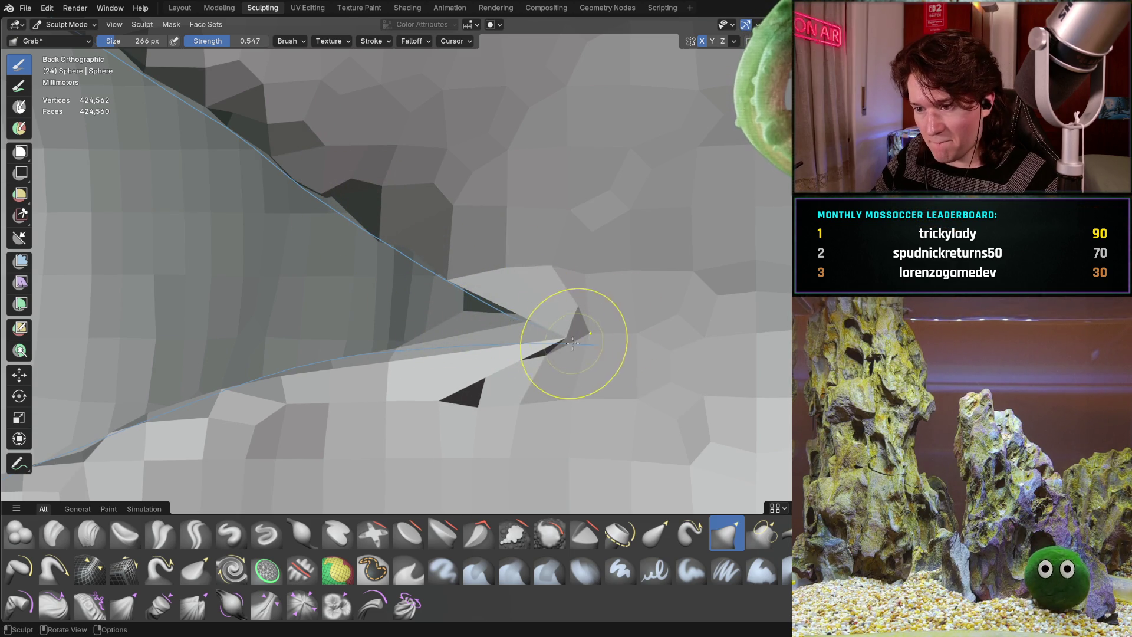
mouse_move(605, 343)
middle_mouse_down()
mouse_move(392, 291)
mouse_move(336, 328)
mouse_move(491, 340)
mouse_move(165, 366)
middle_mouse_up()
left_click_drag(165, 366, 82, 382)
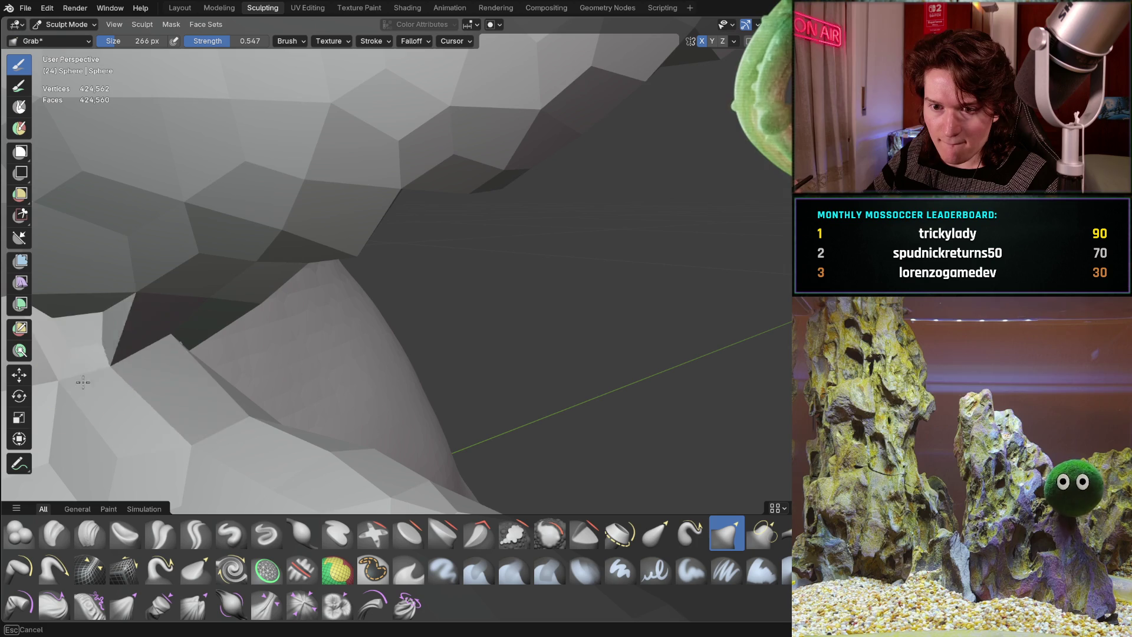
left_click_drag(74, 331, 51, 328)
mouse_move(51, 328)
middle_mouse_down()
mouse_move(157, 298)
mouse_move(117, 295)
mouse_move(519, 265)
mouse_move(438, 257)
middle_mouse_up()
middle_click_drag(526, 280, 550, 296)
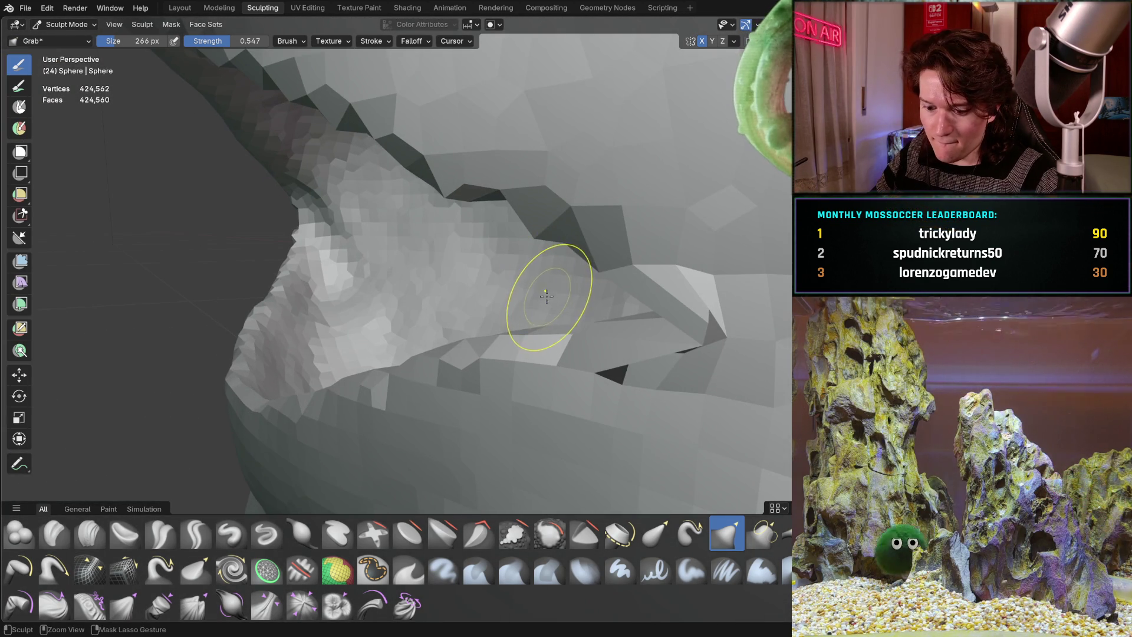
left_click_drag(551, 295, 623, 347)
mouse_move(623, 347)
middle_mouse_down()
mouse_move(560, 253)
mouse_move(471, 314)
mouse_move(523, 277)
middle_mouse_up()
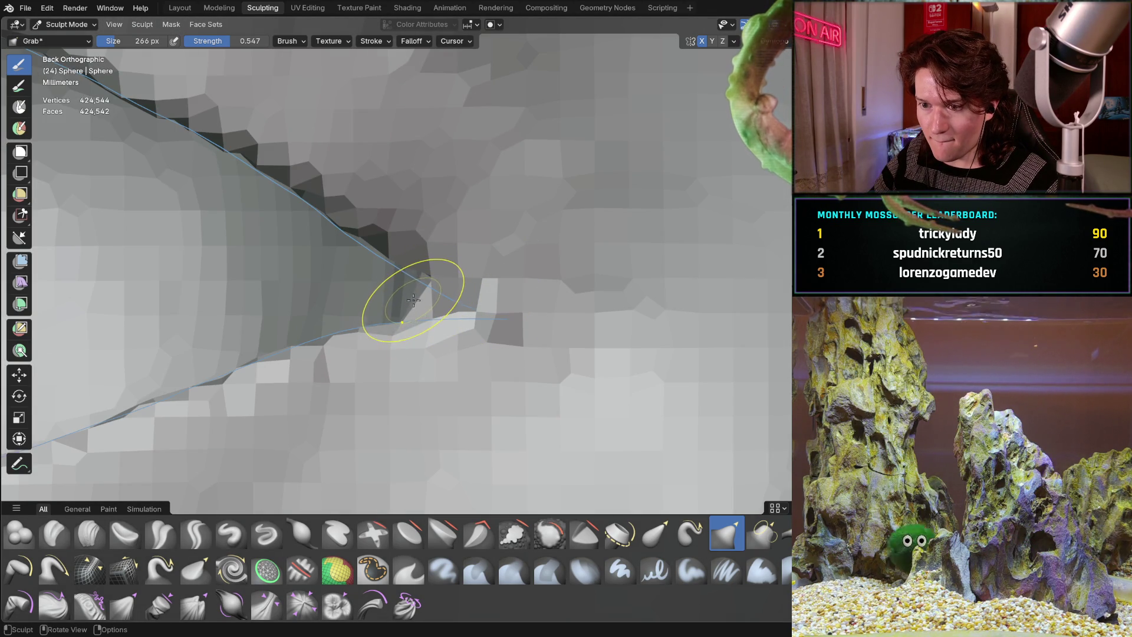
Frame the reshaped eyelid crease from several angles and switch the brush to Clay Strips.
mouse_move(422, 258)
middle_mouse_down("ctrl")
mouse_move(351, 334)
mouse_move(374, 272)
mouse_move(443, 214)
middle_mouse_up("ctrl")
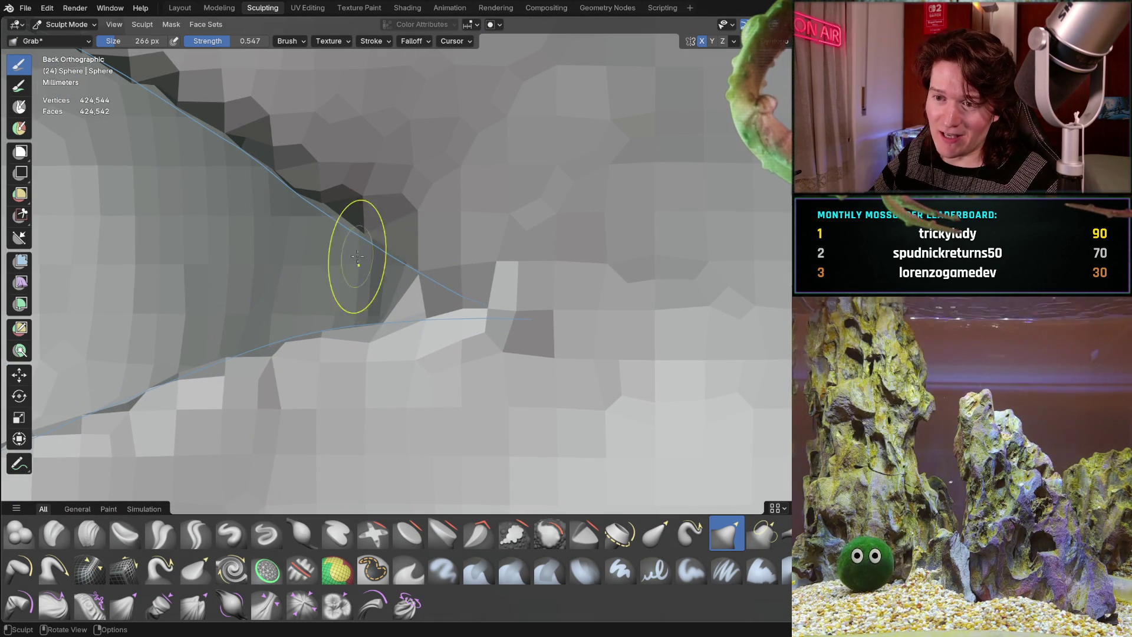
mouse_move(356, 257)
middle_mouse_down("ctrl")
mouse_move(286, 321)
mouse_move(387, 235)
mouse_move(358, 272)
mouse_move(434, 243)
mouse_move(308, 308)
mouse_move(326, 268)
mouse_move(549, 248)
middle_mouse_up("ctrl")
mouse_move(379, 183)
middle_mouse_down("ctrl")
mouse_move(399, 324)
mouse_move(360, 195)
mouse_move(326, 329)
middle_mouse_up("ctrl")
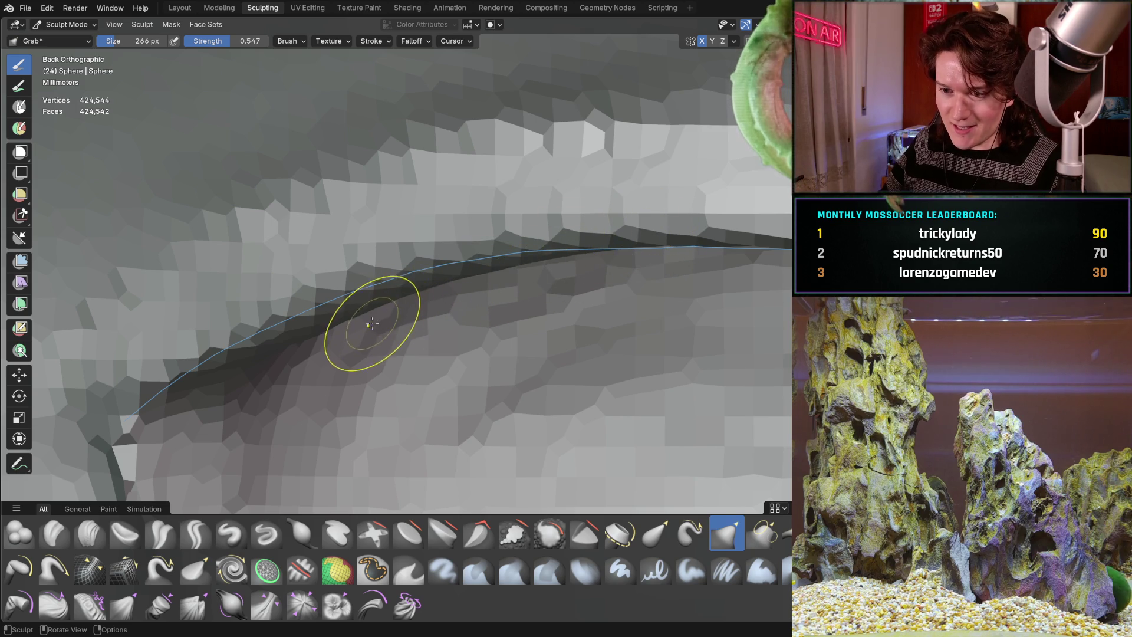
mouse_move(393, 336)
middle_mouse_down()
mouse_move(404, 326)
mouse_move(445, 334)
mouse_move(449, 313)
middle_mouse_up()
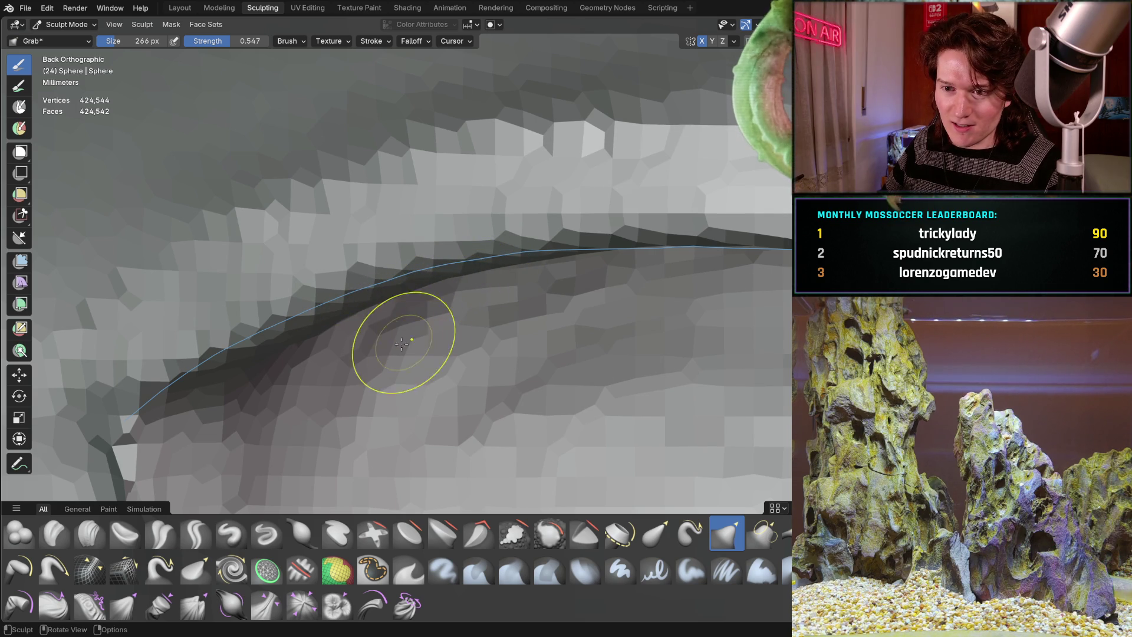
middle_click_drag(362, 366, 463, 280, "shift")
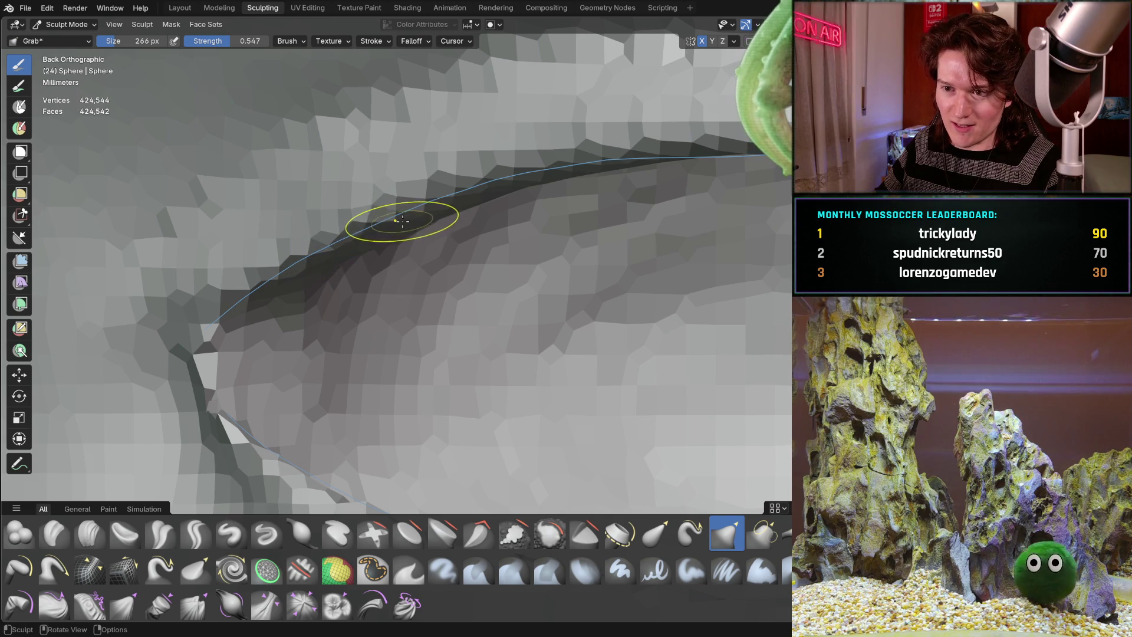
mouse_move(485, 197)
middle_mouse_down()
mouse_move(477, 273)
mouse_move(472, 235)
mouse_move(378, 272)
middle_mouse_up()
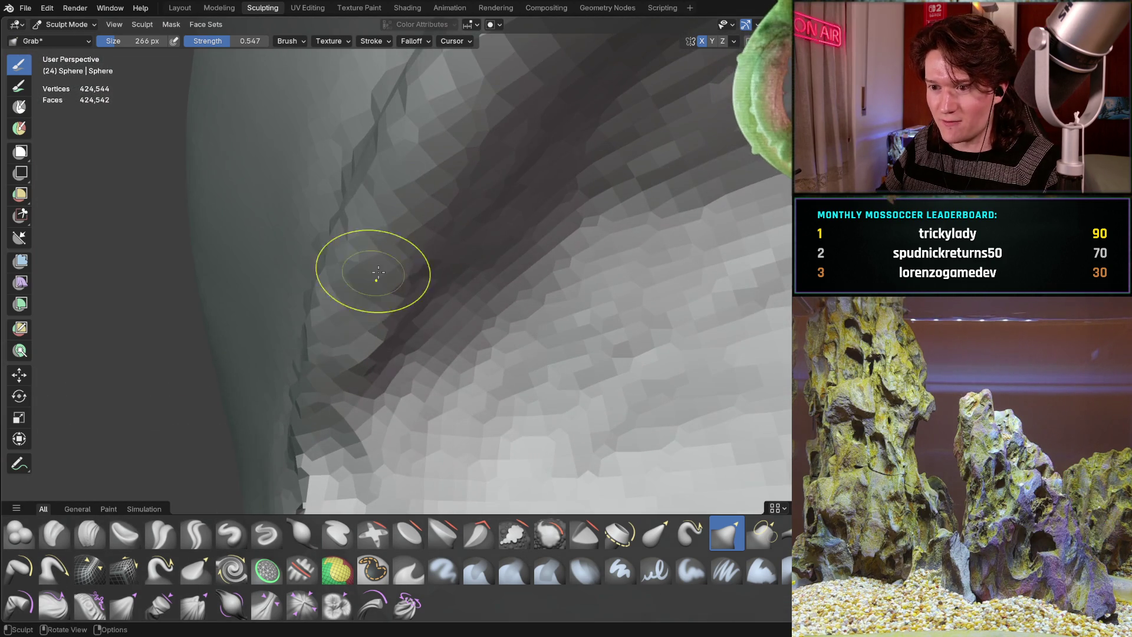
left_click(90, 532)
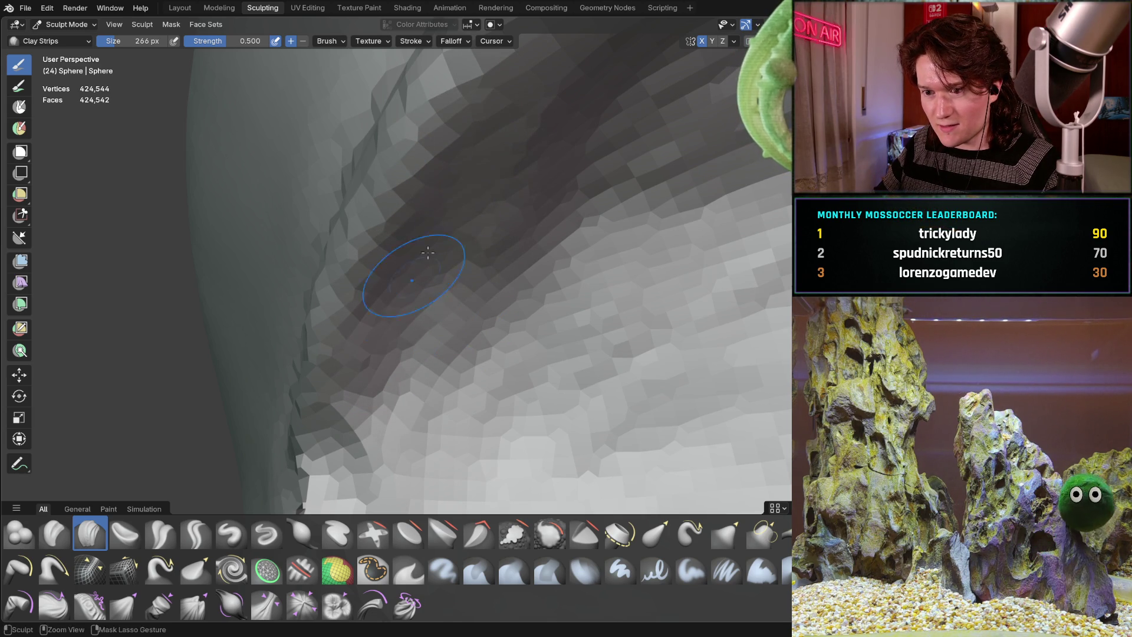
Snap to the straight-on back view with Ctrl+Numpad 1 and zoom in on the eye corner.
scroll(507, 191, "down", 5)
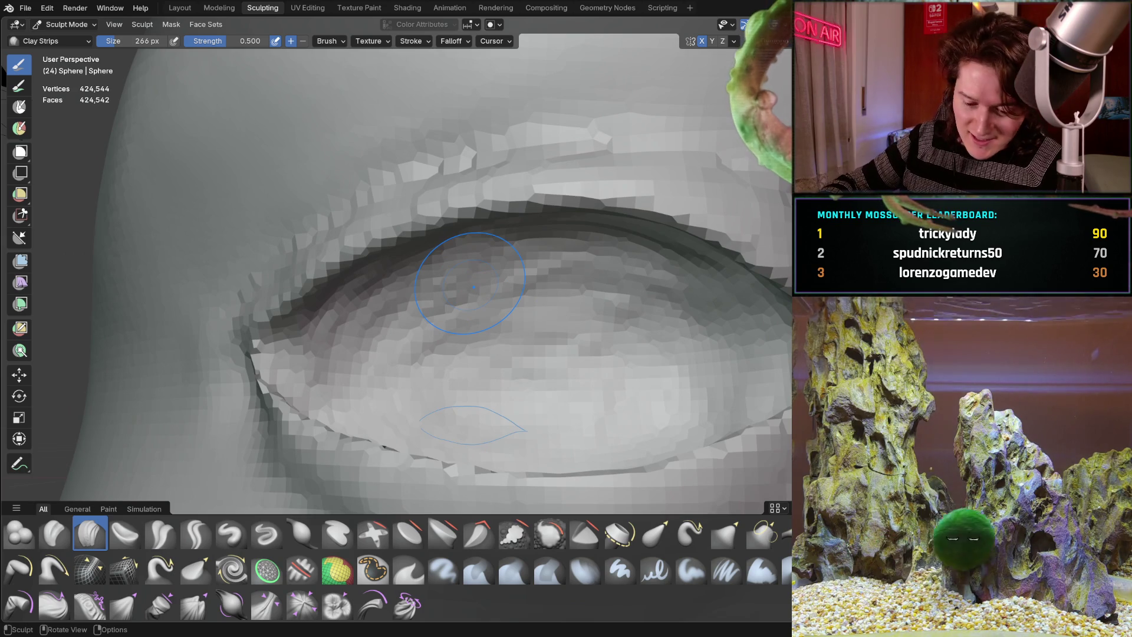
key("ctrl+KP_1")
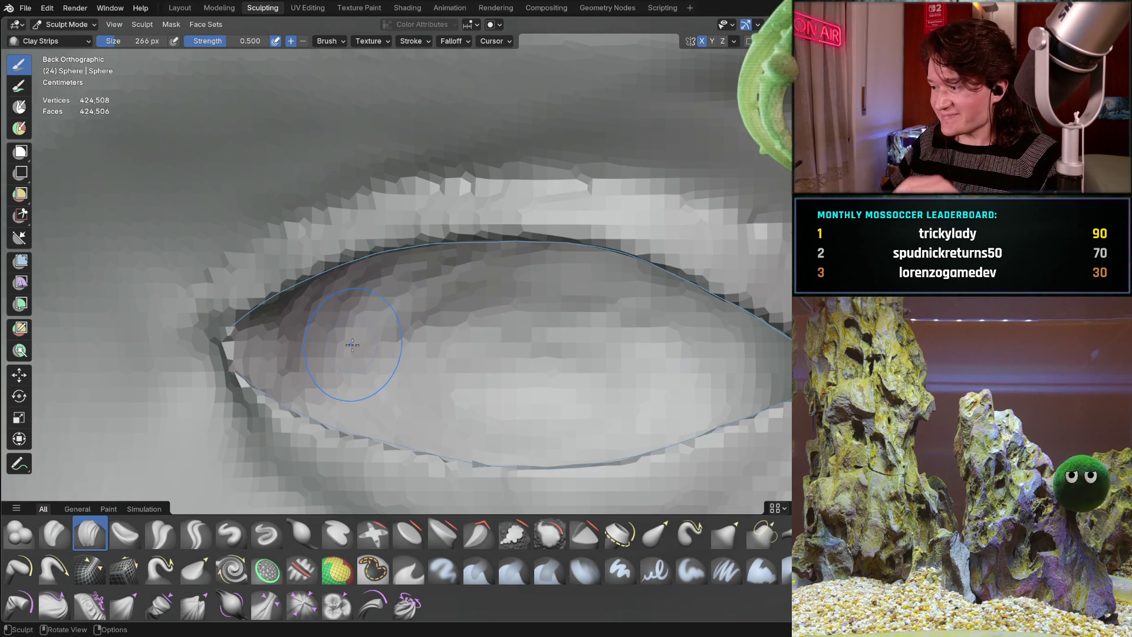
middle_click_drag(352, 345, 362, 325)
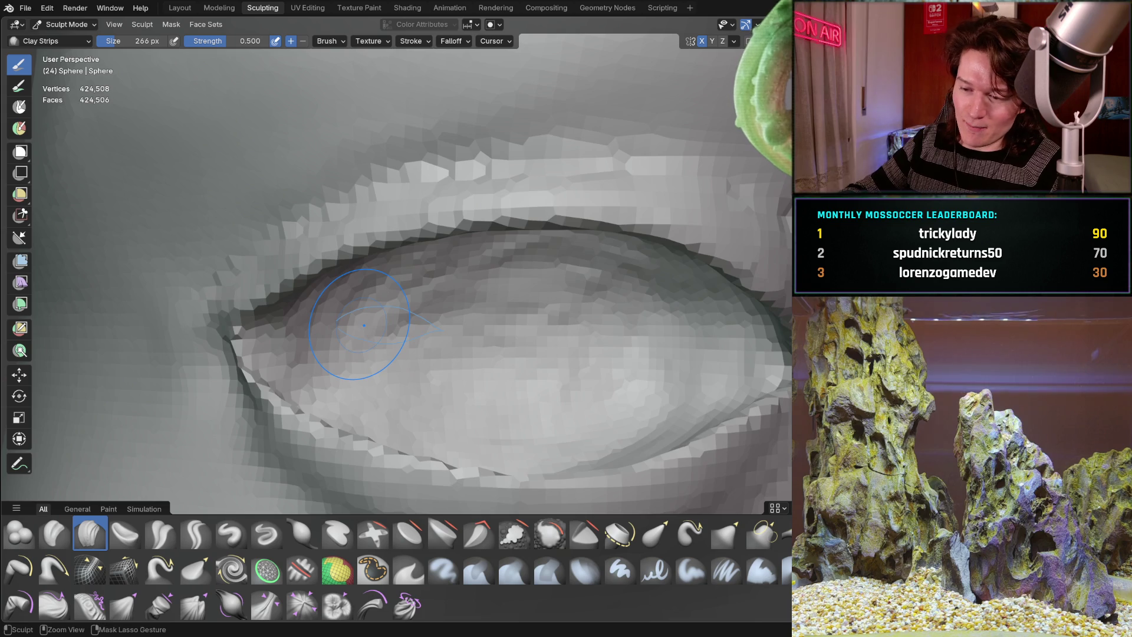
key("ctrl+KP_1")
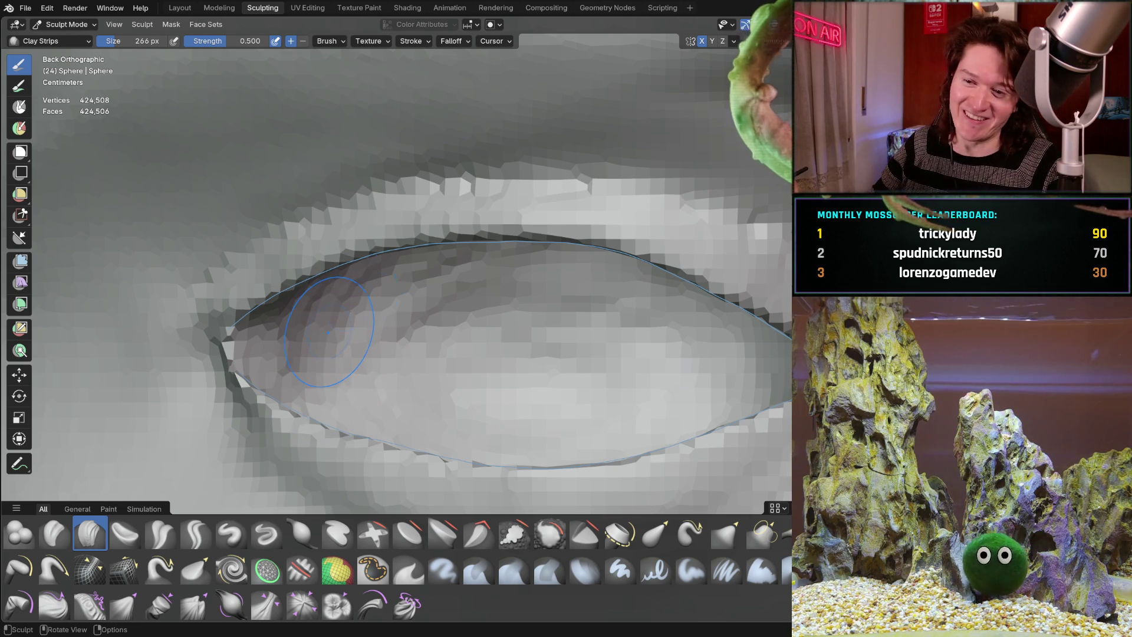
middle_click_drag(349, 337, 375, 296, "ctrl")
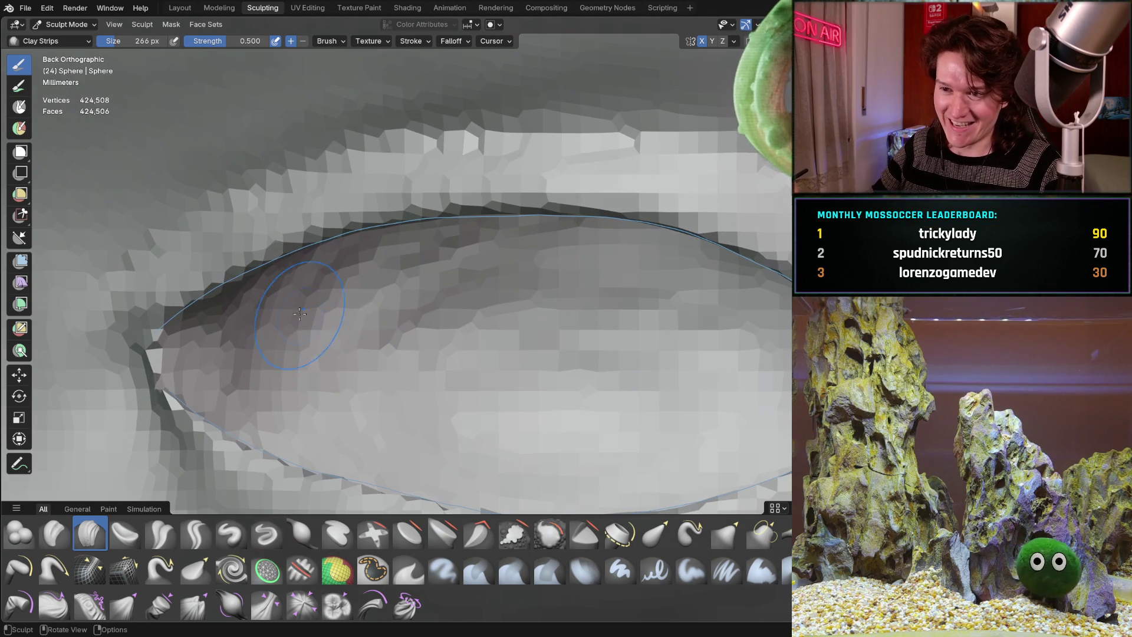
scroll(299, 313, "up", 2)
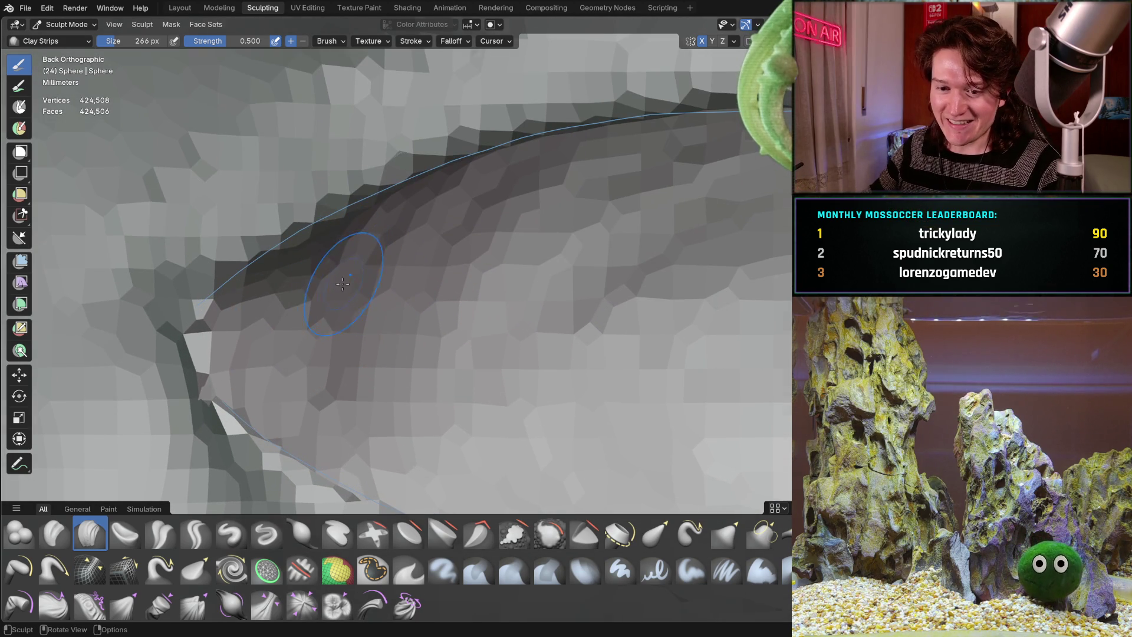
middle_click_drag(342, 284, 406, 256)
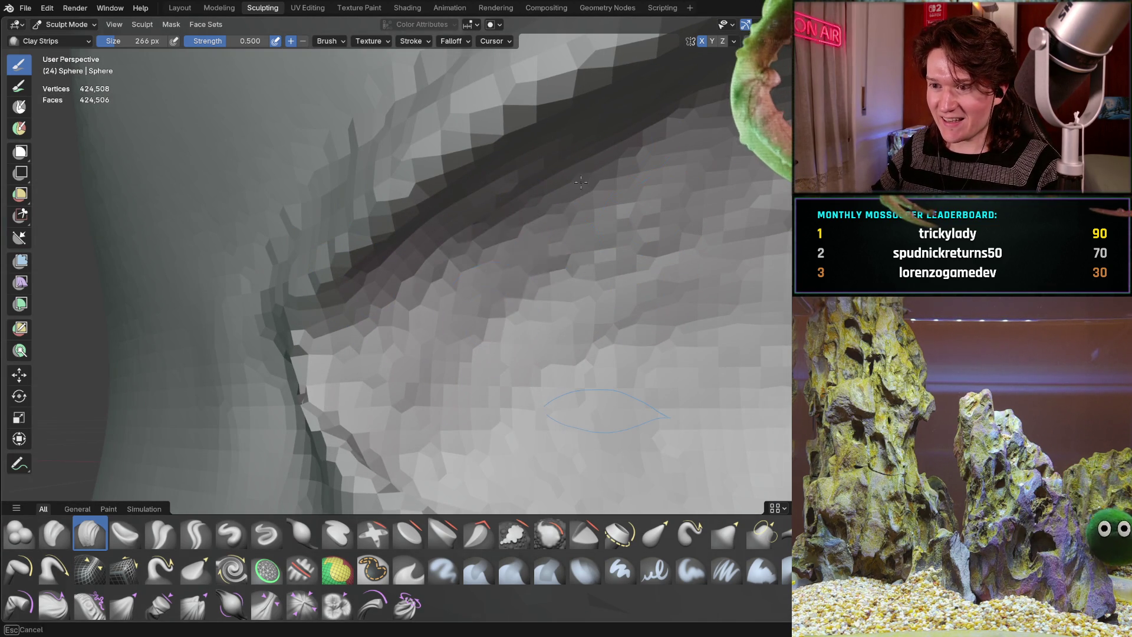
Build up Clay Strips strokes along the eyelid crease near the lid.
left_click_drag(571, 271, 684, 353)
left_click_drag(579, 251, 581, 325)
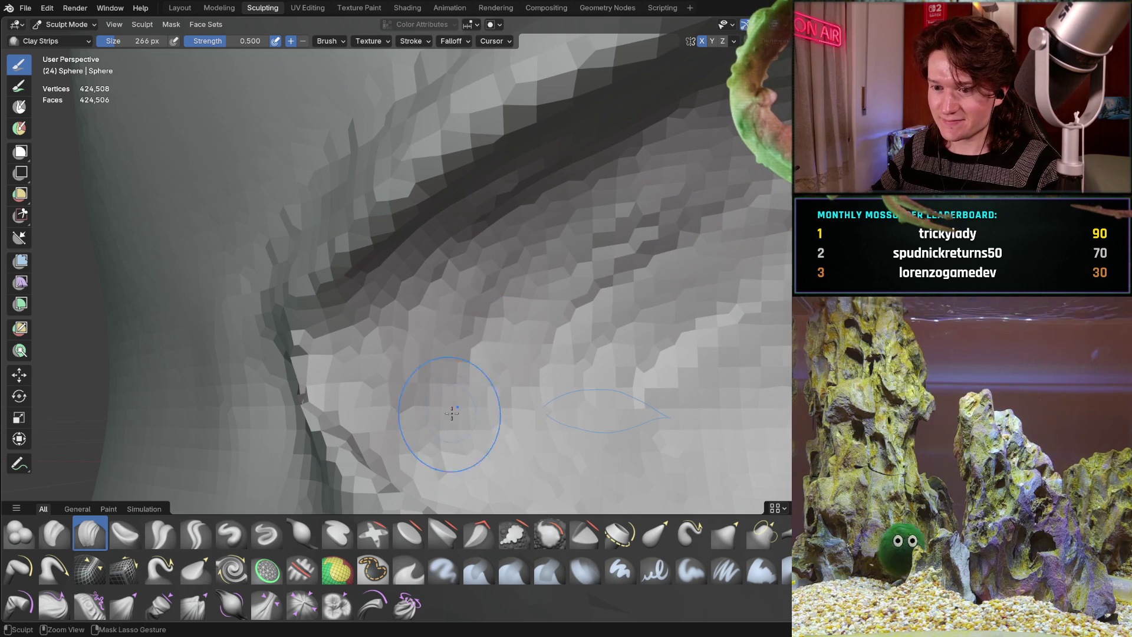
middle_click_drag(455, 404, 481, 310)
left_click_drag(481, 311, 682, 235)
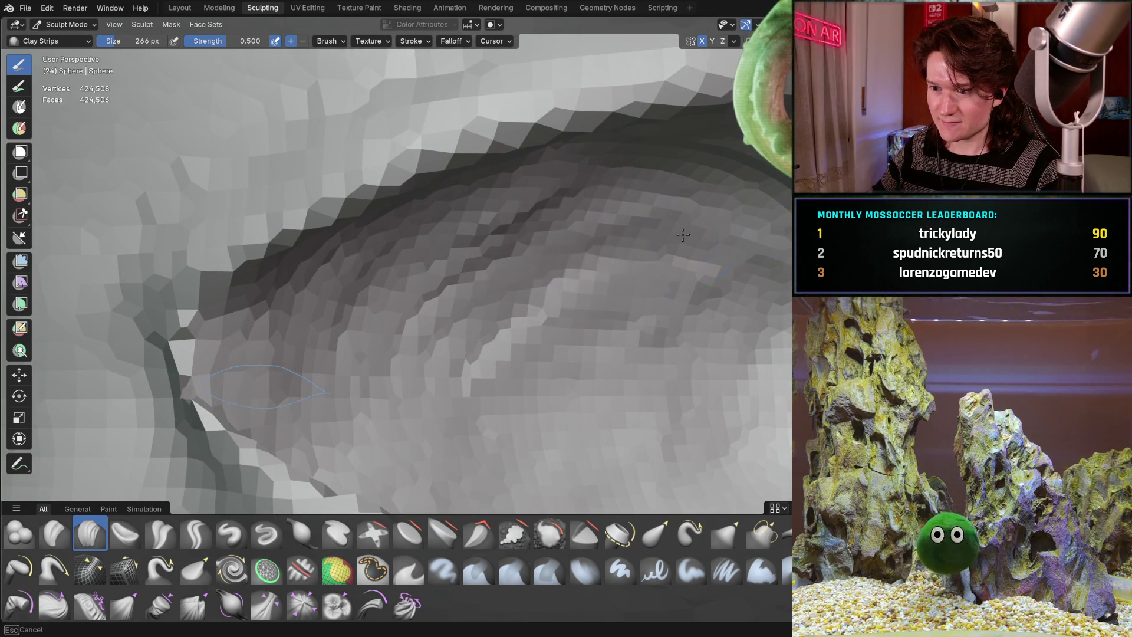
mouse_move(564, 280)
middle_mouse_down("ctrl")
mouse_move(530, 316)
mouse_move(576, 323)
mouse_move(399, 292)
middle_mouse_up("ctrl")
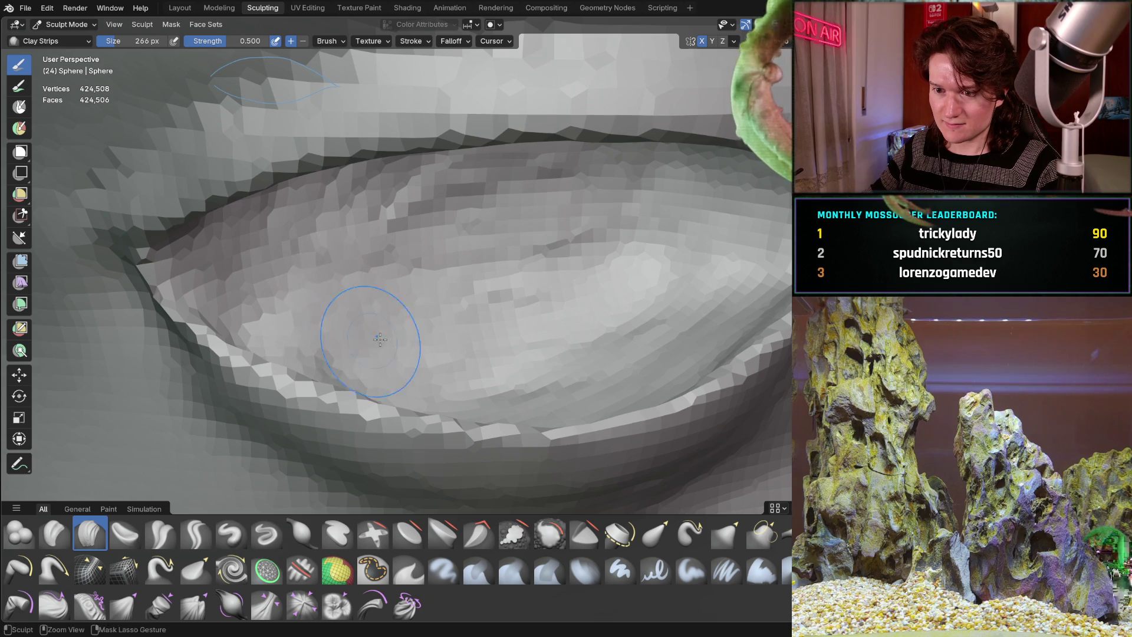
Check the eye from other angles, then frame the whole face in orthographic back view.
mouse_move(380, 339)
middle_mouse_down()
mouse_move(518, 266)
mouse_move(538, 336)
middle_mouse_up()
scroll(372, 247, "up", 8)
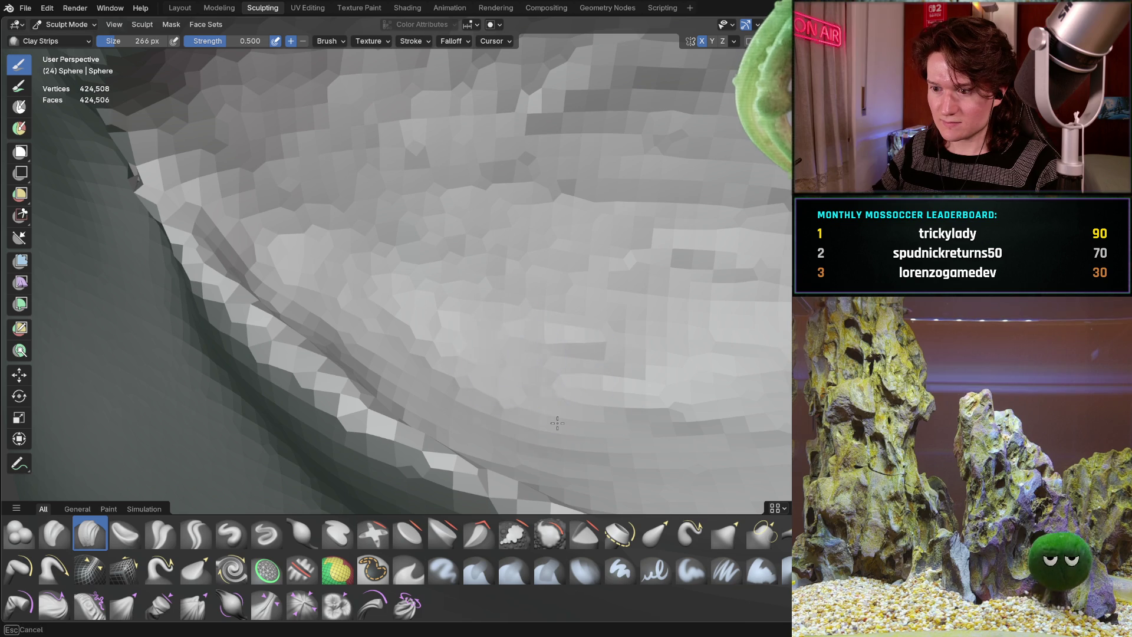
mouse_move(588, 193)
middle_mouse_down("ctrl")
mouse_move(505, 316)
mouse_move(507, 294)
mouse_move(452, 272)
middle_mouse_up("ctrl")
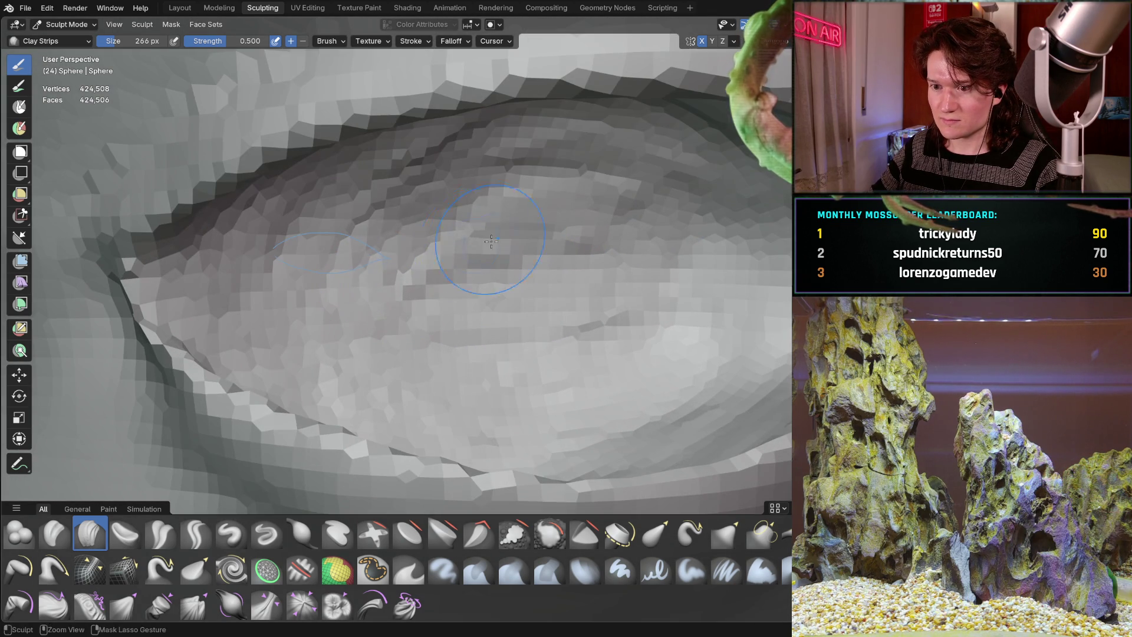
mouse_move(619, 238)
middle_mouse_down("ctrl")
mouse_move(506, 227)
mouse_move(593, 341)
mouse_move(427, 270)
mouse_move(400, 389)
middle_mouse_up("ctrl")
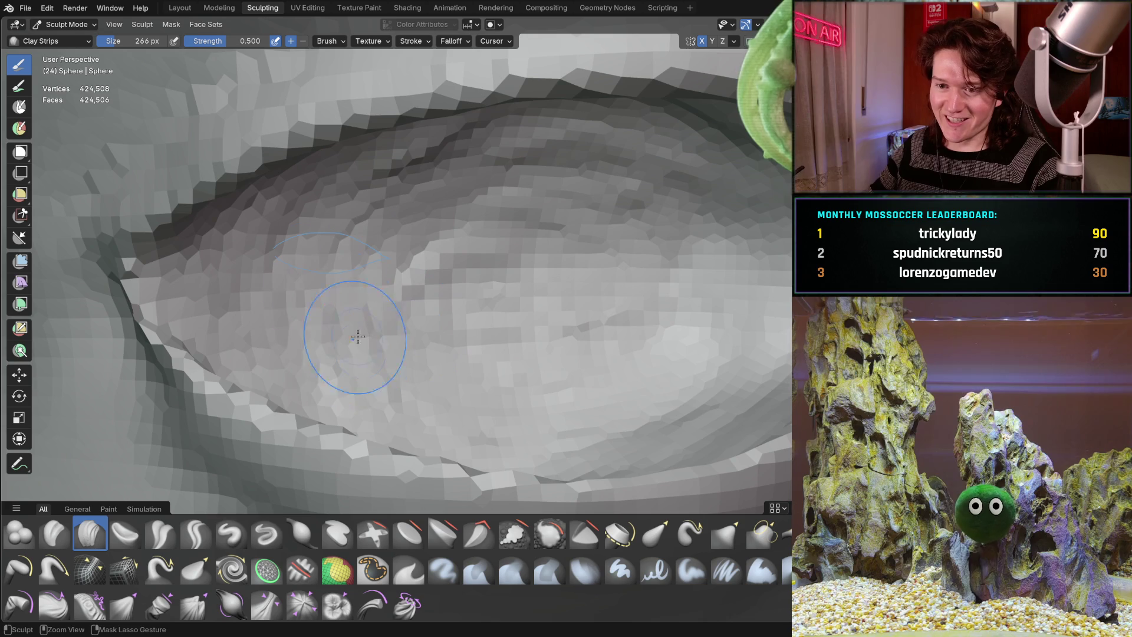
mouse_move(378, 288)
middle_mouse_down("ctrl")
mouse_move(412, 295)
mouse_move(430, 273)
mouse_move(395, 318)
mouse_move(406, 304)
mouse_move(564, 326)
mouse_move(469, 298)
mouse_move(454, 314)
mouse_move(472, 260)
middle_mouse_up("ctrl")
scroll(469, 298, "down", 4)
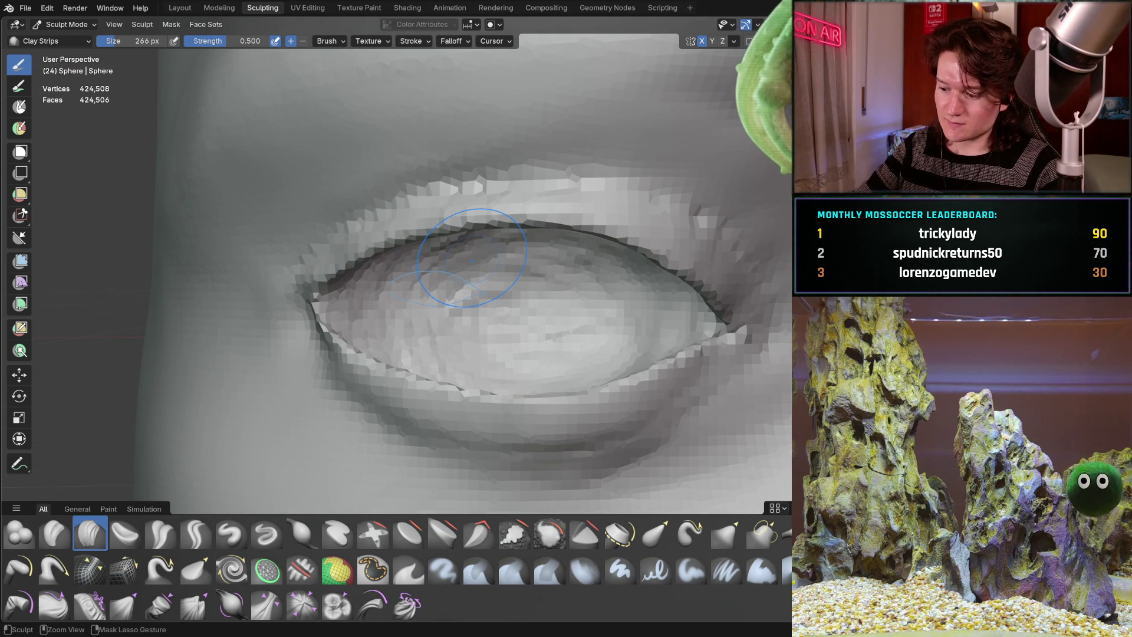
key("ctrl+KP_1")
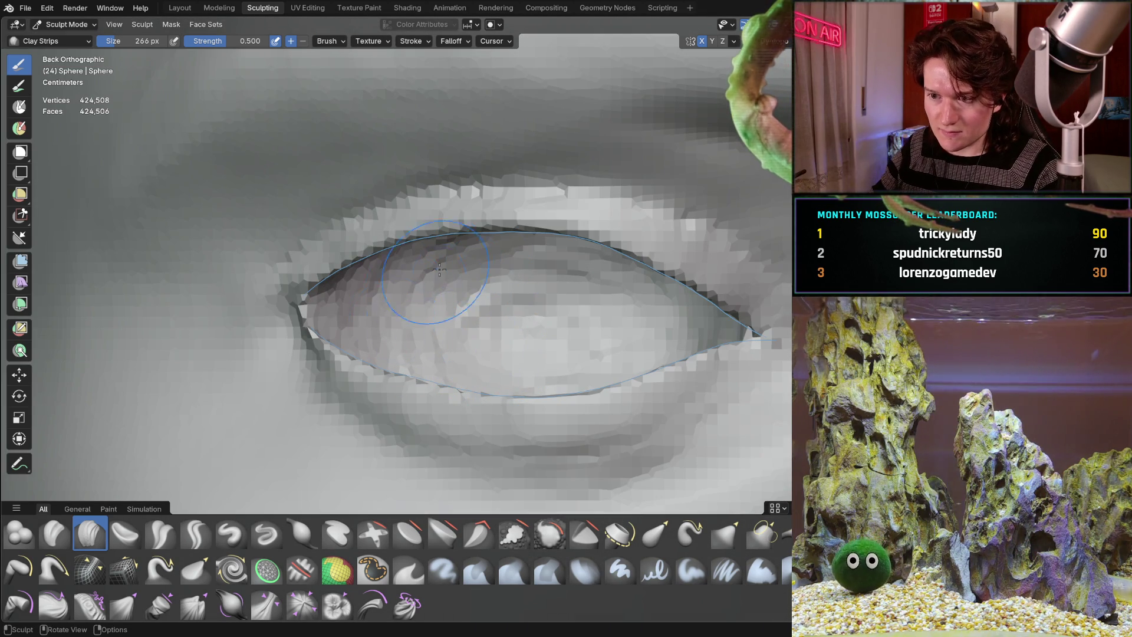
scroll(447, 283, "up", 3)
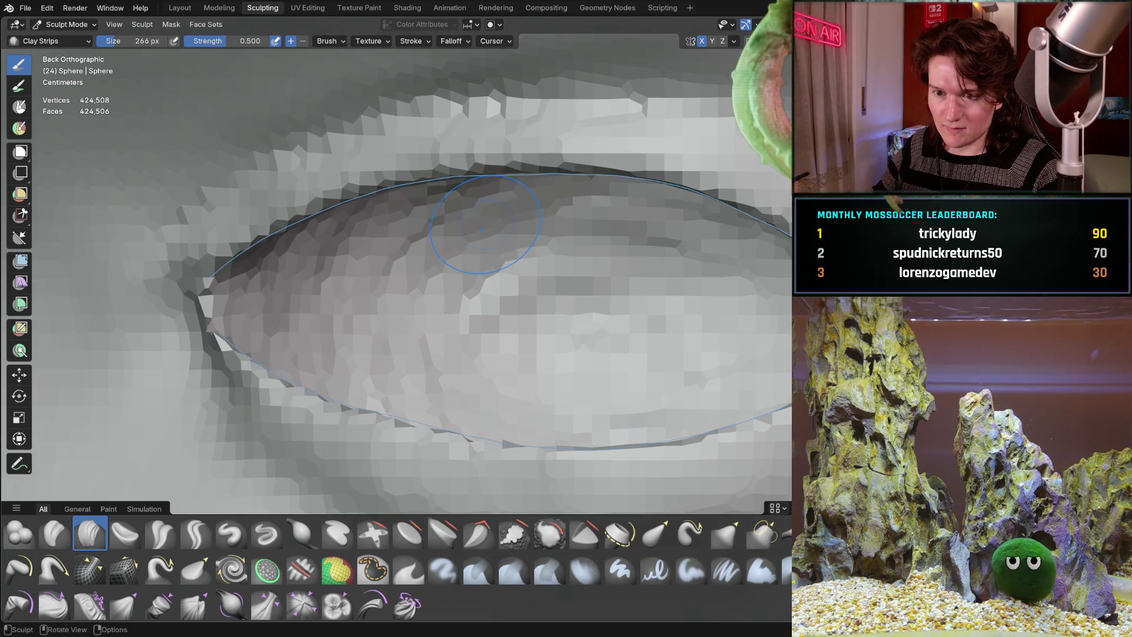
middle_click_drag(481, 230, 508, 253, "ctrl")
middle_click_drag(464, 309, 529, 298, "ctrl")
mouse_move(559, 235)
middle_mouse_down("ctrl")
mouse_move(466, 319)
mouse_move(468, 279)
middle_mouse_up("ctrl")
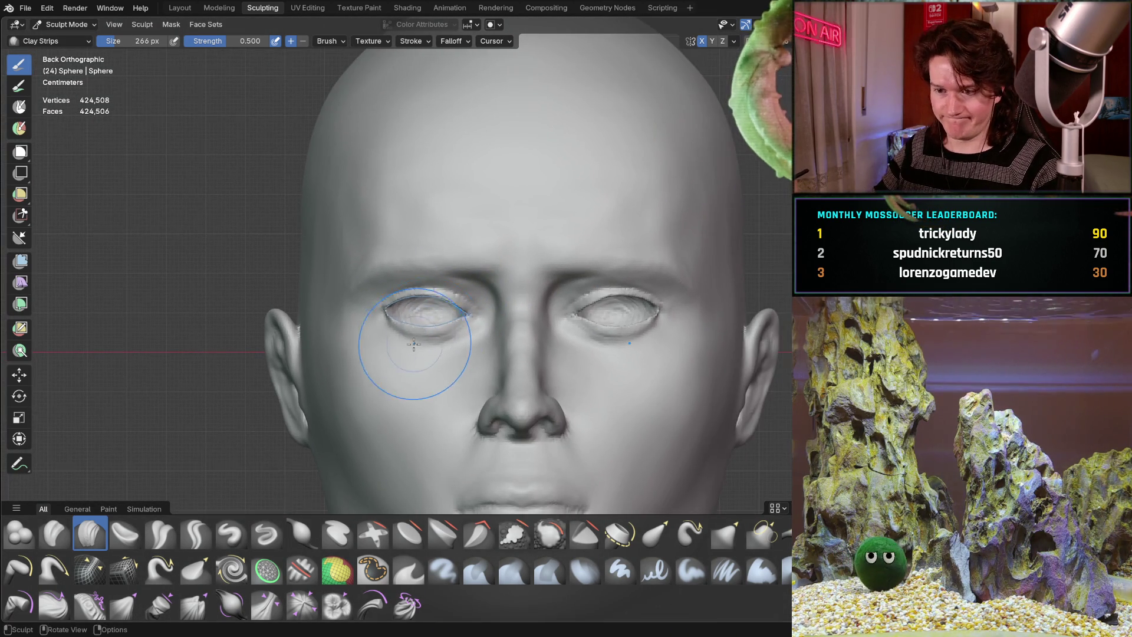
Zoom in on one eye and hide the sculpted mesh with Alt+Z to reveal the reference photo.
mouse_move(412, 346)
middle_mouse_down("ctrl")
mouse_move(525, 303)
mouse_move(447, 285)
middle_mouse_up("ctrl")
scroll(446, 286, "down", 5)
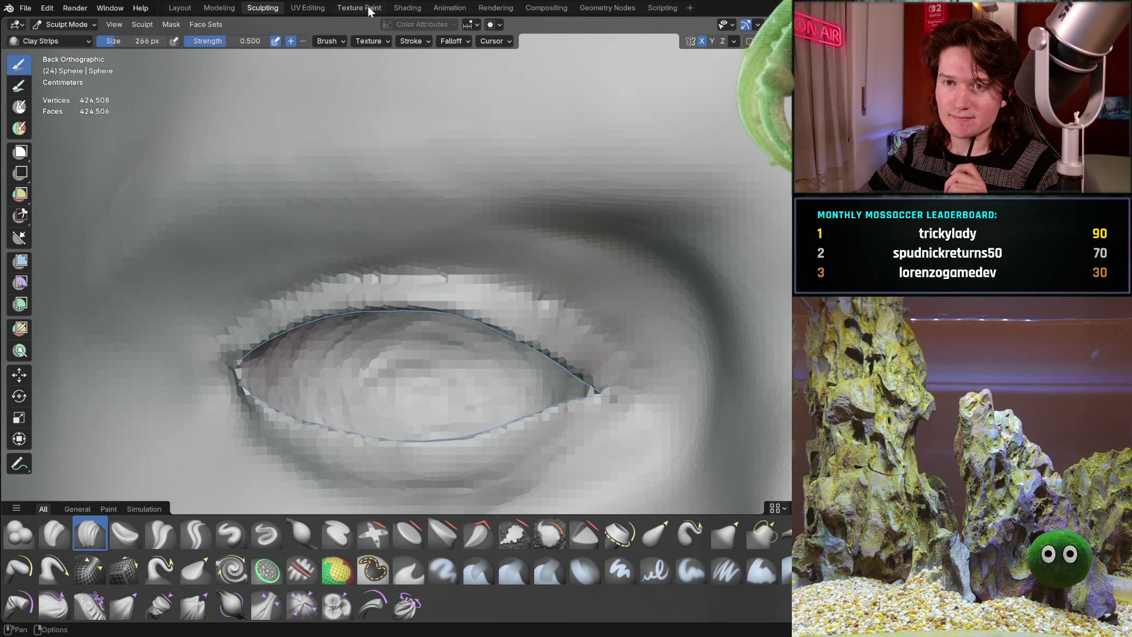
left_click(180, 7)
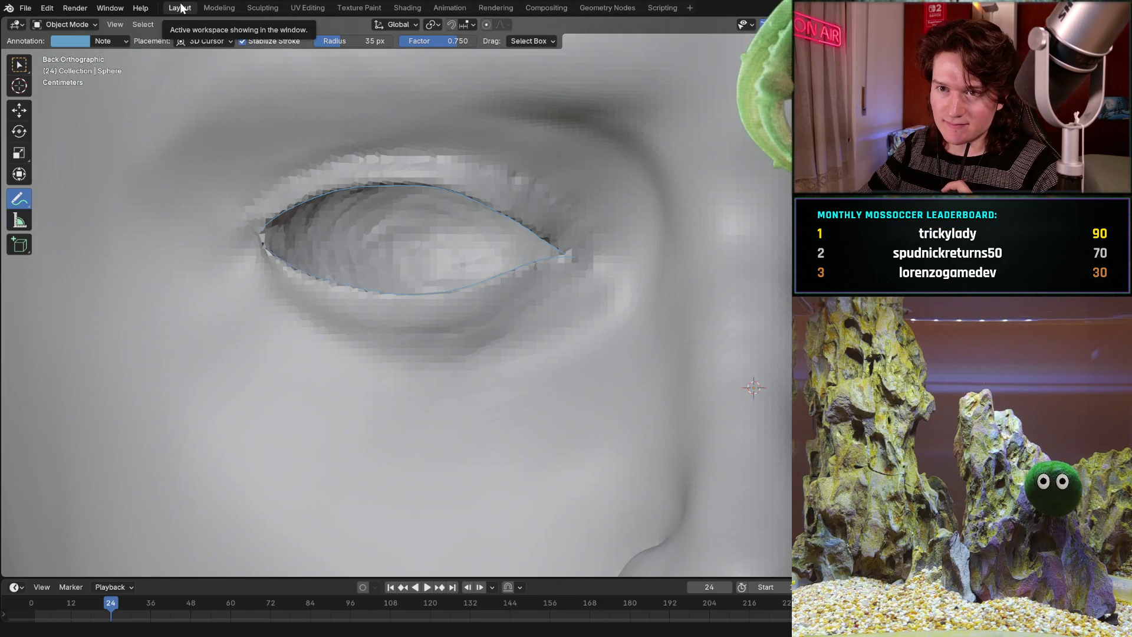
left_click(263, 8)
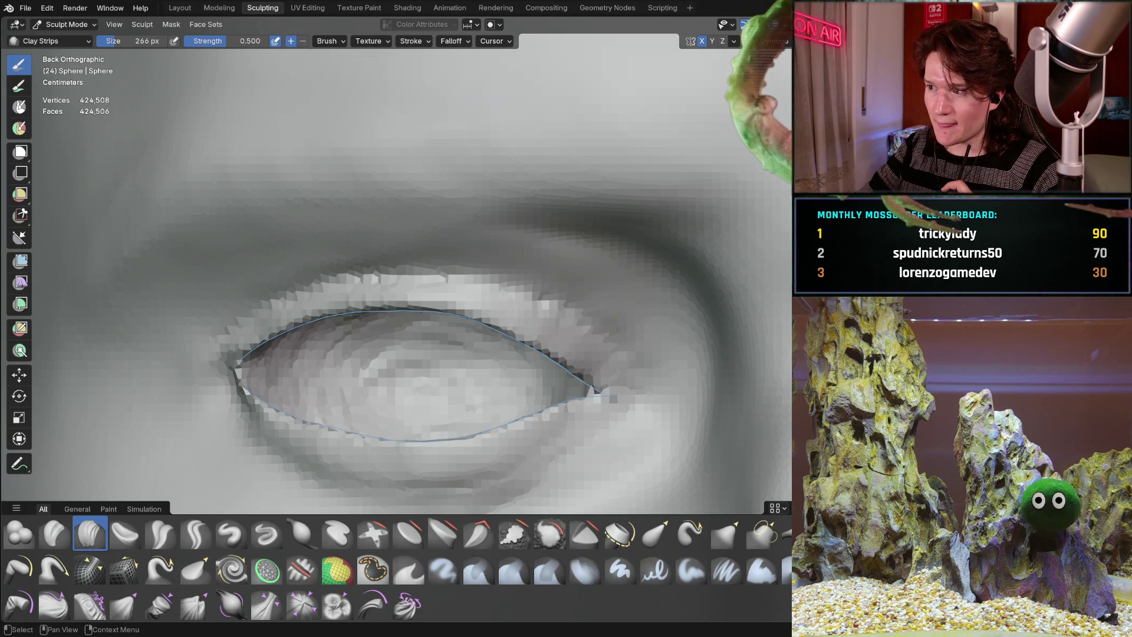
key("alt+z")
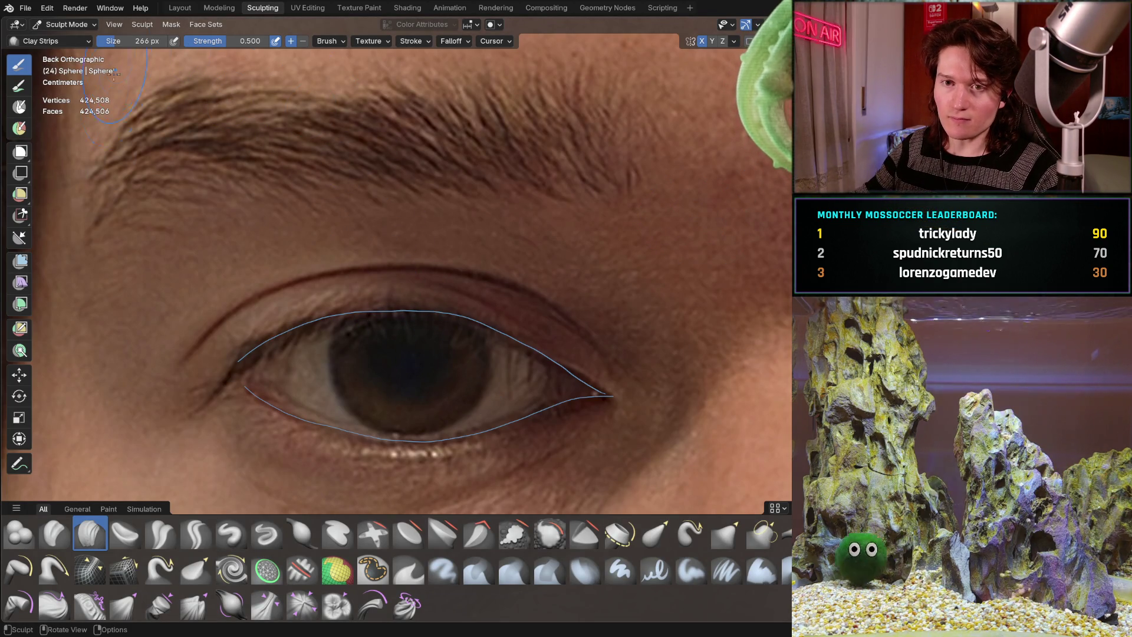
Select the Annotate tool, discard a first test stroke, and enable Stabilize Stroke smoothing.
left_click(20, 463)
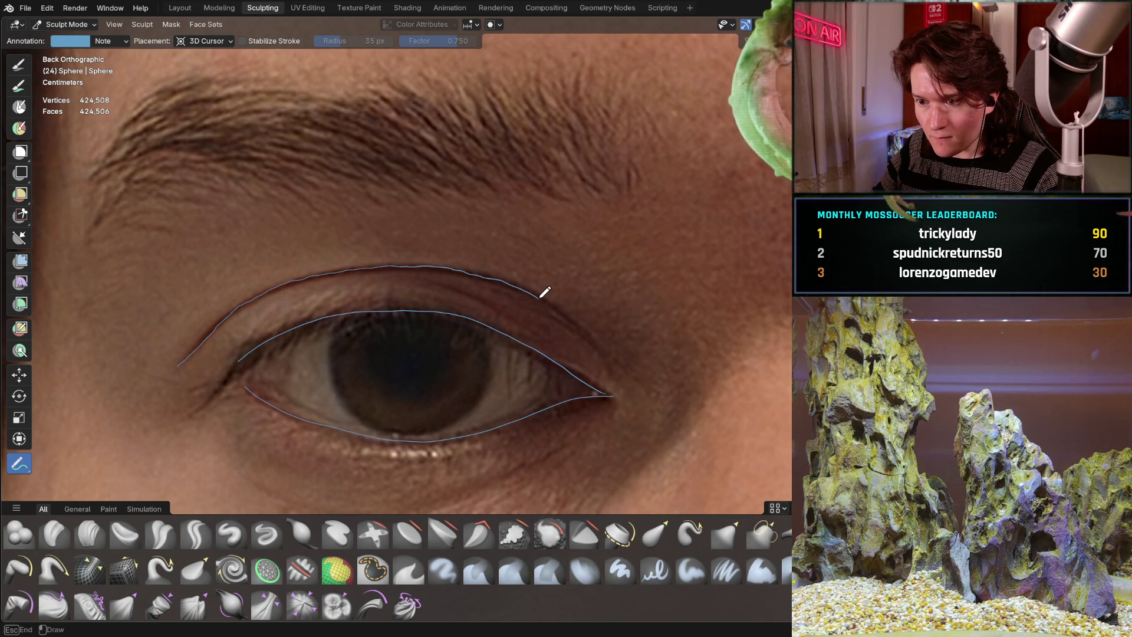
left_click_drag(569, 310, 616, 363)
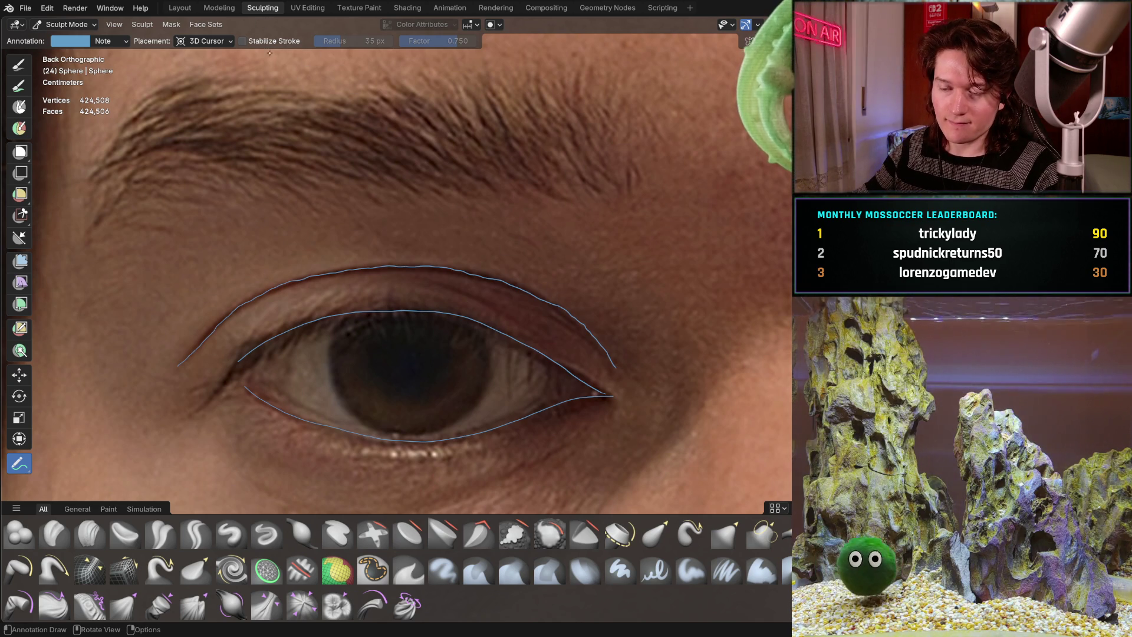
key("ctrl+z")
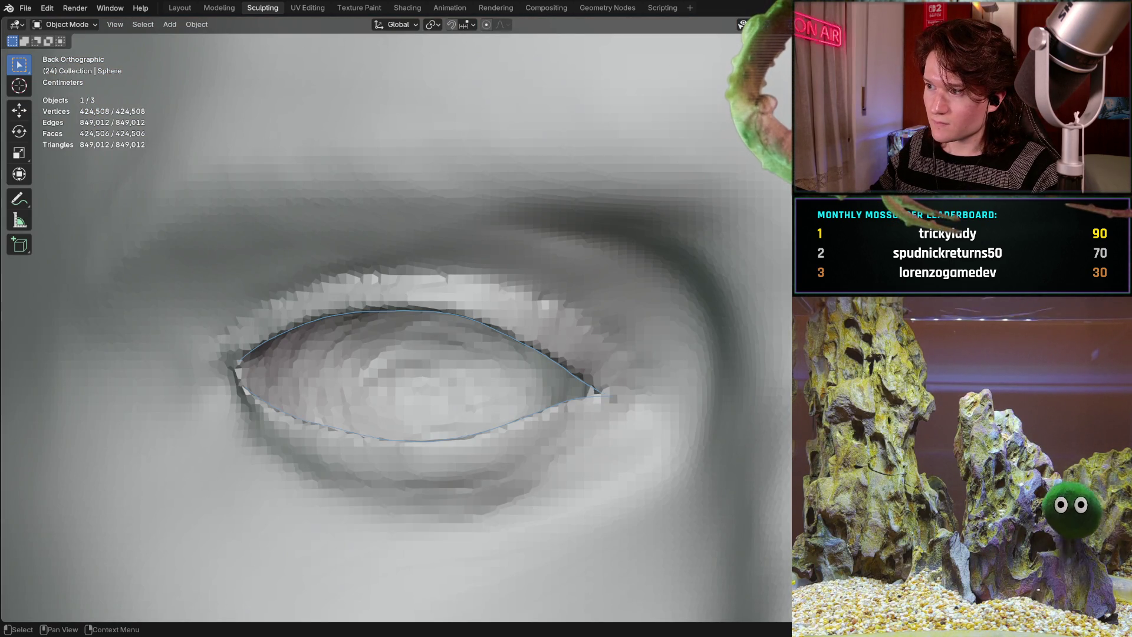
key("ctrl+z")
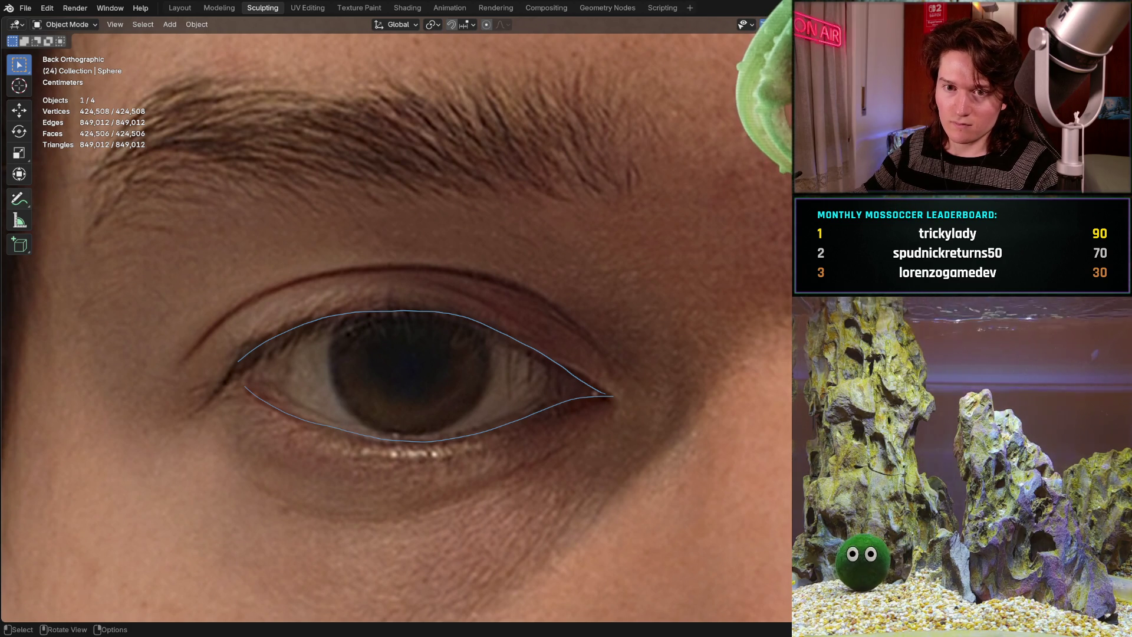
key("shift+space")
key("d")
left_click(242, 40)
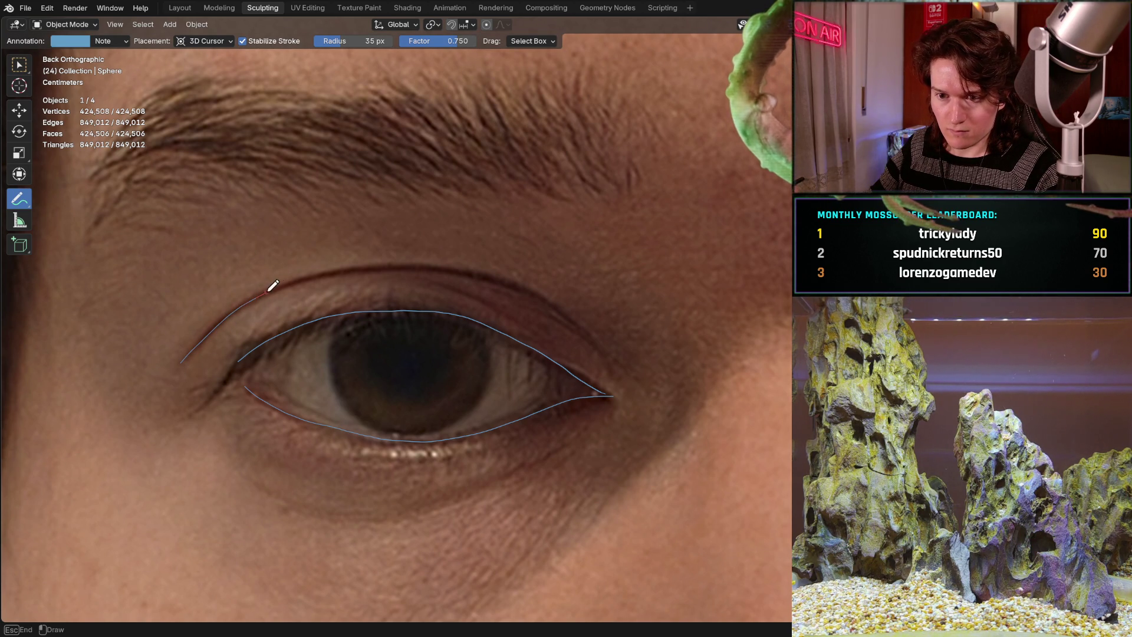
Trace the upper eyelid crease over the photo, undoing unsatisfactory attempts.
mouse_move(272, 286)
left_mouse_down()
mouse_move(388, 256)
mouse_move(457, 259)
mouse_move(561, 295)
mouse_move(593, 325)
left_mouse_up()
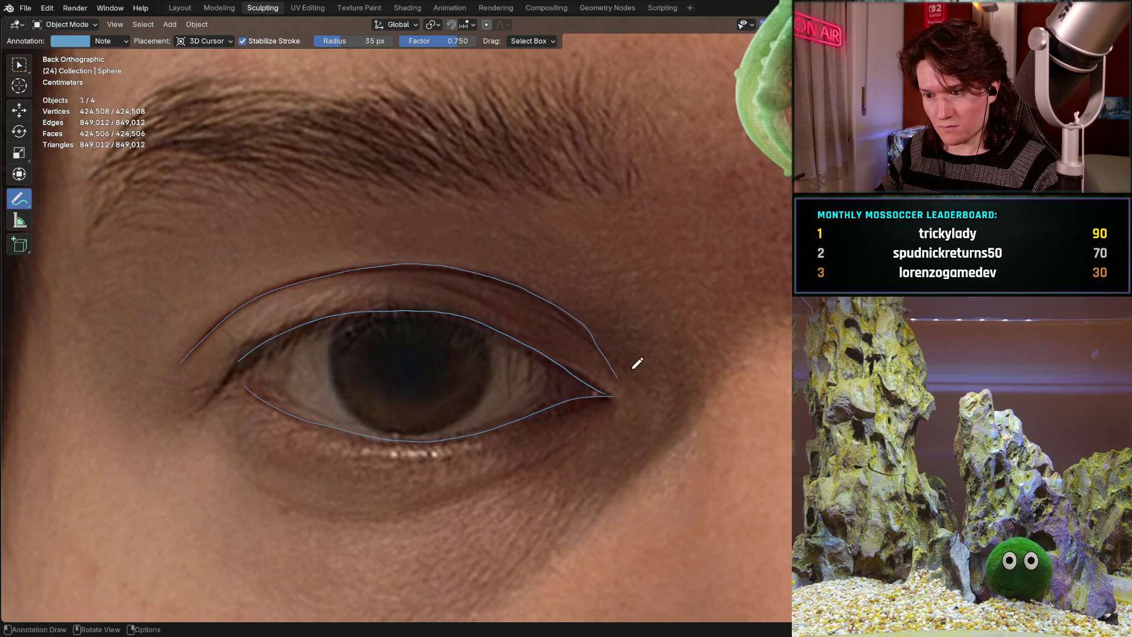
key("ctrl+z")
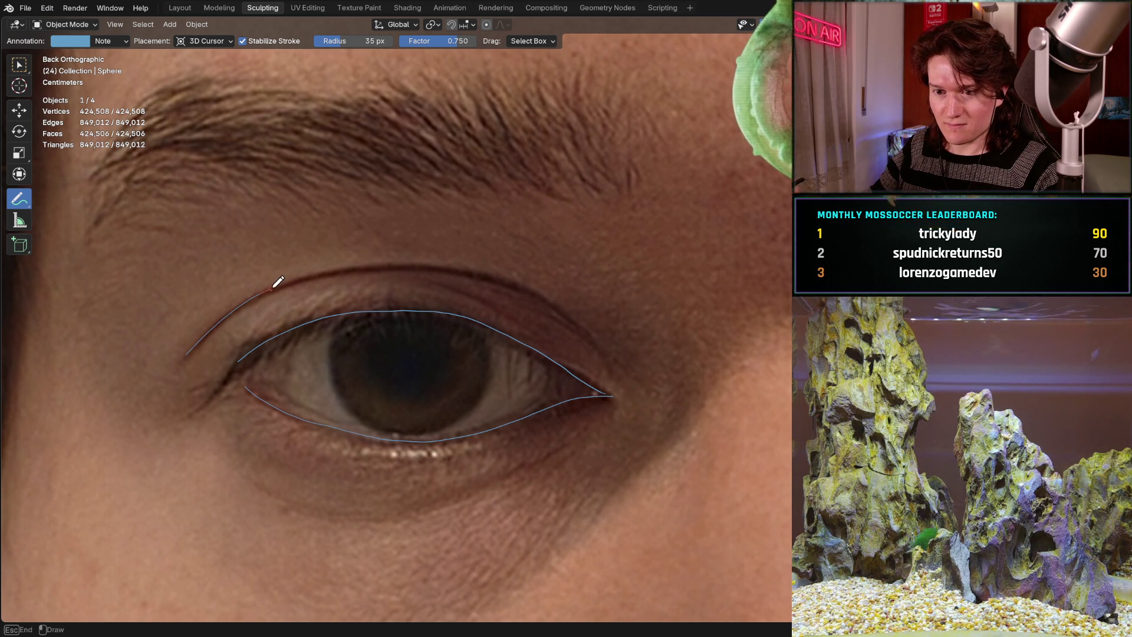
mouse_move(278, 282)
left_mouse_down()
mouse_move(396, 260)
mouse_move(526, 285)
left_mouse_up()
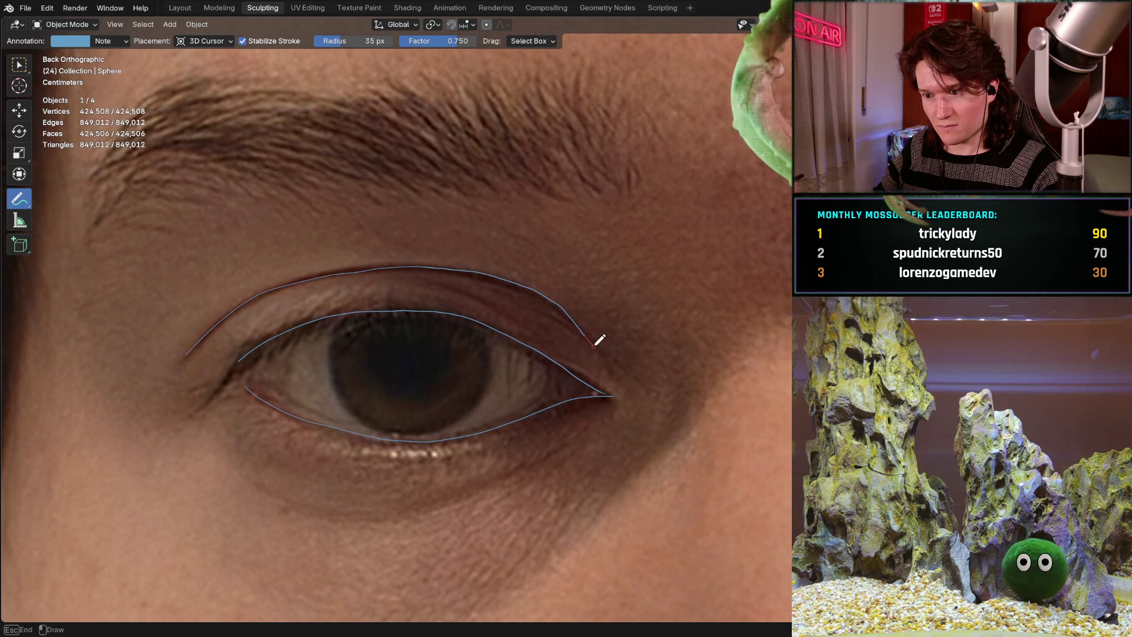
left_click_drag(600, 340, 605, 357)
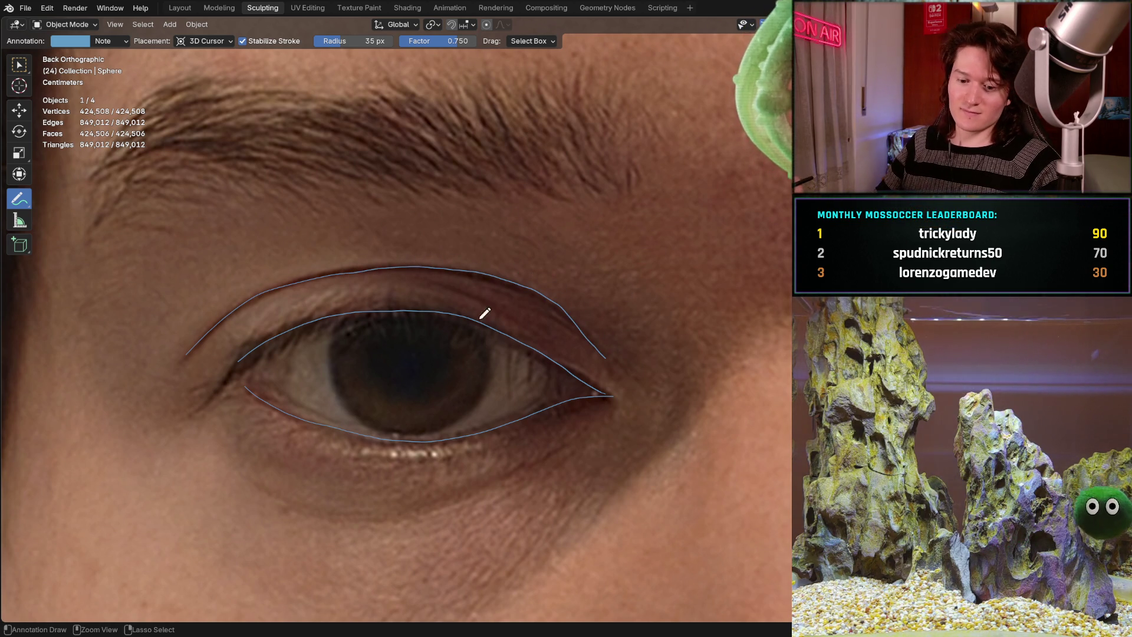
key("ctrl+z")
mouse_move(187, 356)
left_mouse_down()
mouse_move(251, 296)
mouse_move(326, 270)
mouse_move(445, 265)
left_mouse_up()
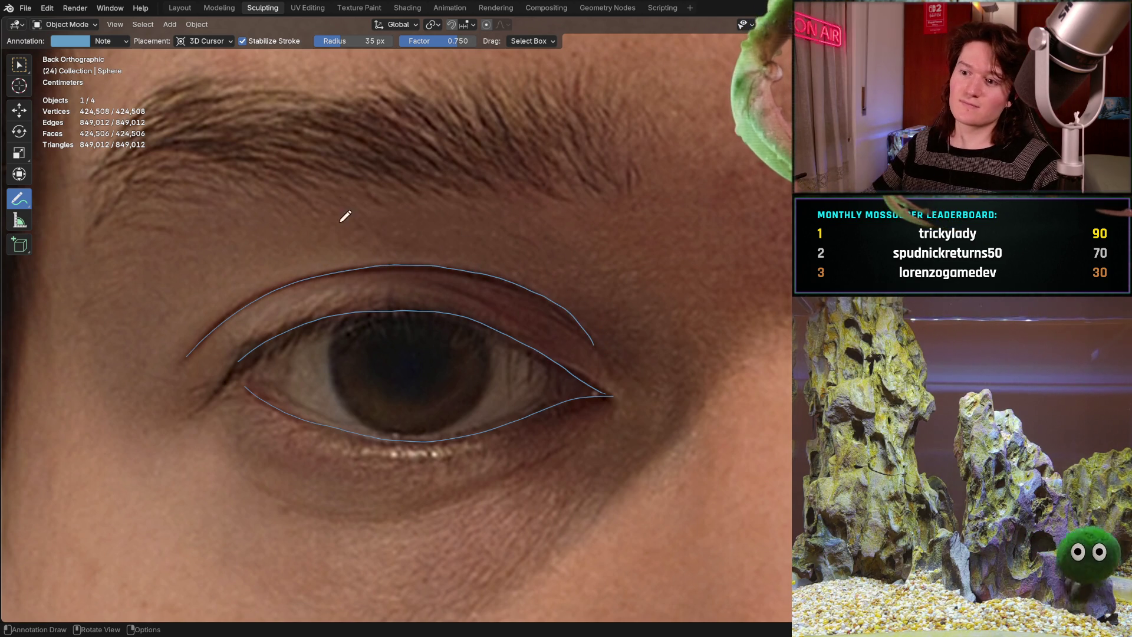
key("ctrl+z")
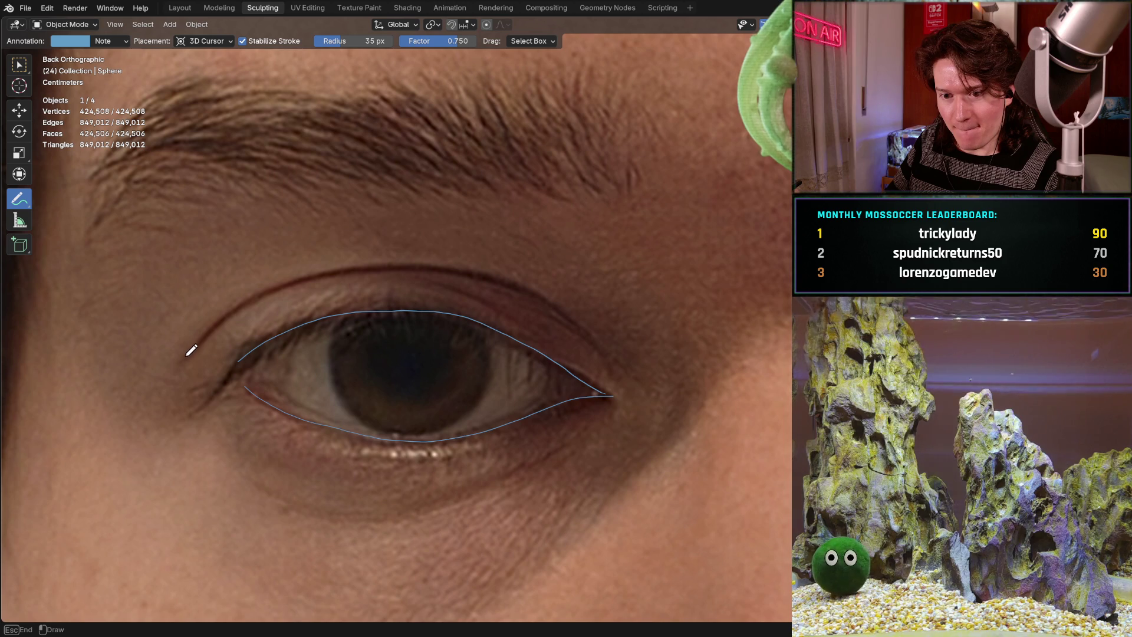
Draw the final crease line from the inner corner along the upper lid, then hide the photo with H.
left_click_drag(180, 359, 217, 329)
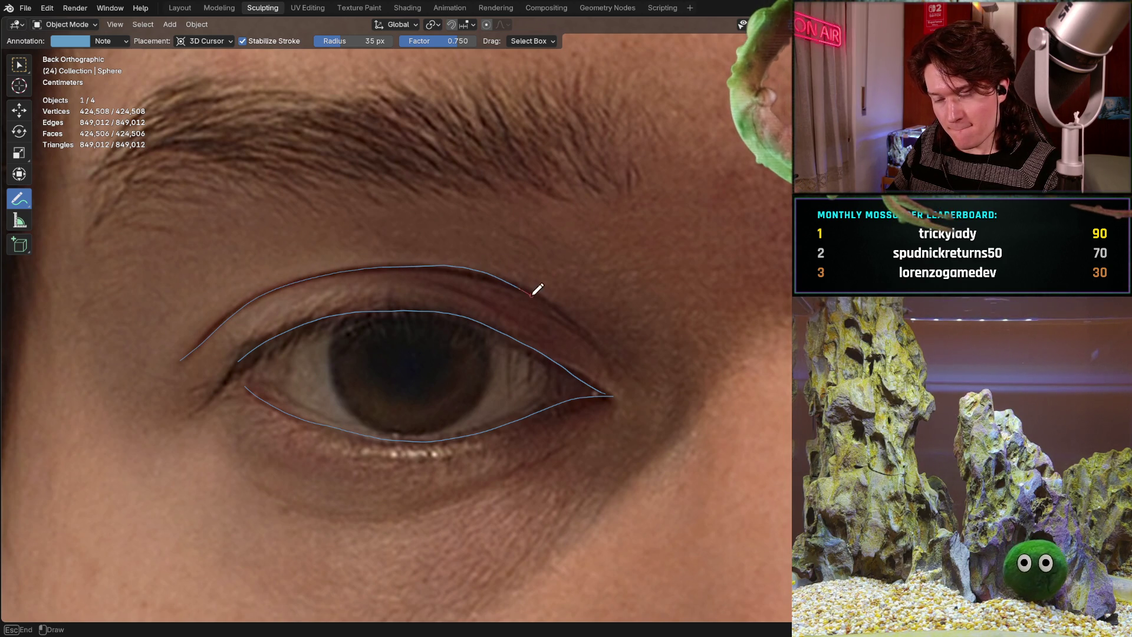
left_click_drag(627, 358, 628, 357)
key("ctrl+z")
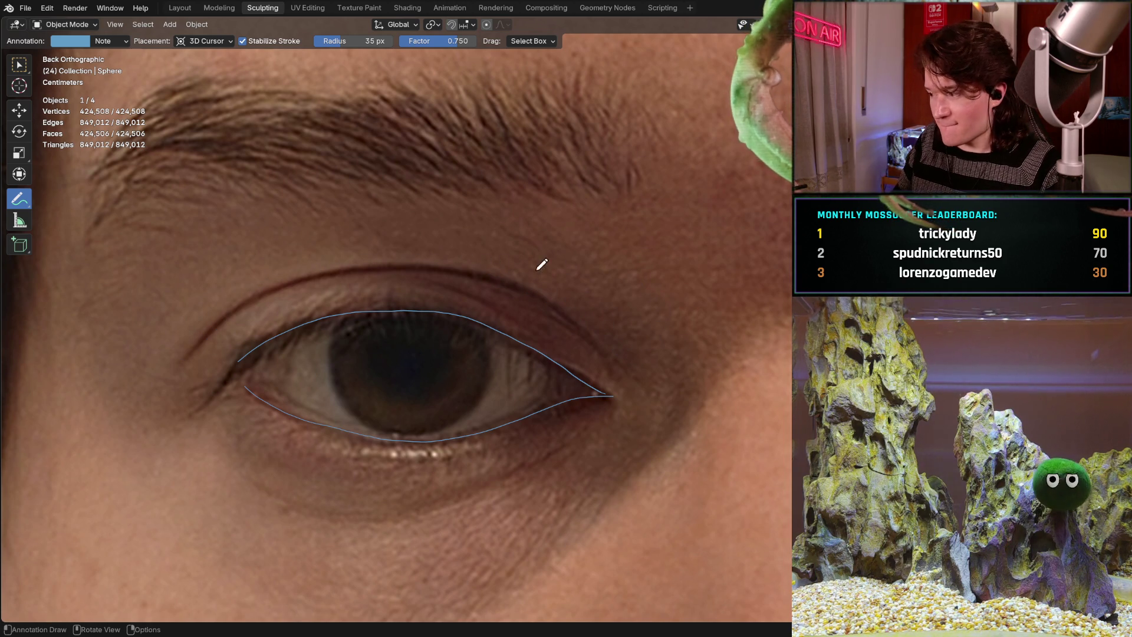
left_click_drag(180, 361, 212, 333)
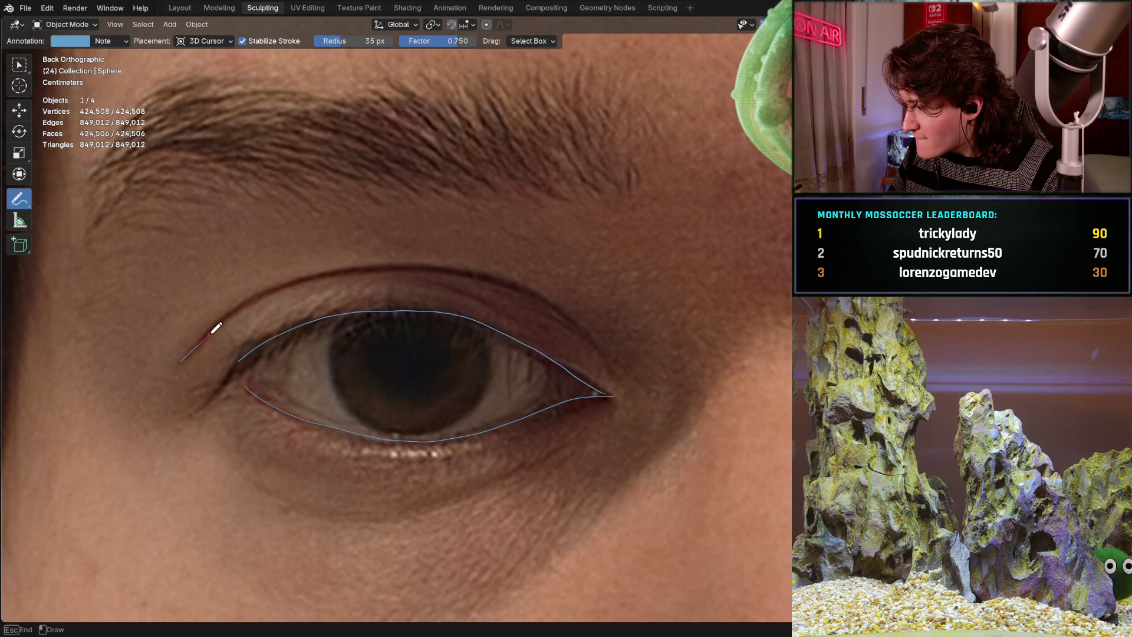
mouse_move(277, 289)
left_mouse_down()
mouse_move(368, 268)
mouse_move(507, 278)
mouse_move(607, 348)
left_mouse_up()
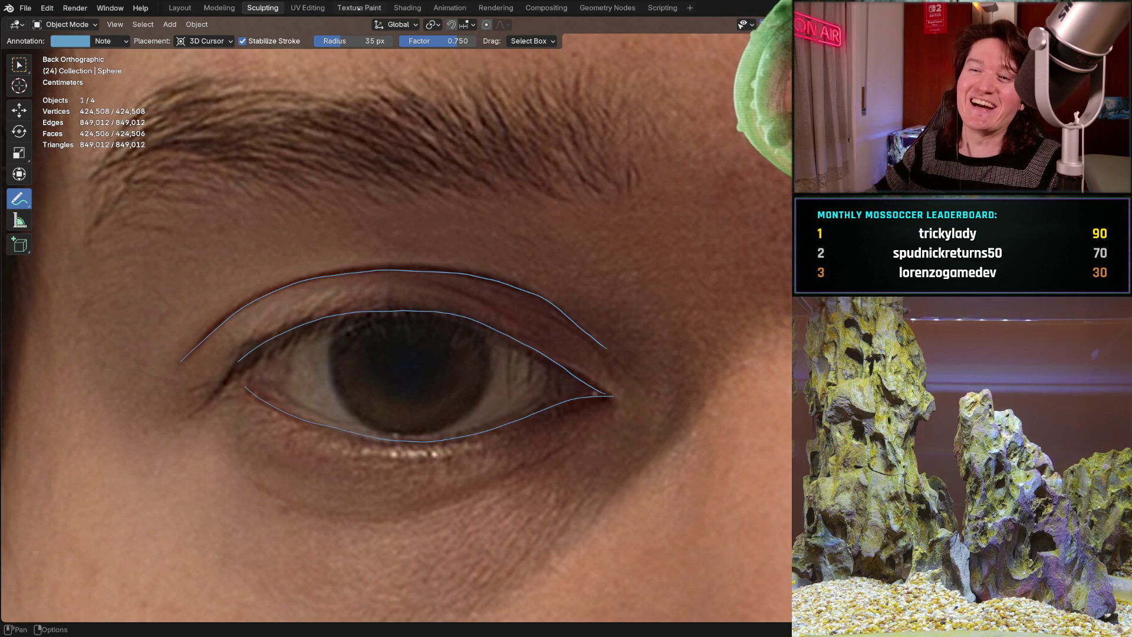
left_click_drag(244, 66, 207, 77)
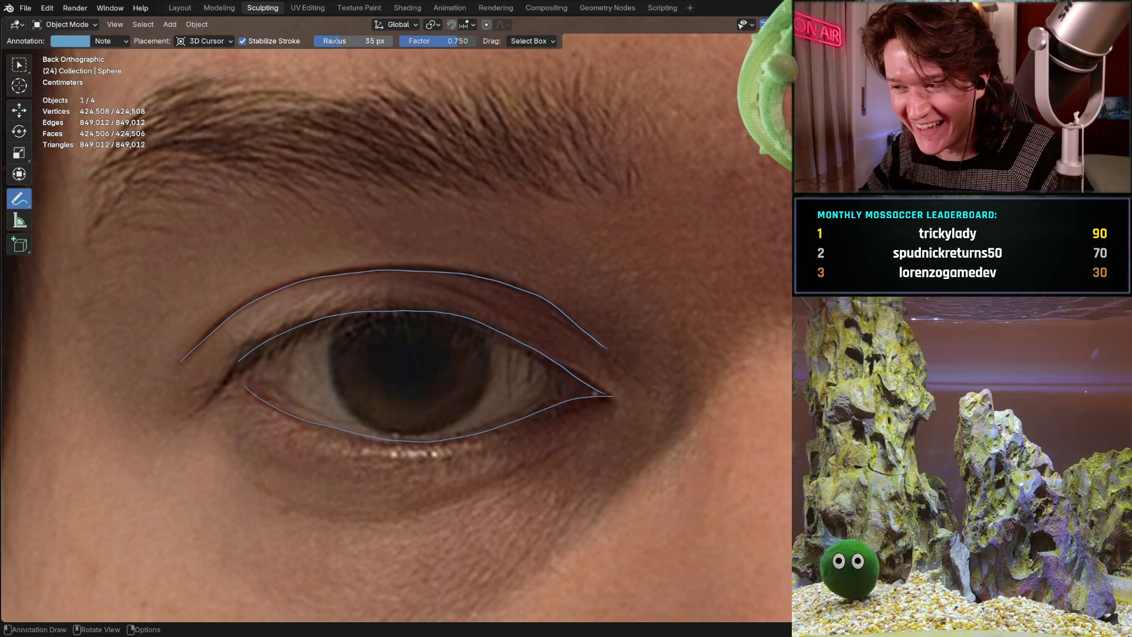
key("ctrl+z")
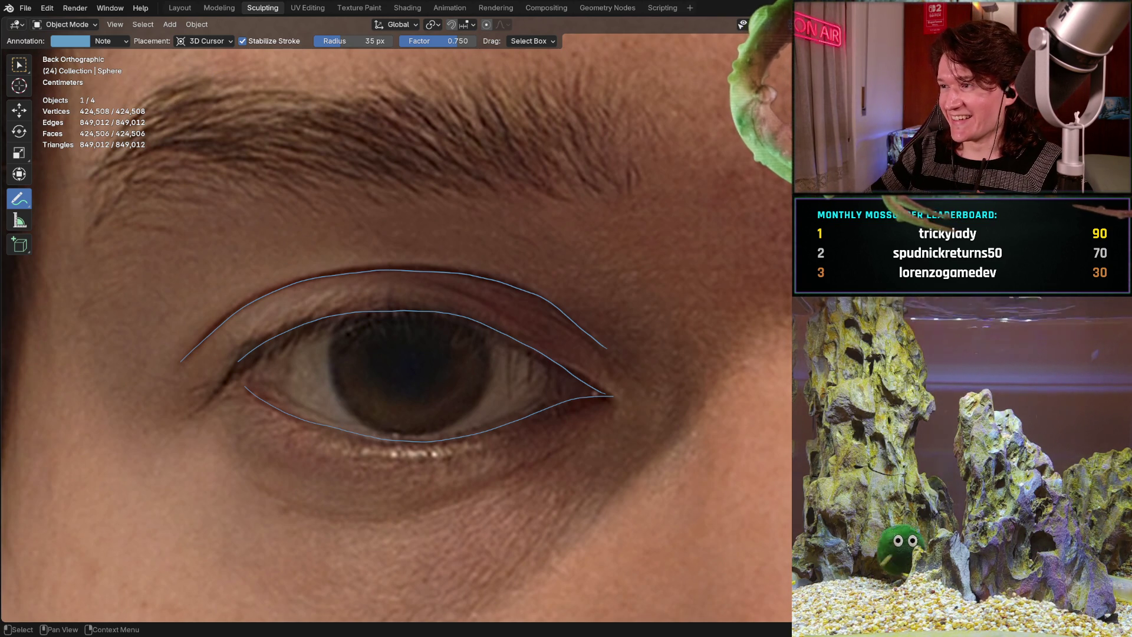
key("h")
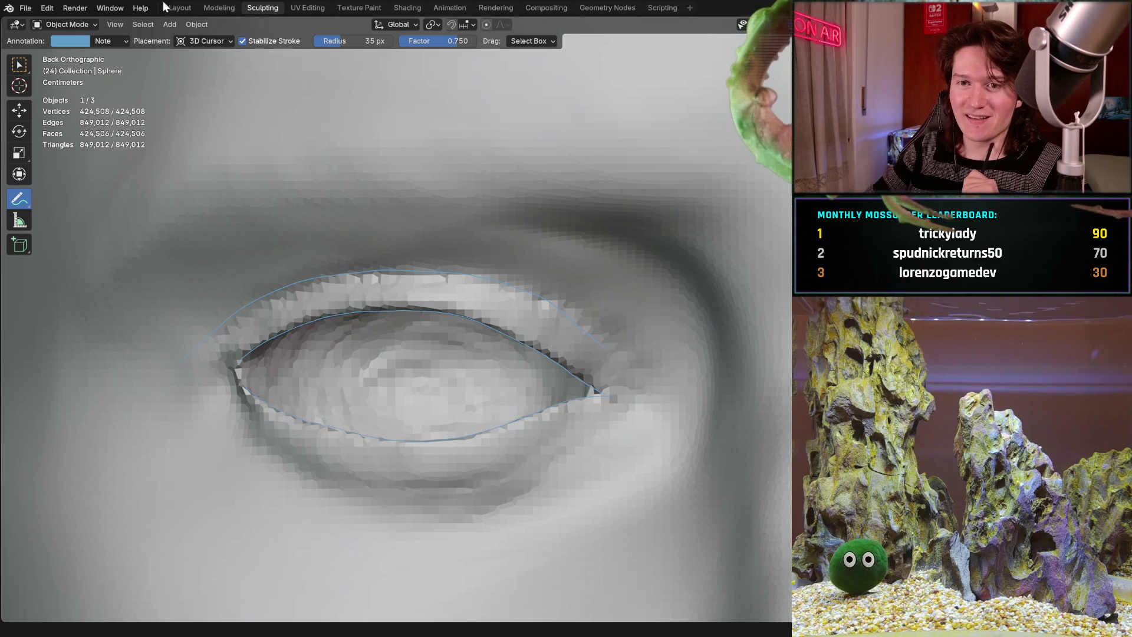
Switch the head to Sculpt Mode from the interaction mode dropdown.
left_click(88, 24)
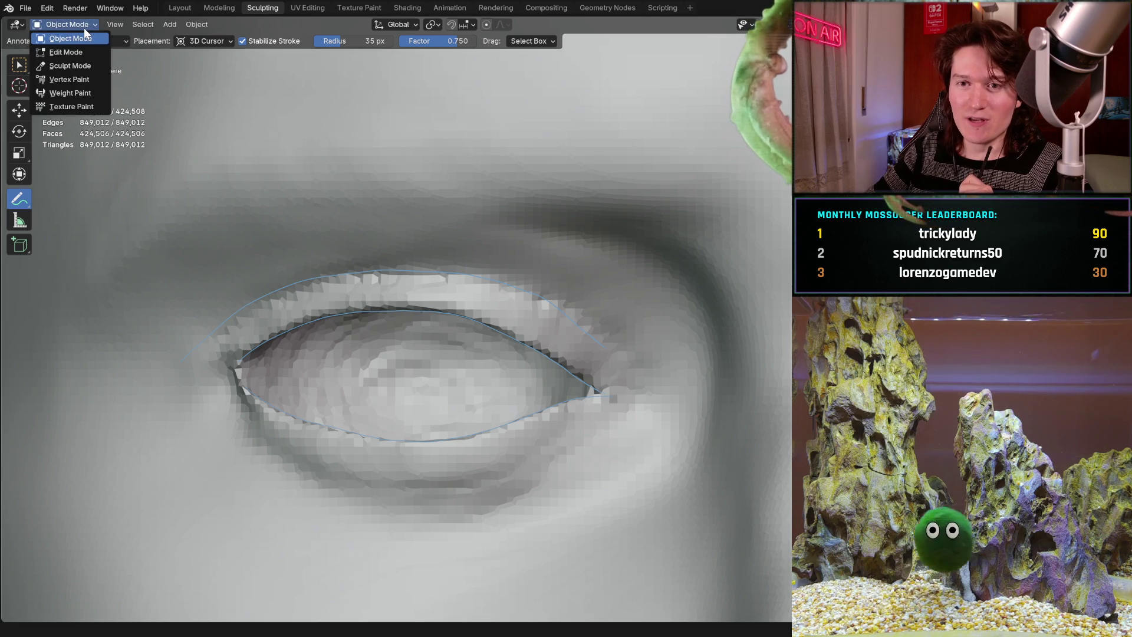
left_click(79, 65)
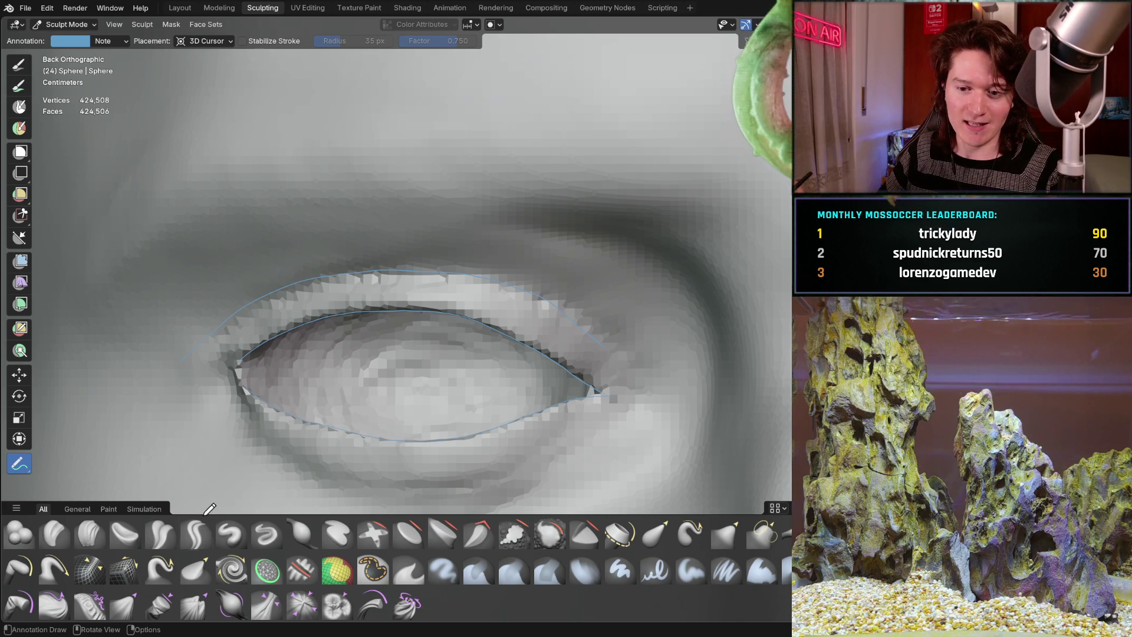
Sharpen the upper eyelid crease with the Crease Sharp brush at 82 px.
left_click(196, 533)
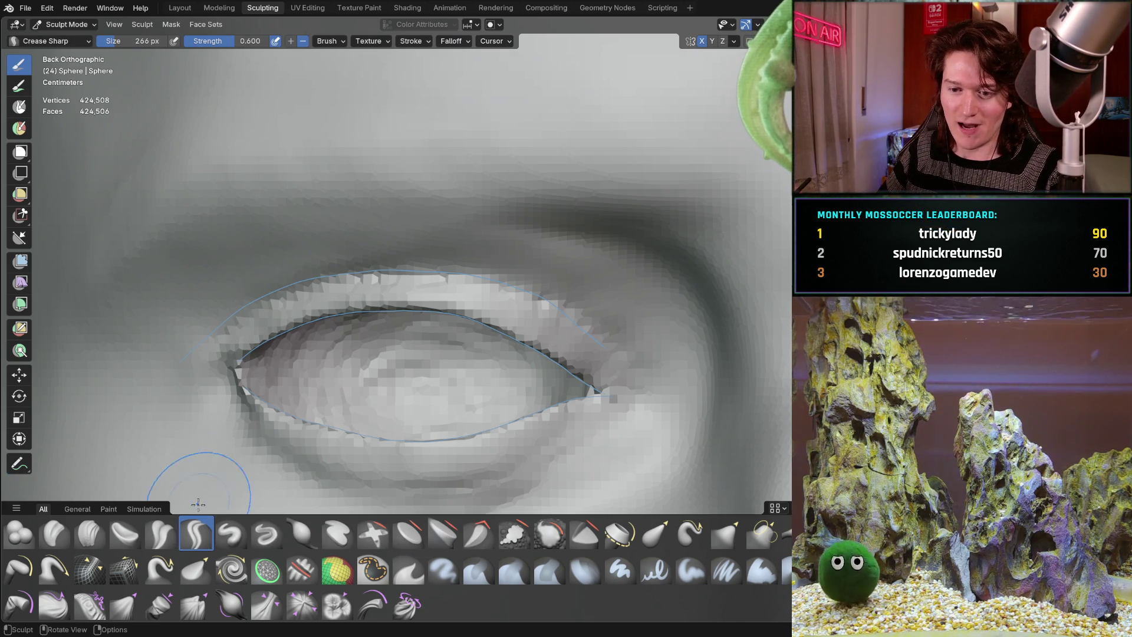
key("bracketright")
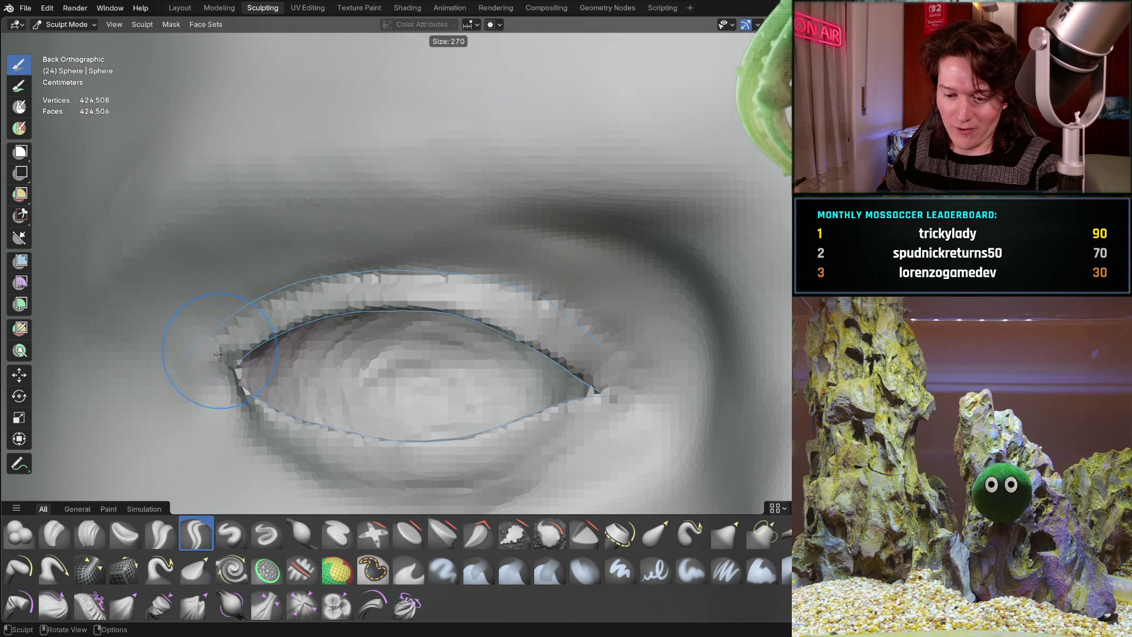
left_click(172, 341)
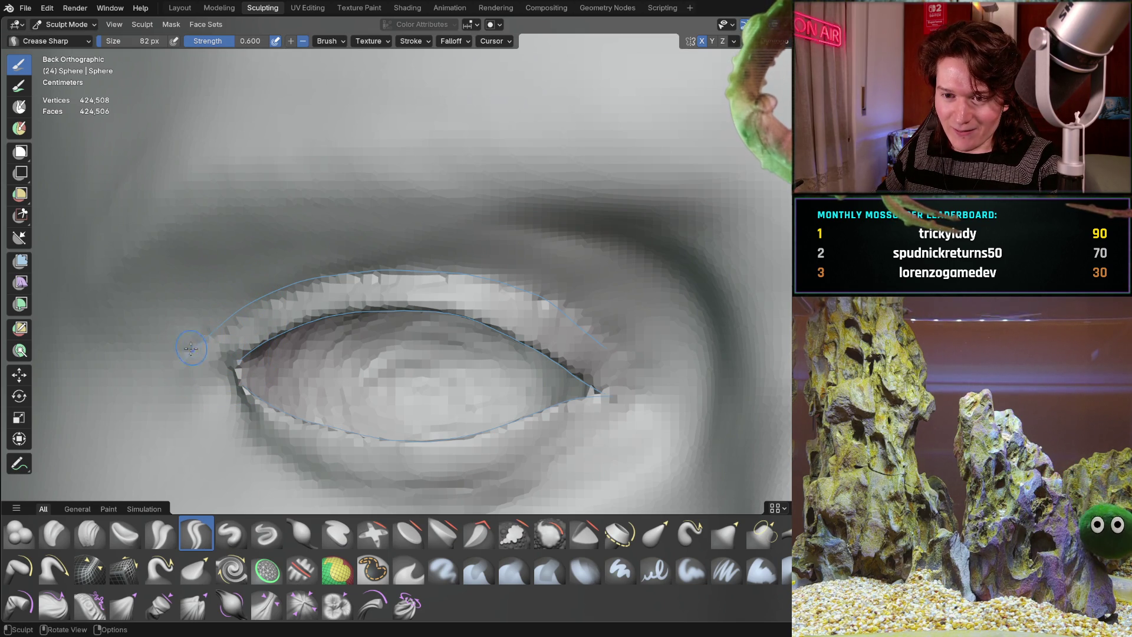
mouse_move(233, 317)
left_mouse_down()
mouse_move(326, 277)
mouse_move(460, 276)
left_mouse_up()
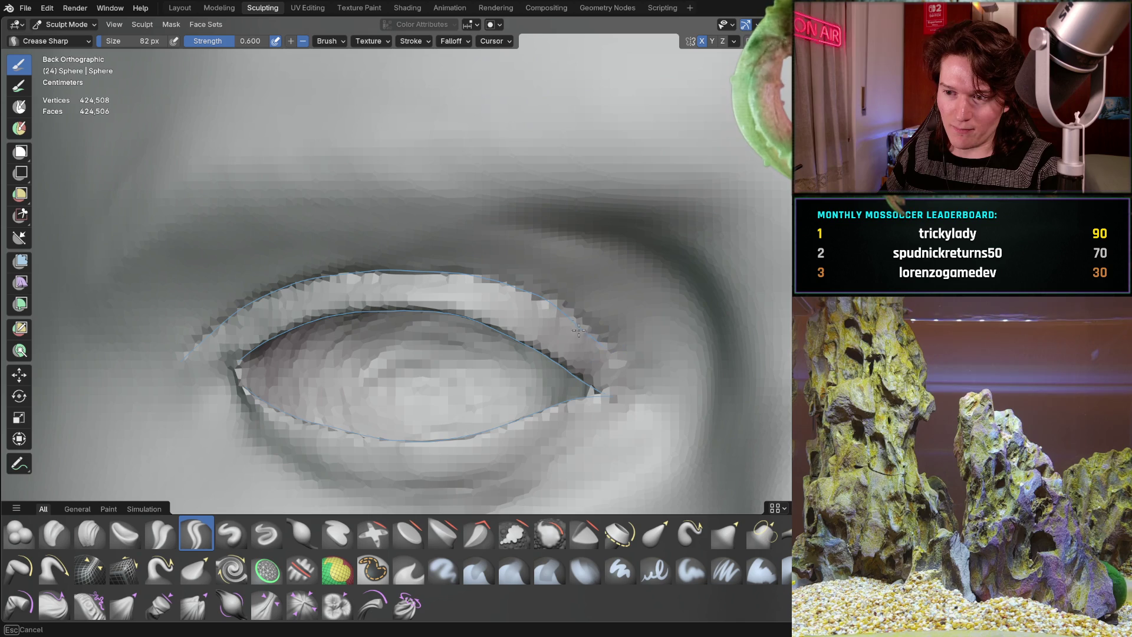
left_click_drag(542, 291, 415, 268)
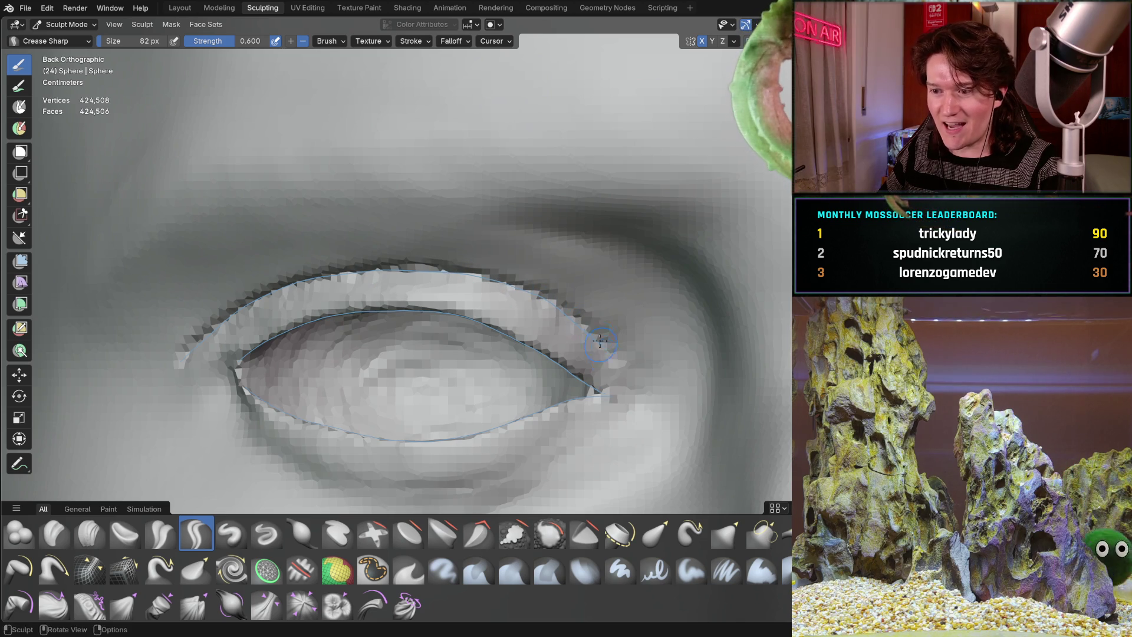
Orbit and zoom out to a frontal view of the whole head.
mouse_move(468, 232)
middle_mouse_down()
mouse_move(360, 219)
mouse_move(514, 230)
middle_mouse_up()
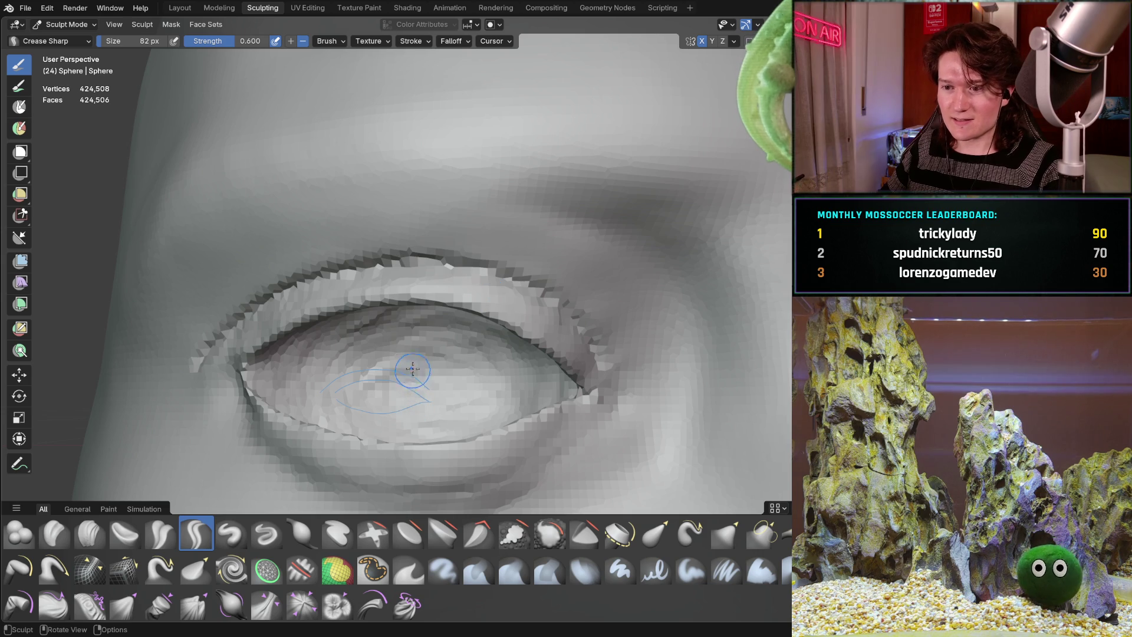
scroll(413, 370, "down", 3)
mouse_move(413, 370)
middle_mouse_down()
mouse_move(442, 392)
mouse_move(374, 387)
mouse_move(391, 393)
mouse_move(412, 371)
middle_mouse_up()
mouse_move(442, 330)
middle_mouse_down("ctrl")
mouse_move(440, 349)
mouse_move(373, 364)
middle_mouse_up("ctrl")
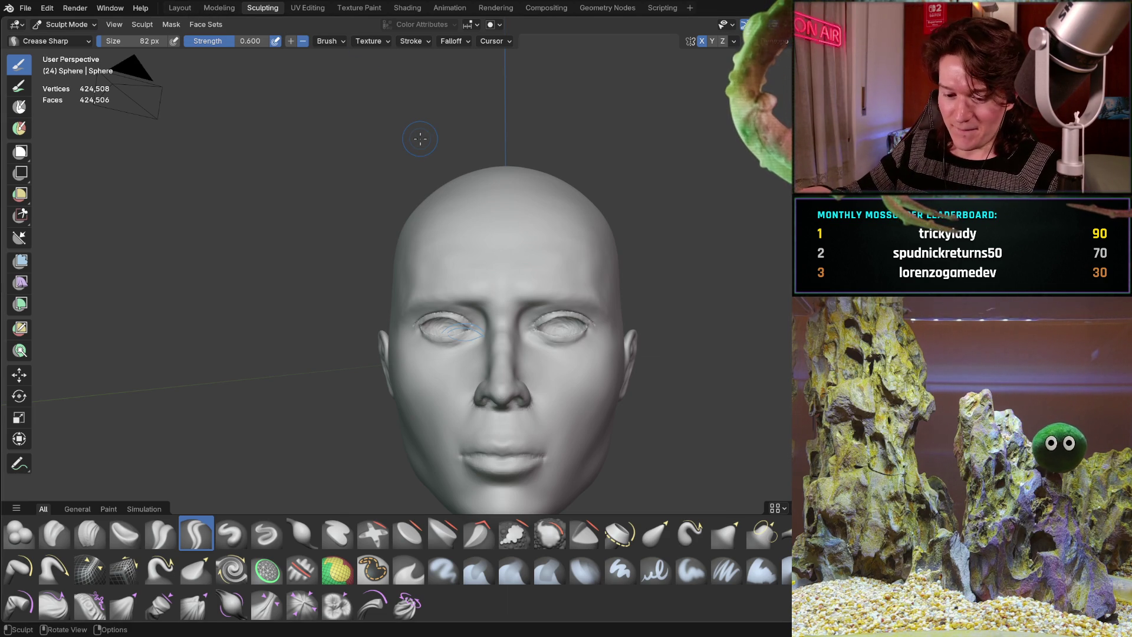
Frame the reference photo's nose in front orthographic view with the sculpted mesh hidden.
key("ctrl+KP_1")
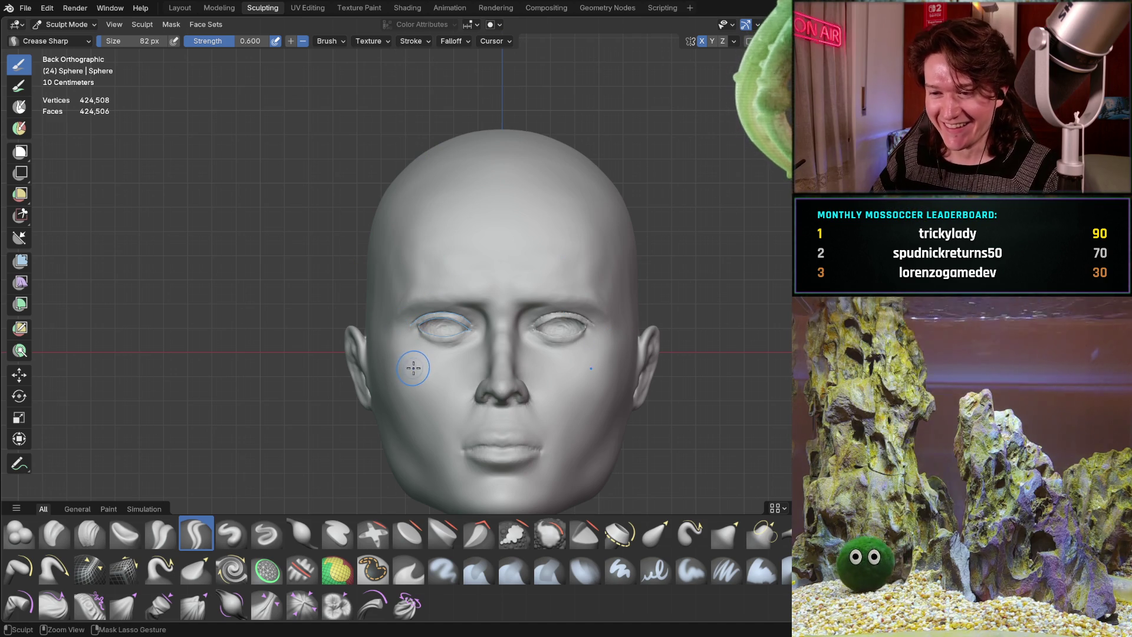
mouse_move(409, 366)
middle_mouse_down("ctrl")
mouse_move(454, 340)
mouse_move(437, 244)
middle_mouse_up("ctrl")
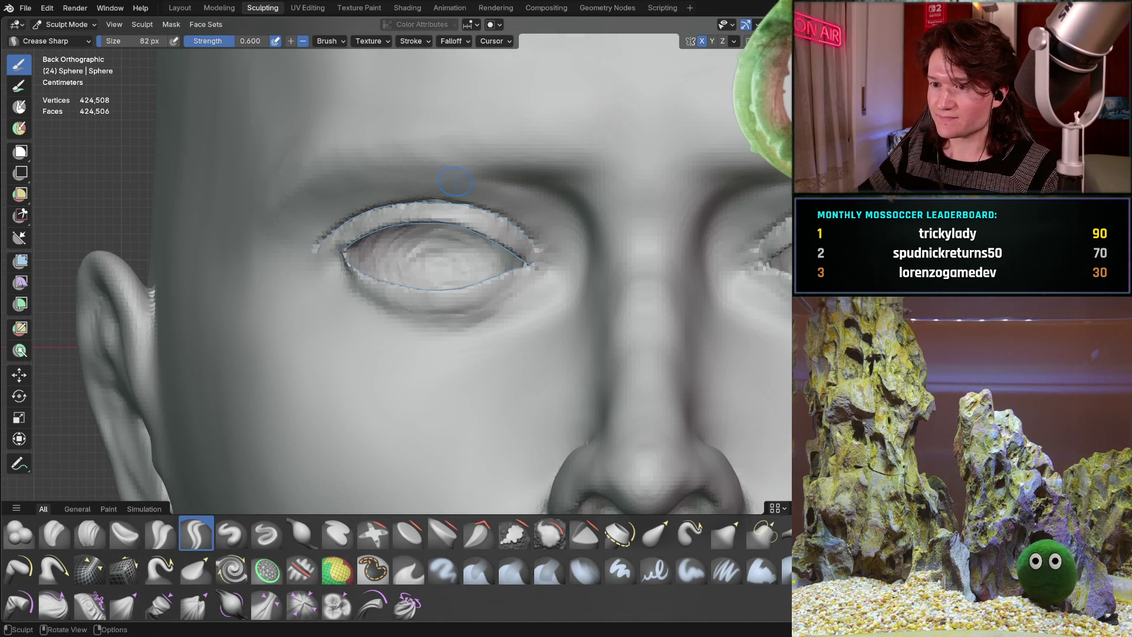
key("alt+z")
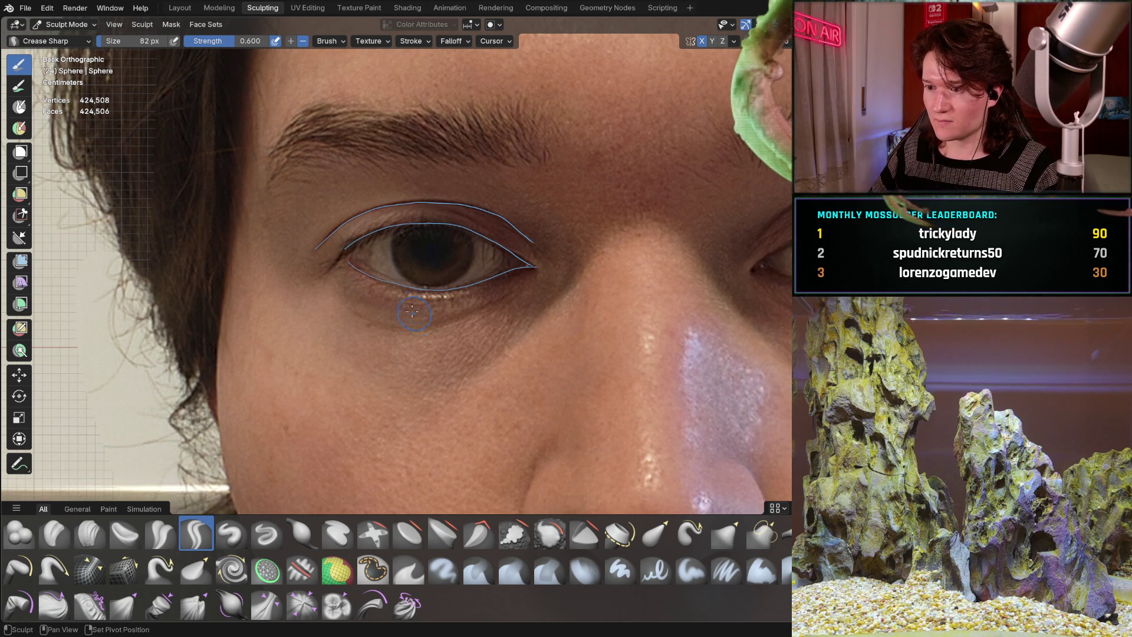
mouse_move(415, 313)
middle_mouse_down("shift")
mouse_move(298, 266)
mouse_move(301, 246)
middle_mouse_up("shift")
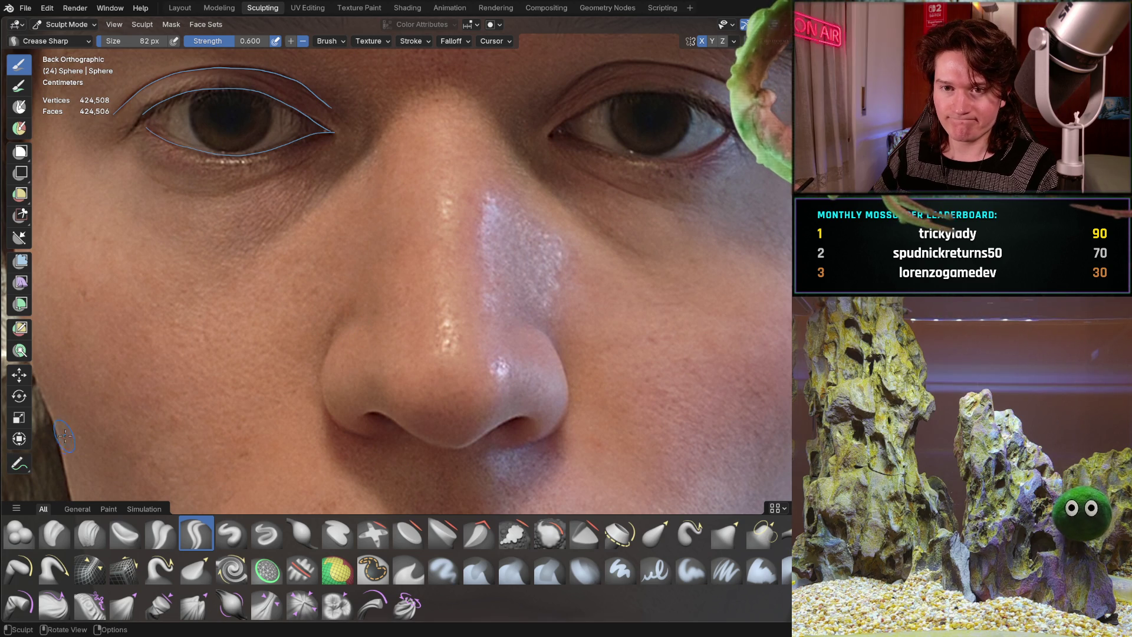
Turn on Annotate with Stabilize Stroke and trace guide strokes around the nostril wing.
left_click(19, 464)
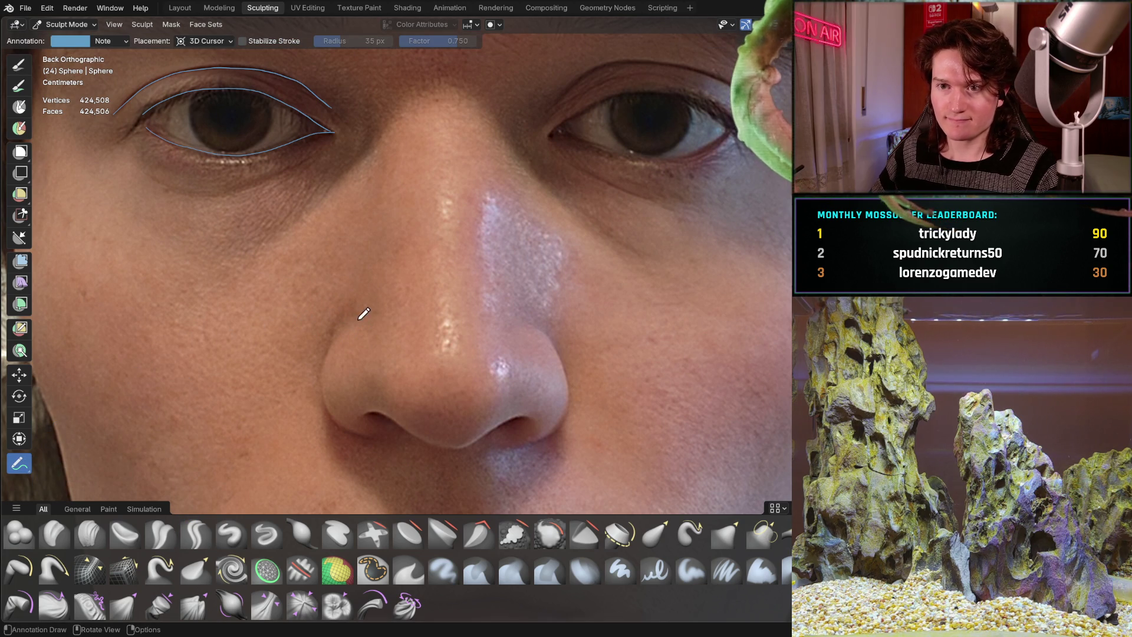
left_click(264, 41)
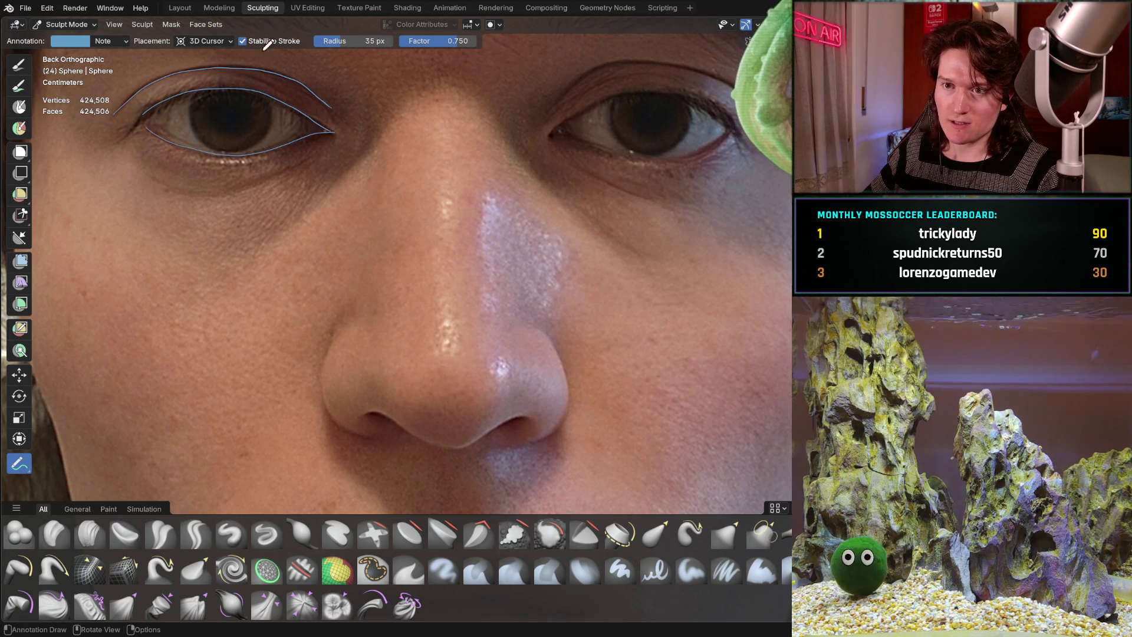
left_click_drag(342, 334, 353, 317)
mouse_move(317, 396)
left_mouse_down()
mouse_move(377, 437)
mouse_move(376, 407)
left_mouse_up()
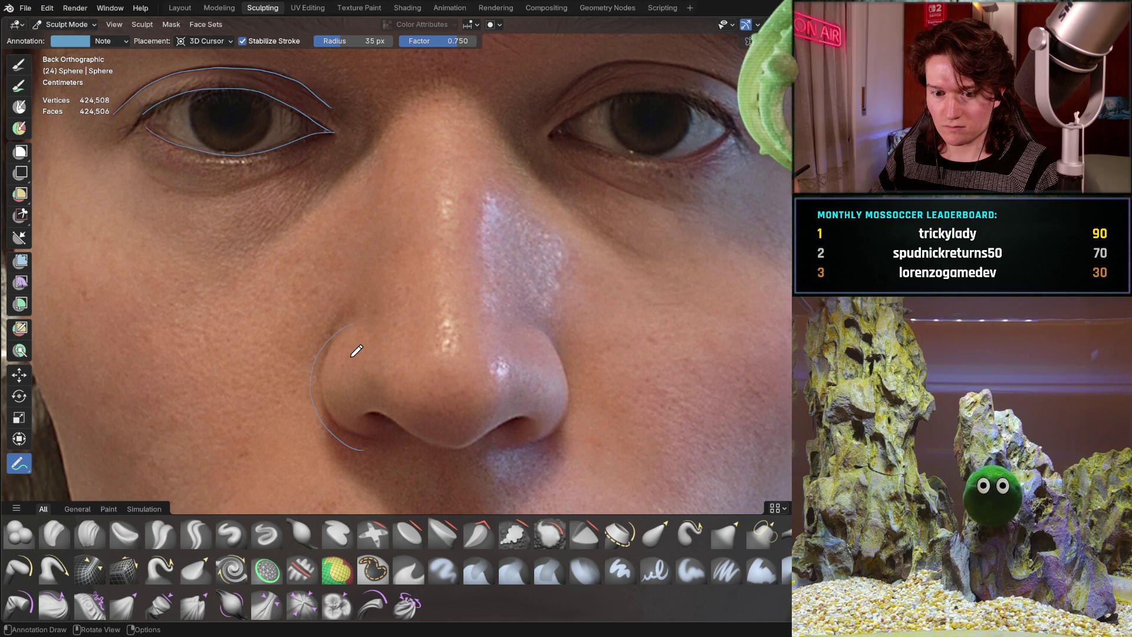
left_click_drag(349, 287, 352, 323)
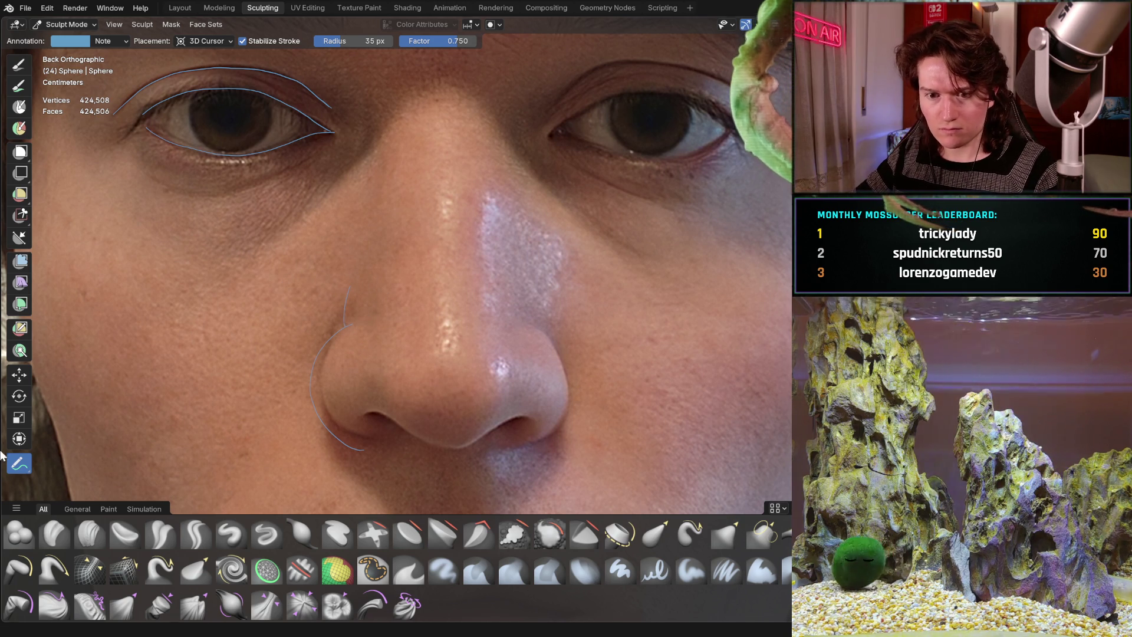
Erase the misplaced nostril guide with the Annotate Eraser and return to freehand annotation.
left_click(26, 470)
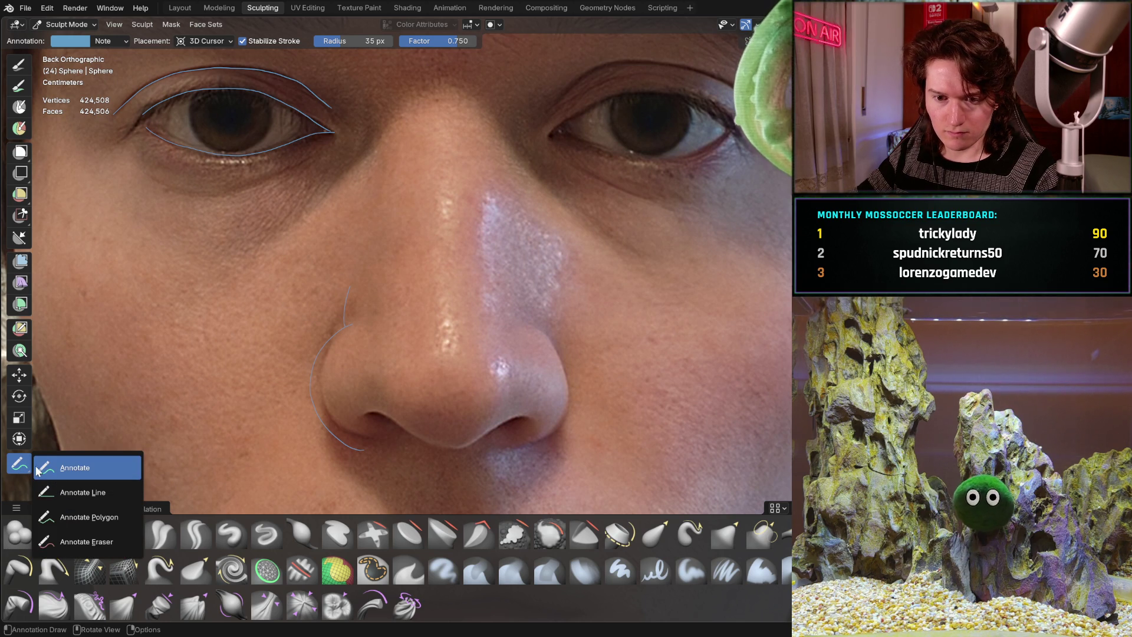
left_click(104, 539)
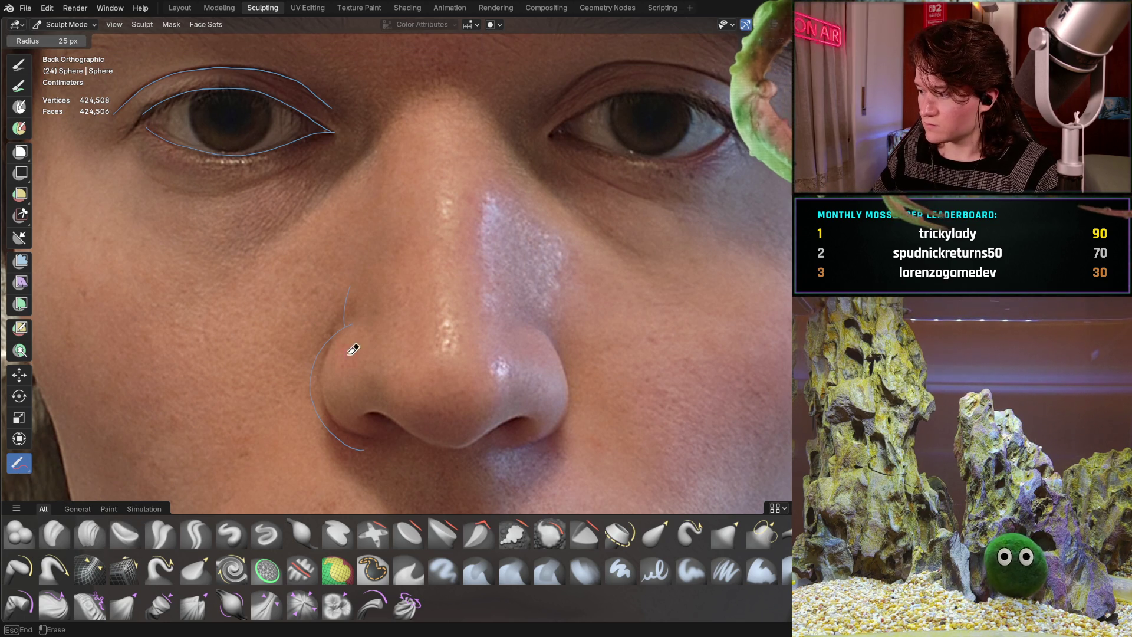
left_click_drag(354, 348, 333, 331)
left_click_drag(311, 403, 345, 427)
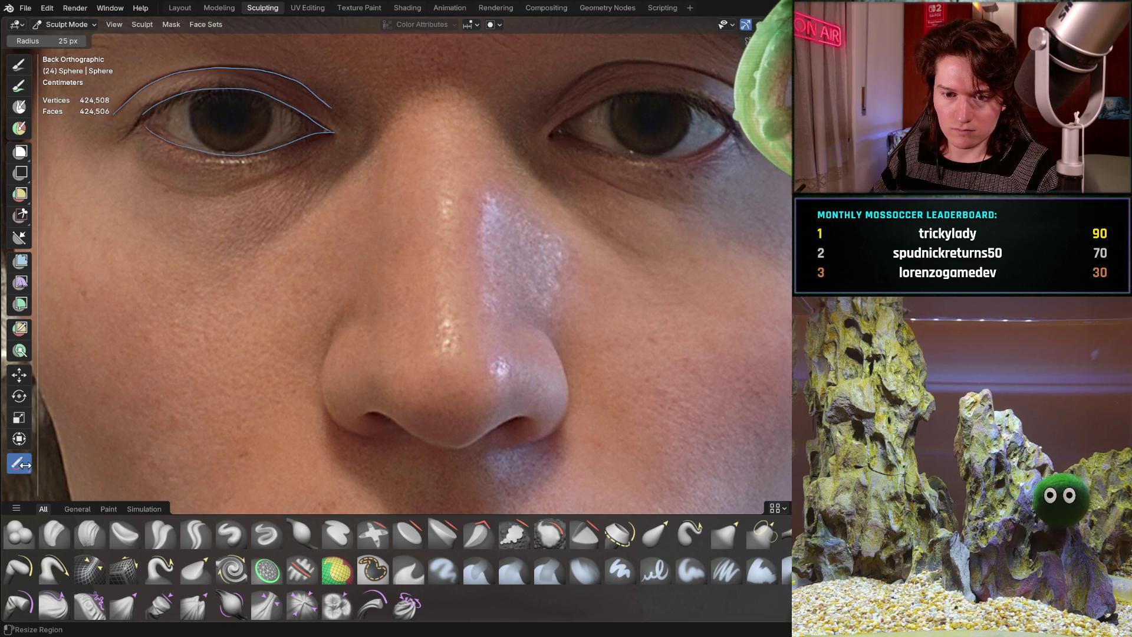
left_click_drag(23, 464, 59, 462)
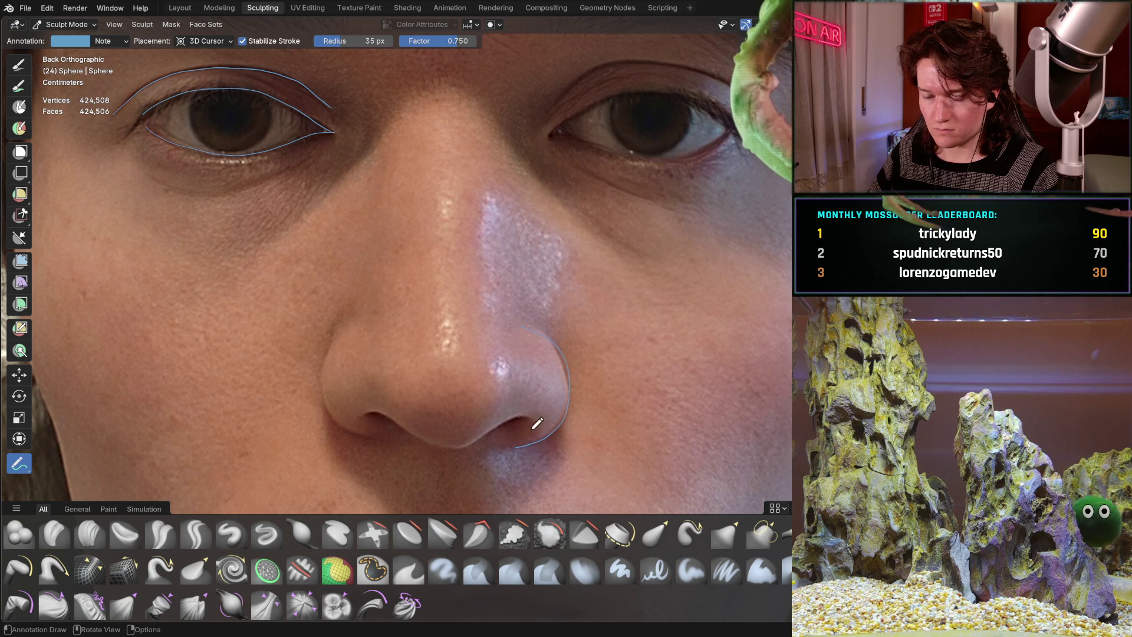
Add a hook stroke inside the nostril, then left and right nose-bridge lines, redrawing a misplaced one.
mouse_move(531, 431)
left_mouse_down()
mouse_move(535, 410)
mouse_move(522, 402)
mouse_move(486, 439)
mouse_move(450, 447)
mouse_move(403, 432)
left_mouse_up()
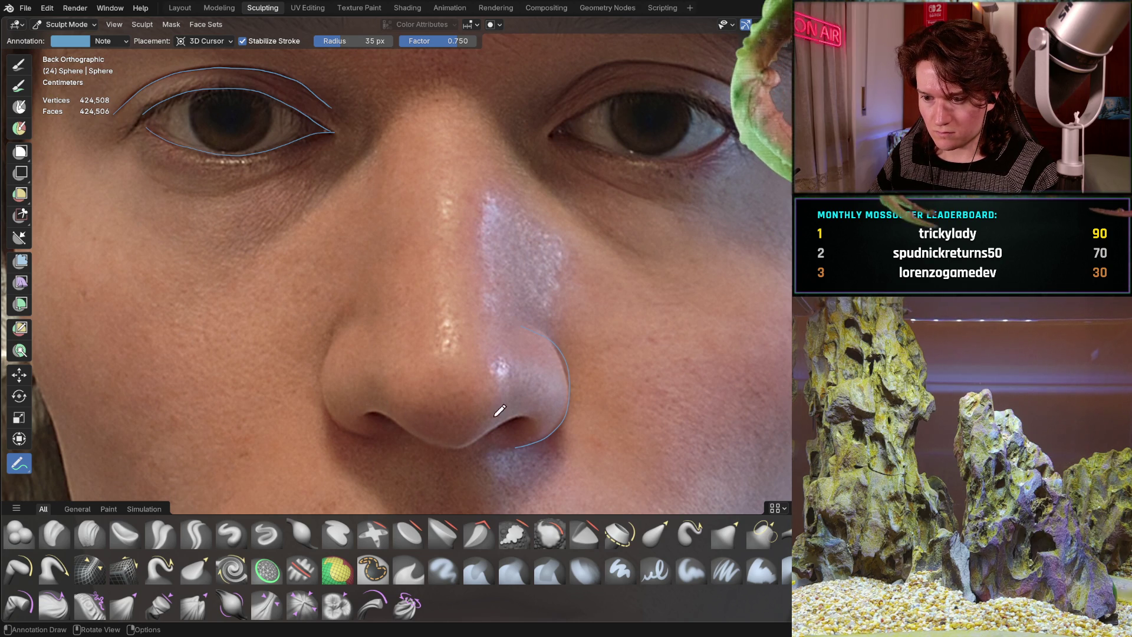
mouse_move(526, 429)
left_mouse_down()
mouse_move(528, 404)
mouse_move(505, 397)
mouse_move(493, 412)
mouse_move(498, 397)
left_mouse_up()
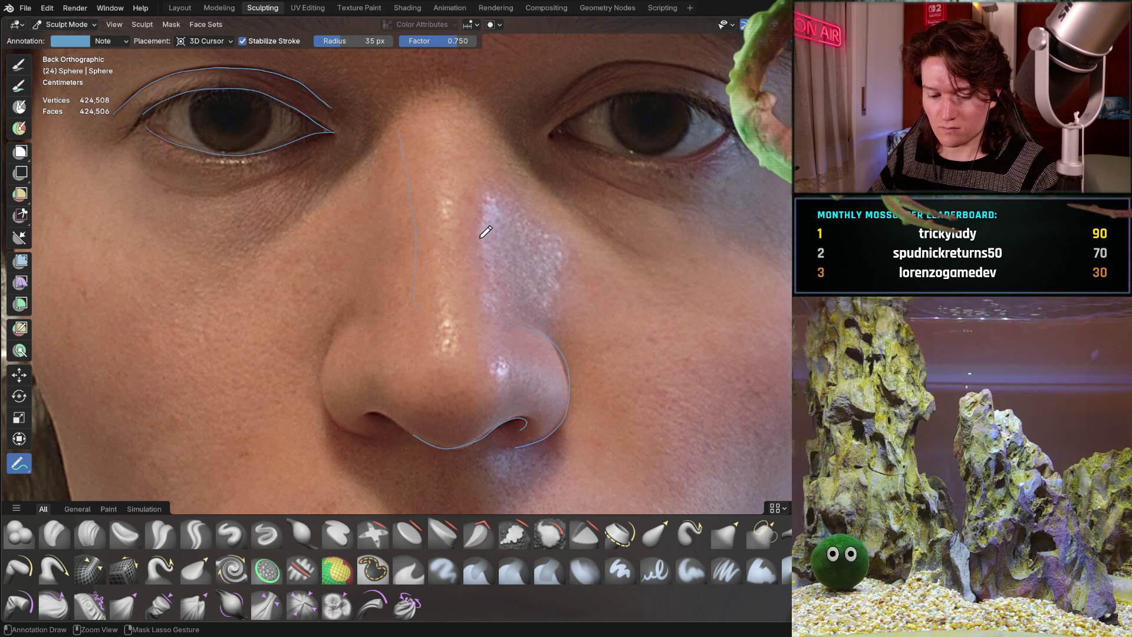
left_click_drag(401, 124, 400, 228)
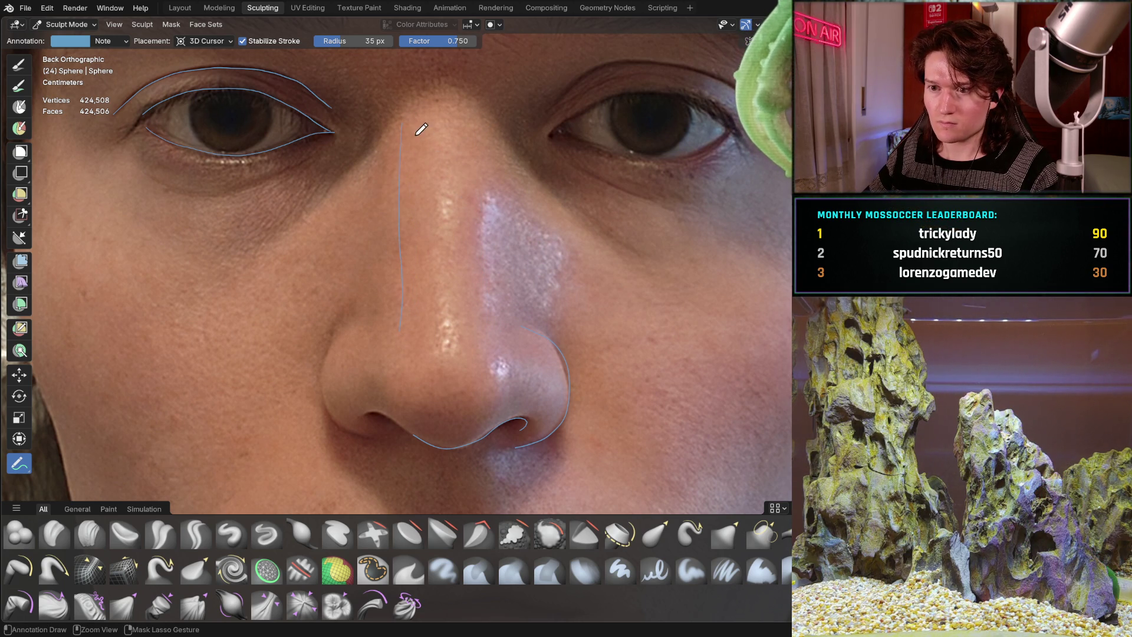
left_click_drag(403, 131, 408, 303)
key("ctrl+z")
left_click_drag(475, 132, 497, 318)
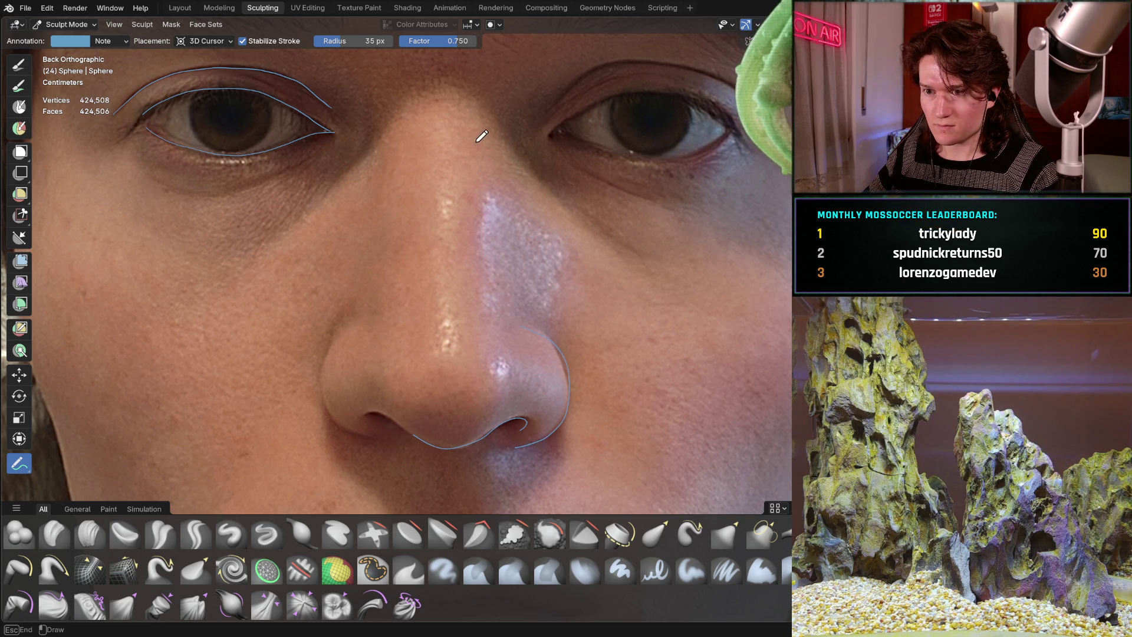
left_click_drag(490, 203, 492, 308)
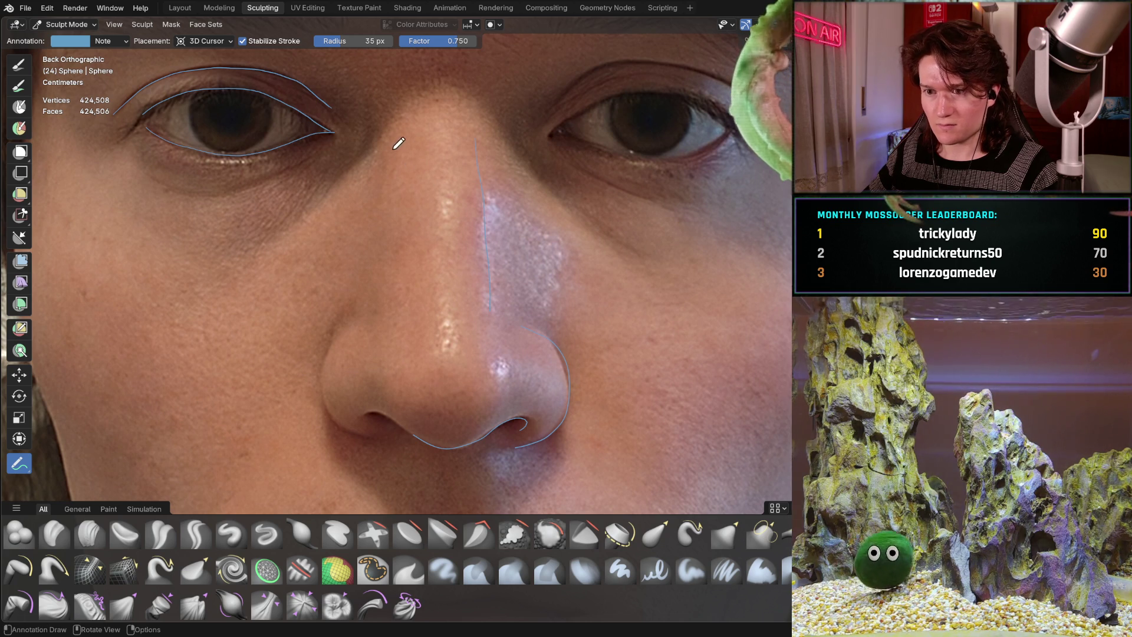
left_click_drag(389, 149, 390, 185)
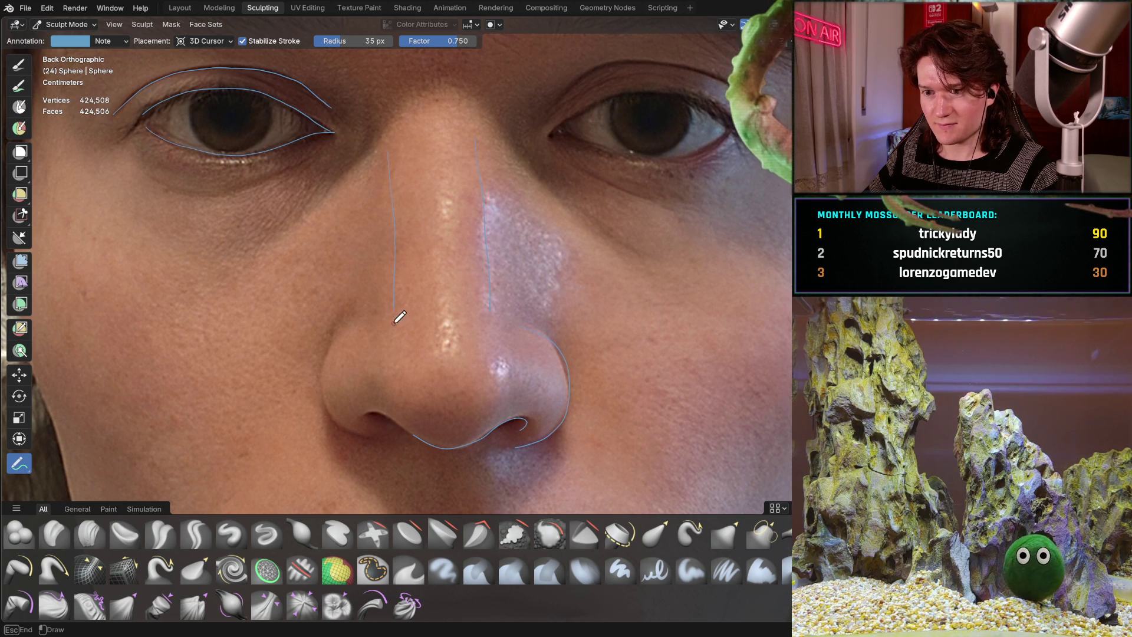